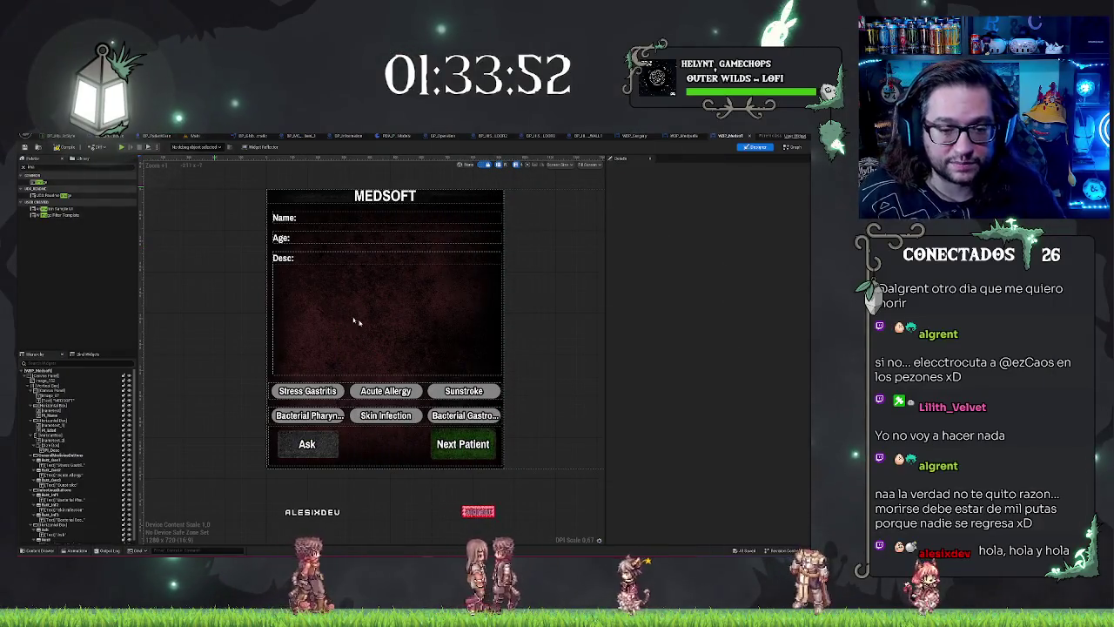
# Select the widget's root canvas to inspect it, then clear the designer selection
pyautogui.click(551, 333)
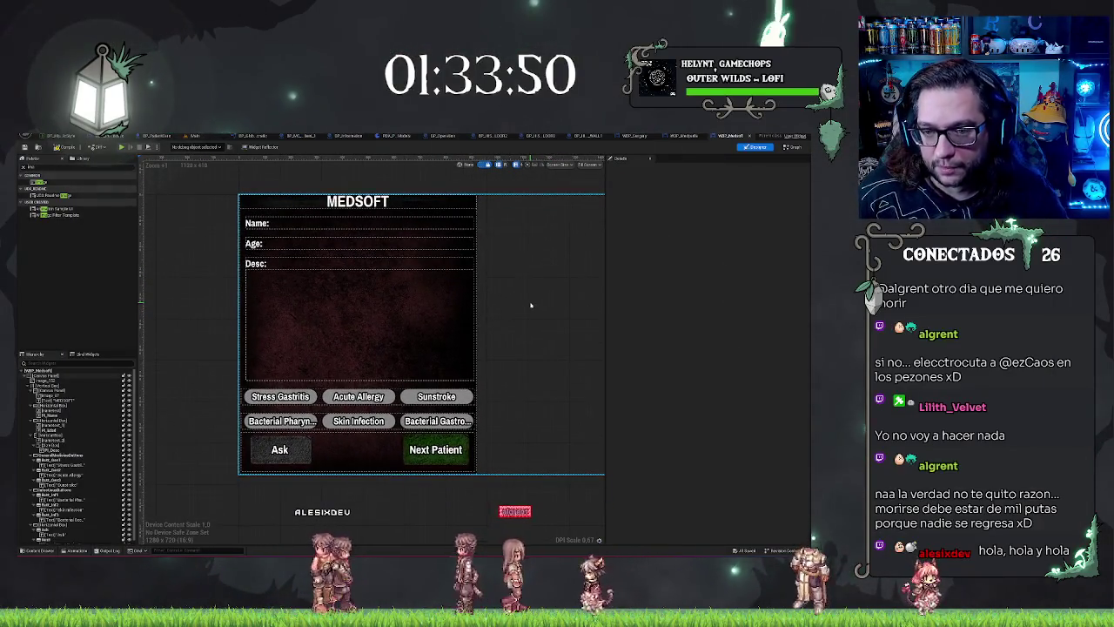
pyautogui.click(196, 370)
pyautogui.click(196, 369)
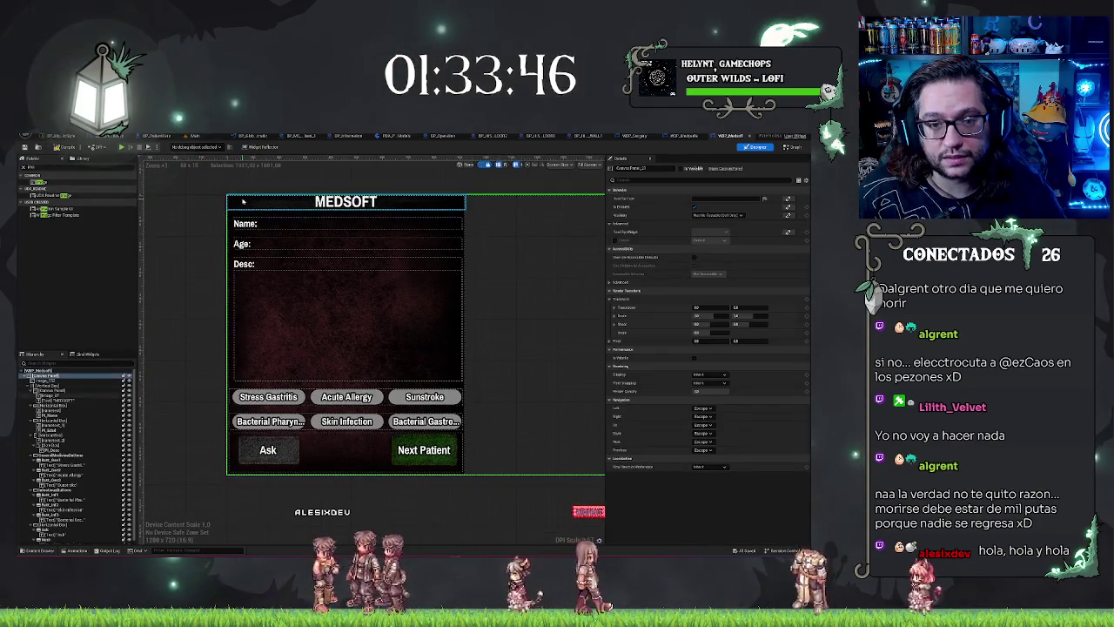
pyautogui.click(209, 235)
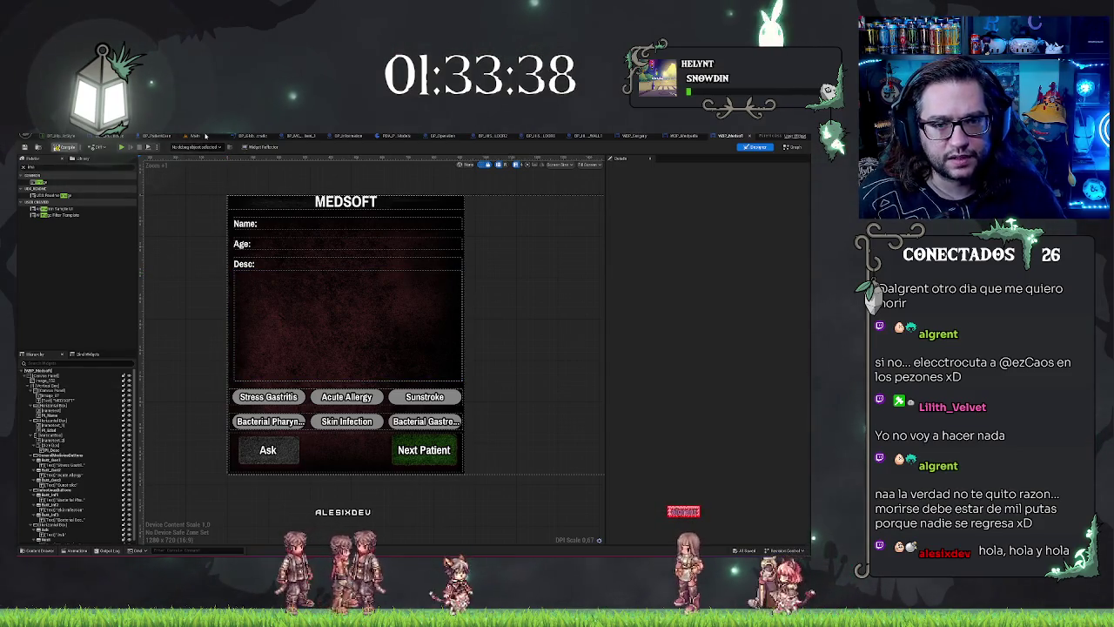
# Play-test the Main level to check the MEDPEDIA monitor UI, then exit play
pyautogui.click(206, 136)
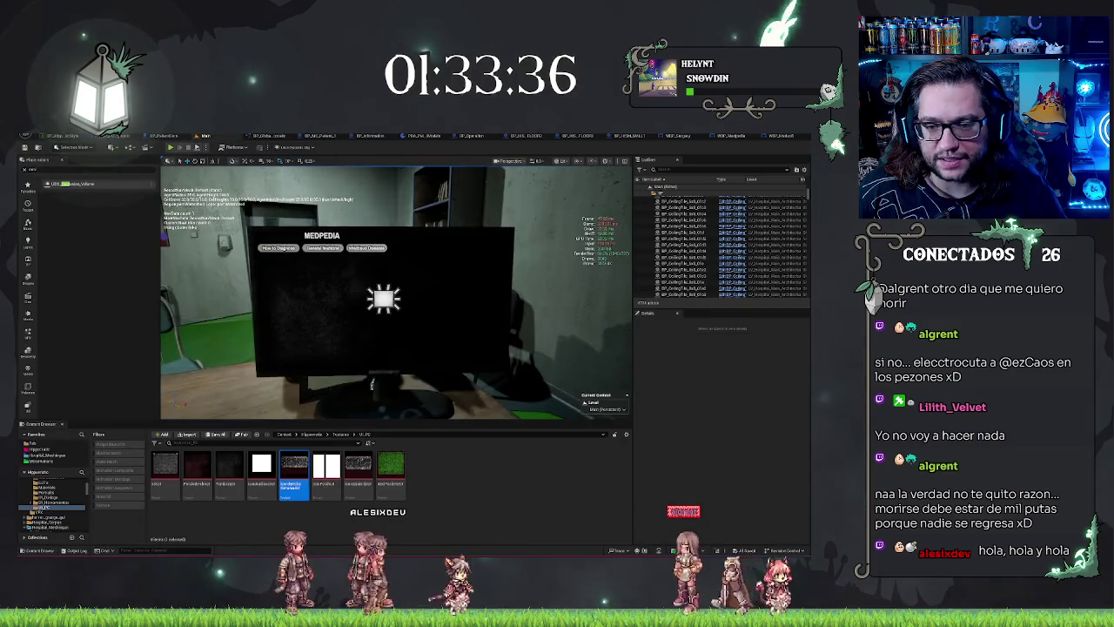
pyautogui.moveTo(371, 383); pyautogui.dragTo(348, 416)
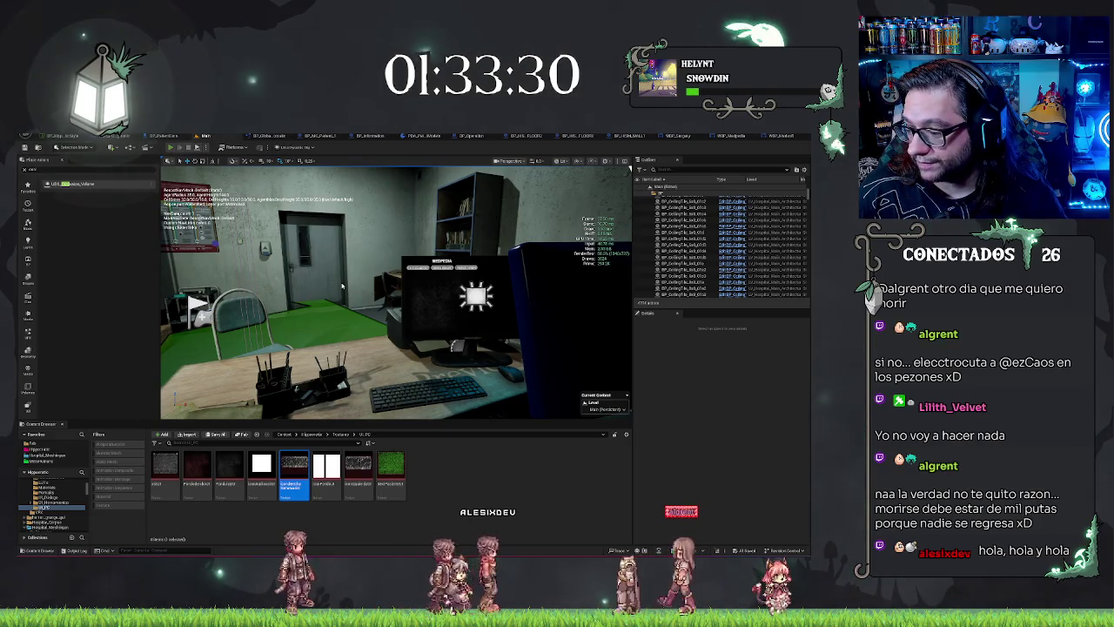
pyautogui.hotkey('alt', 'p')
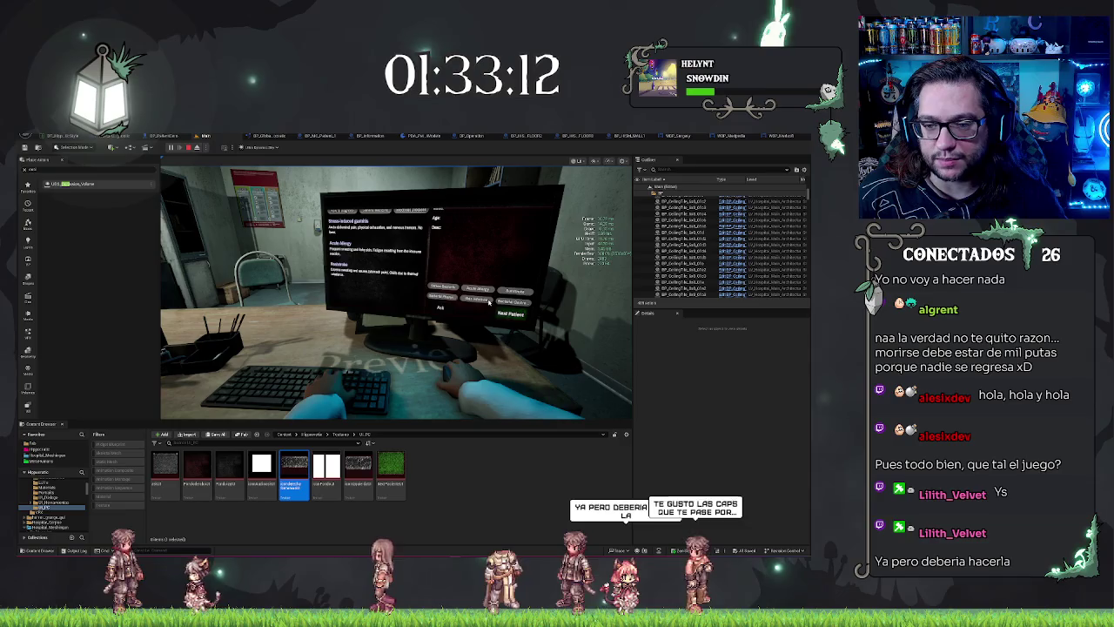
pyautogui.click(439, 309)
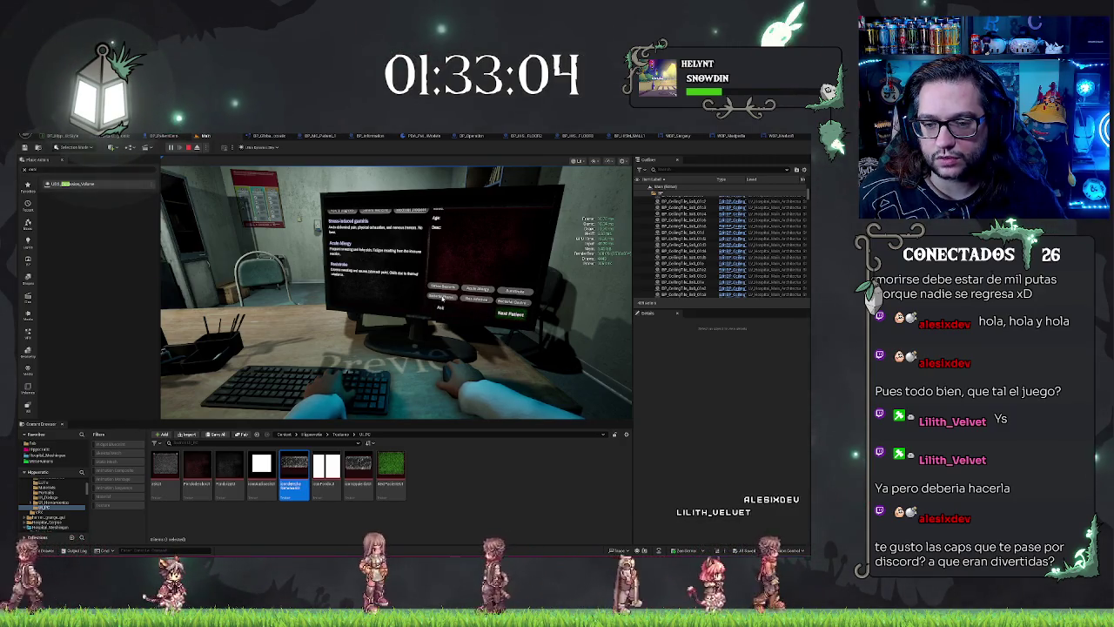
pyautogui.press('Escape')
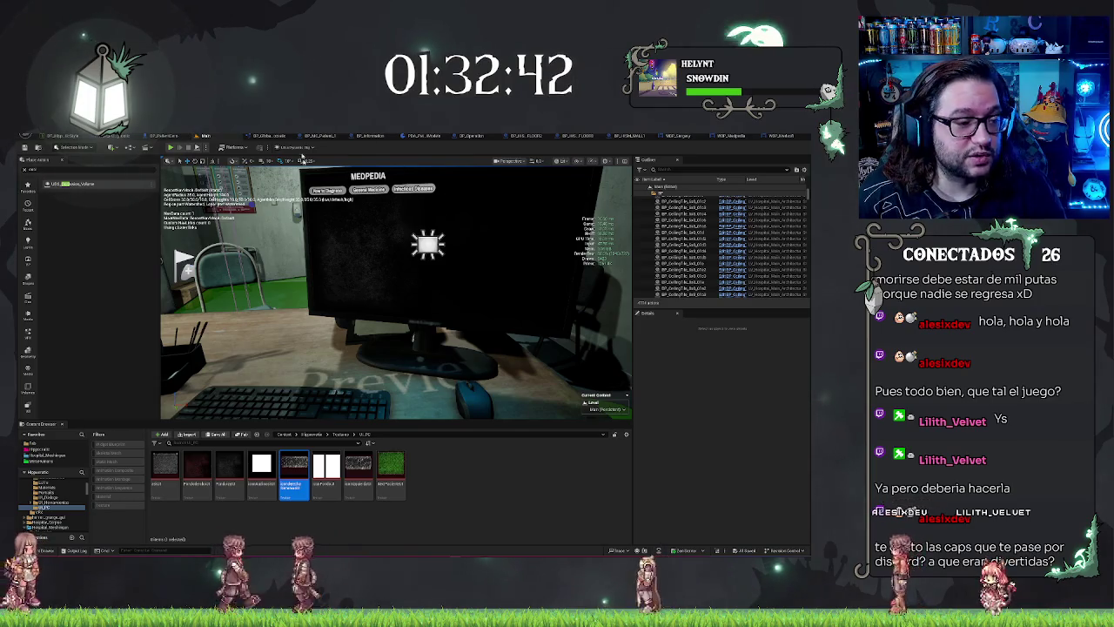
pyautogui.press('Escape')
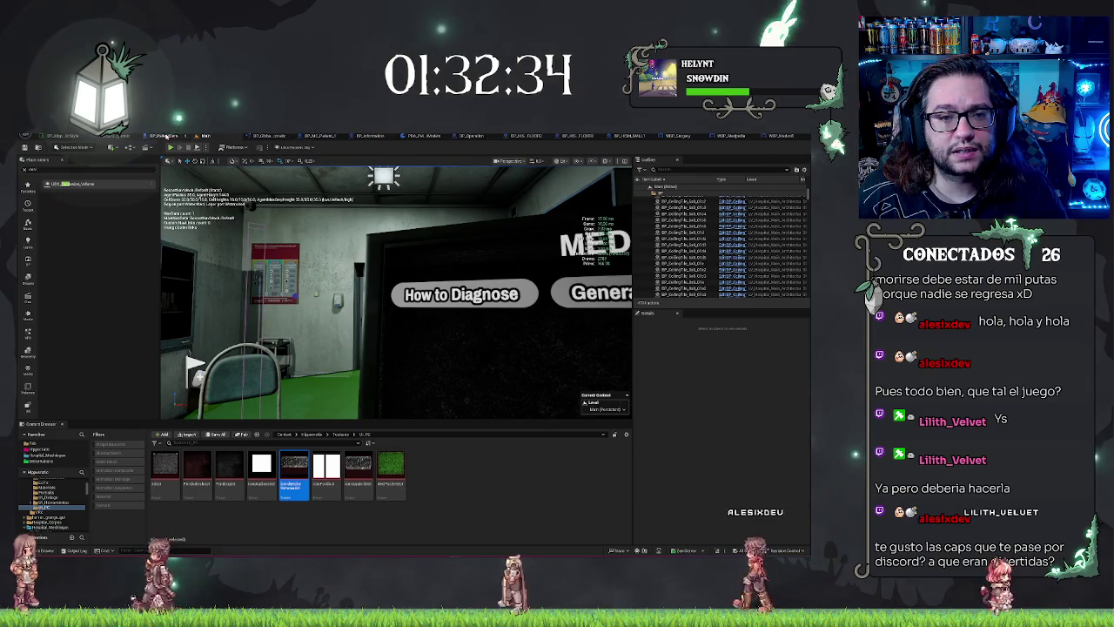
# Set the MEDPEDIA screen's Image widget Visibility to Collapsed, then return to the Main level
pyautogui.click(114, 135)
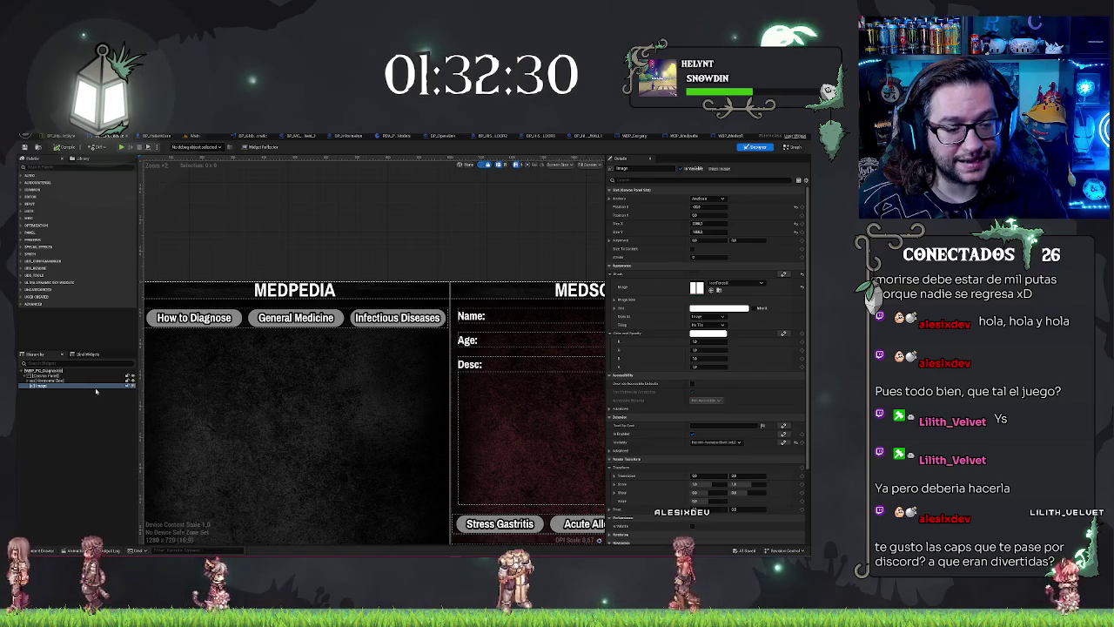
pyautogui.click(121, 398)
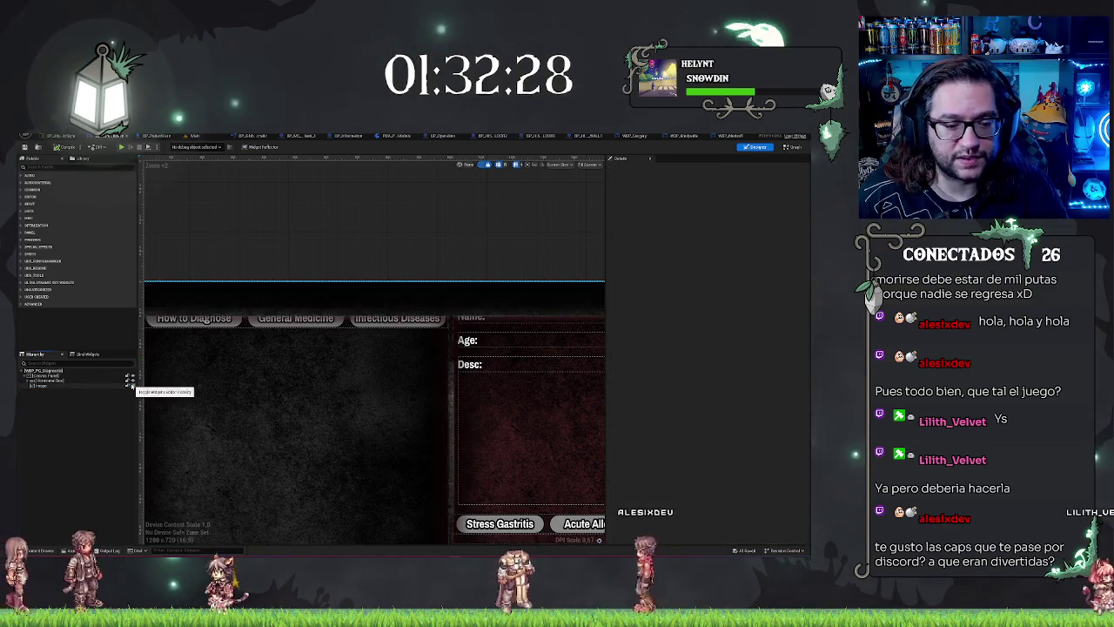
pyautogui.click(87, 386)
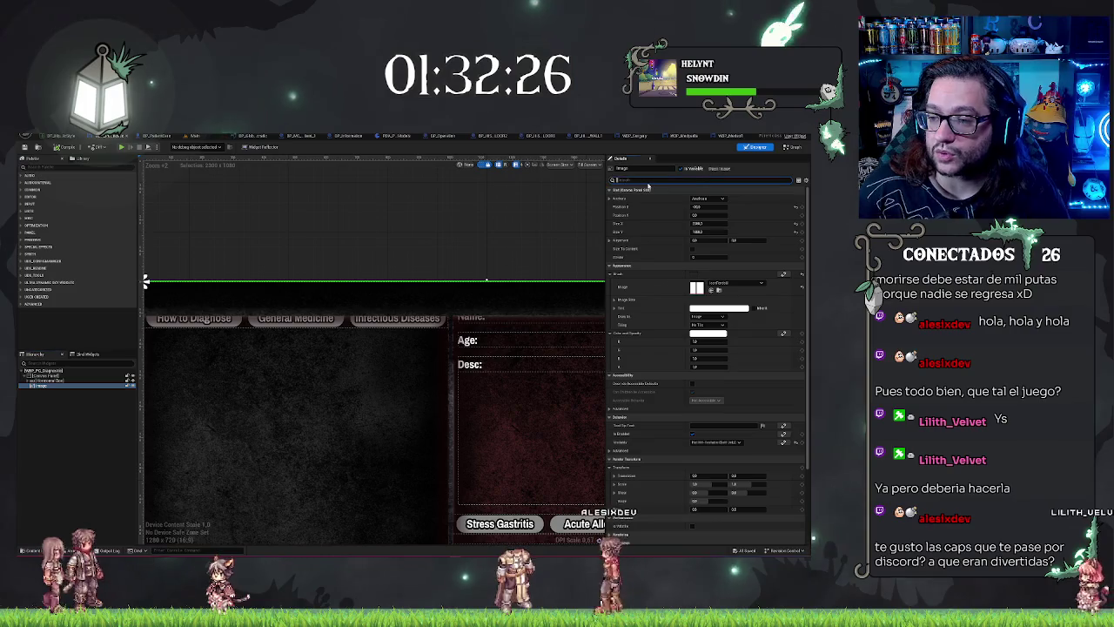
pyautogui.click(647, 180)
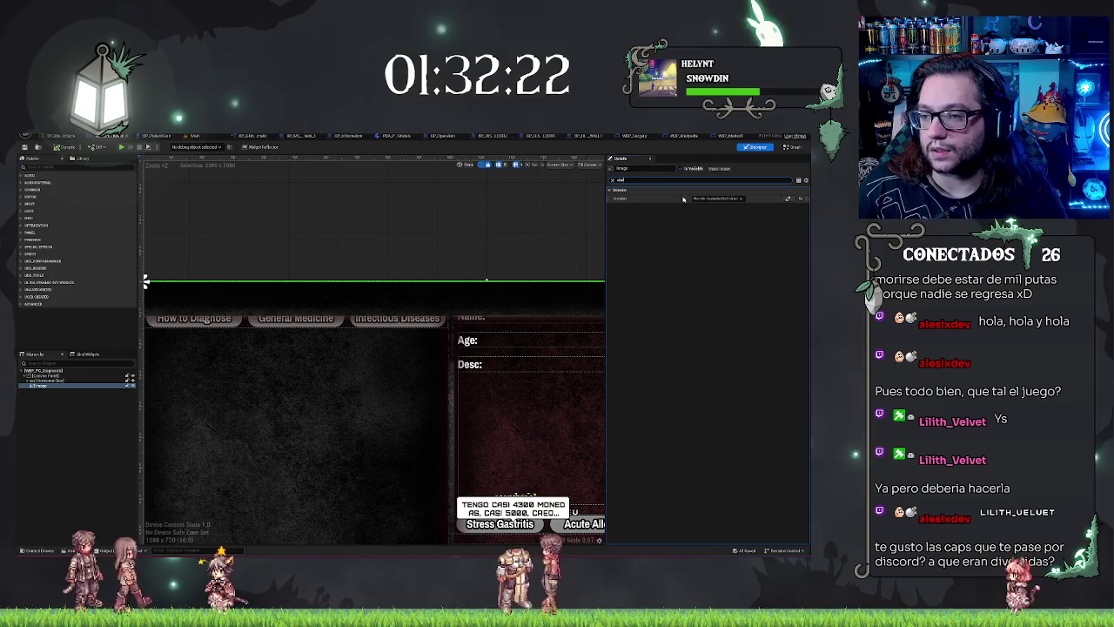
pyautogui.click(717, 199)
pyautogui.click(701, 210)
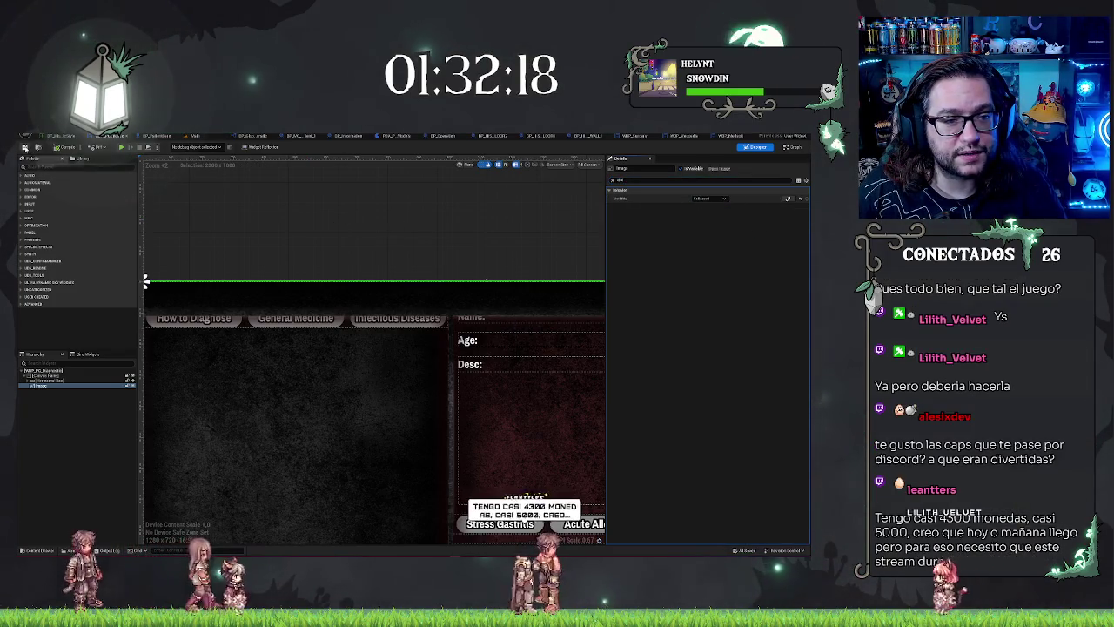
pyautogui.click(200, 136)
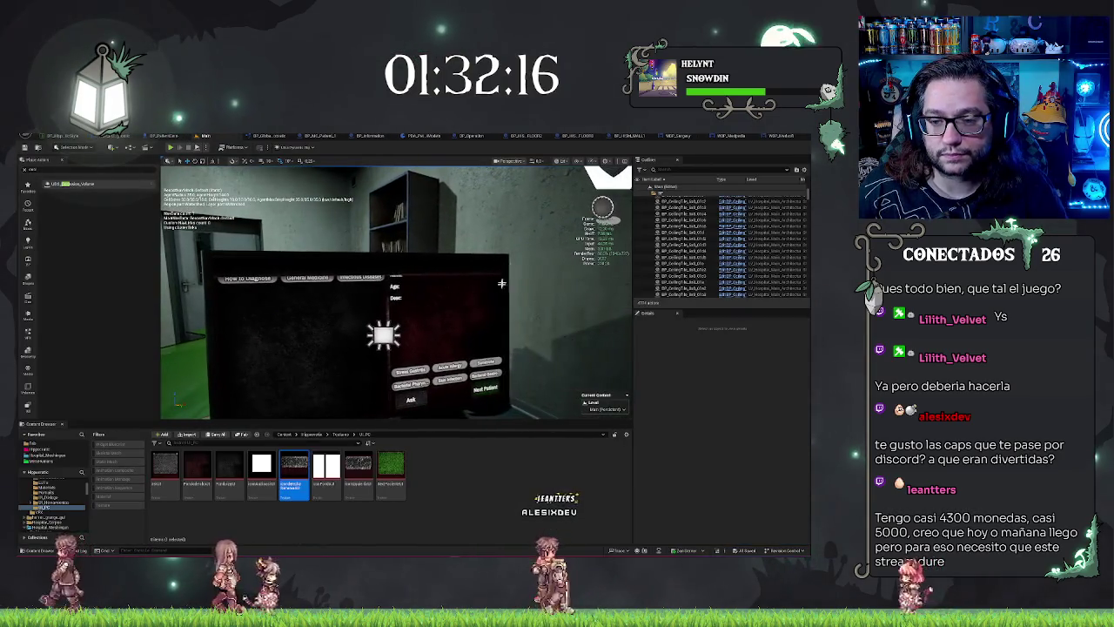
# Check WBP_Medsoft, then play-test the Main level and walk toward the patient's desk
pyautogui.click(727, 137)
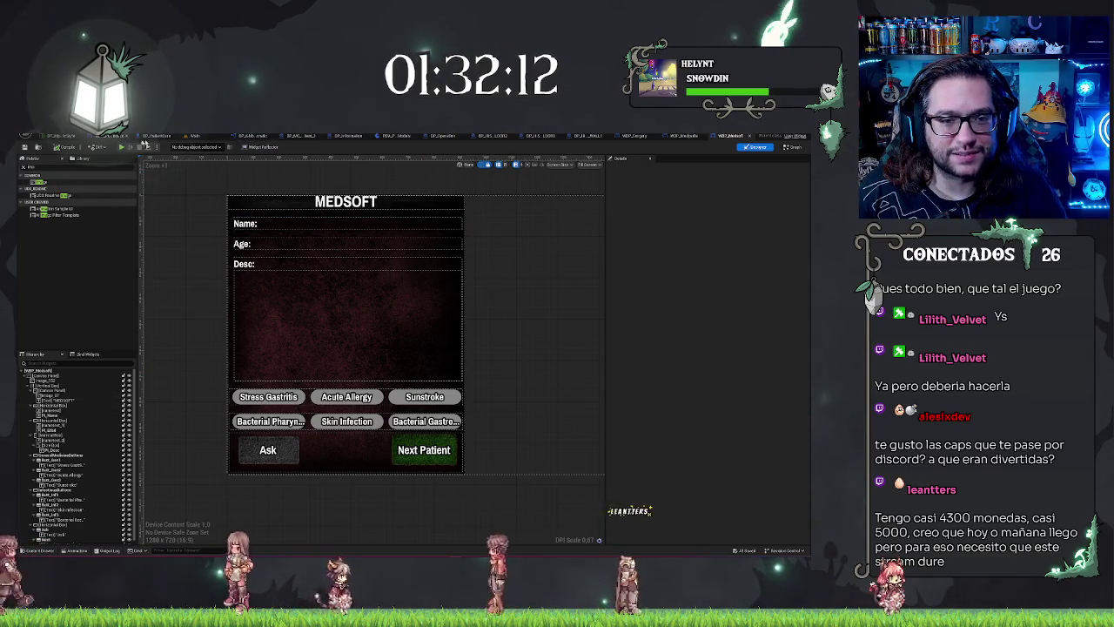
pyautogui.click(200, 135)
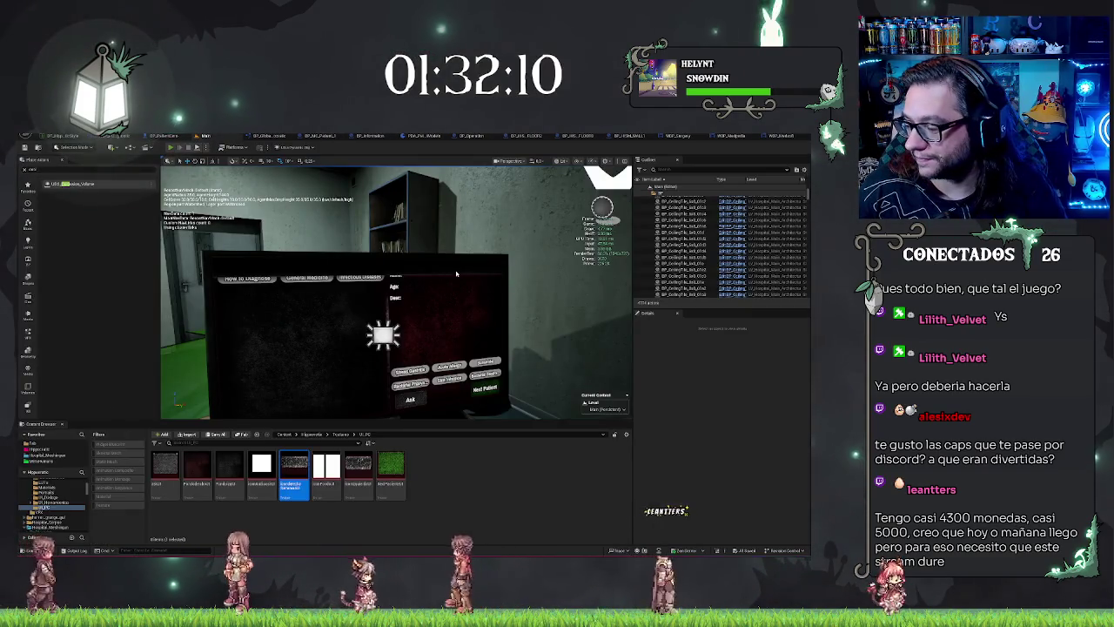
pyautogui.hotkey('alt', 'p')
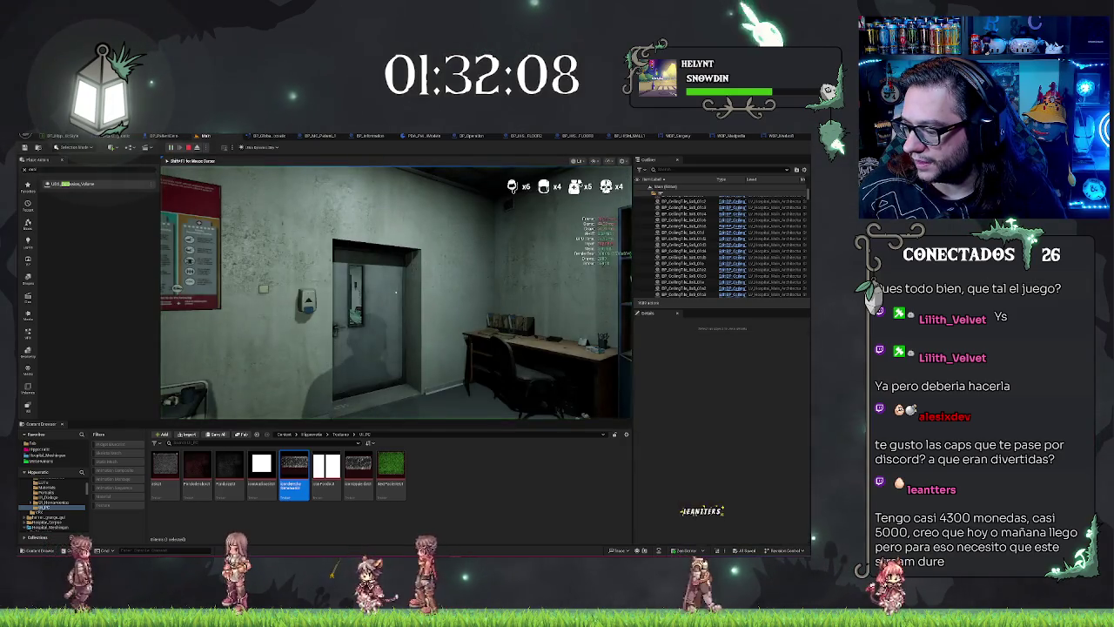
pyautogui.press('w')
pyautogui.press('w')
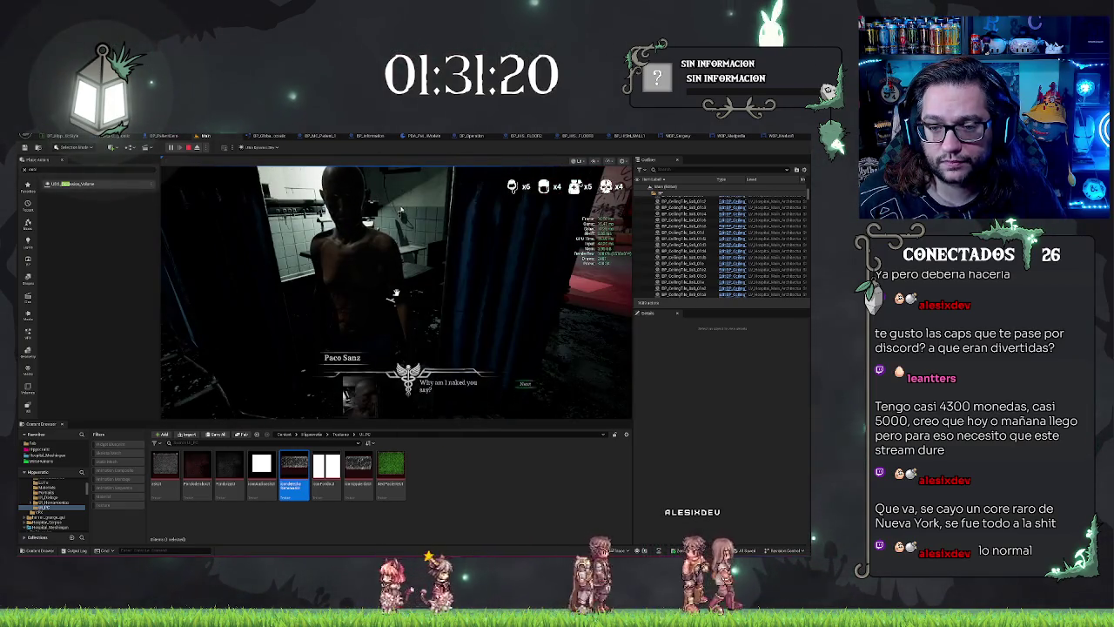
# Advance the patient's dialogue with Next and Accept to start the surgery minigame
pyautogui.click(525, 374)
pyautogui.click(527, 386)
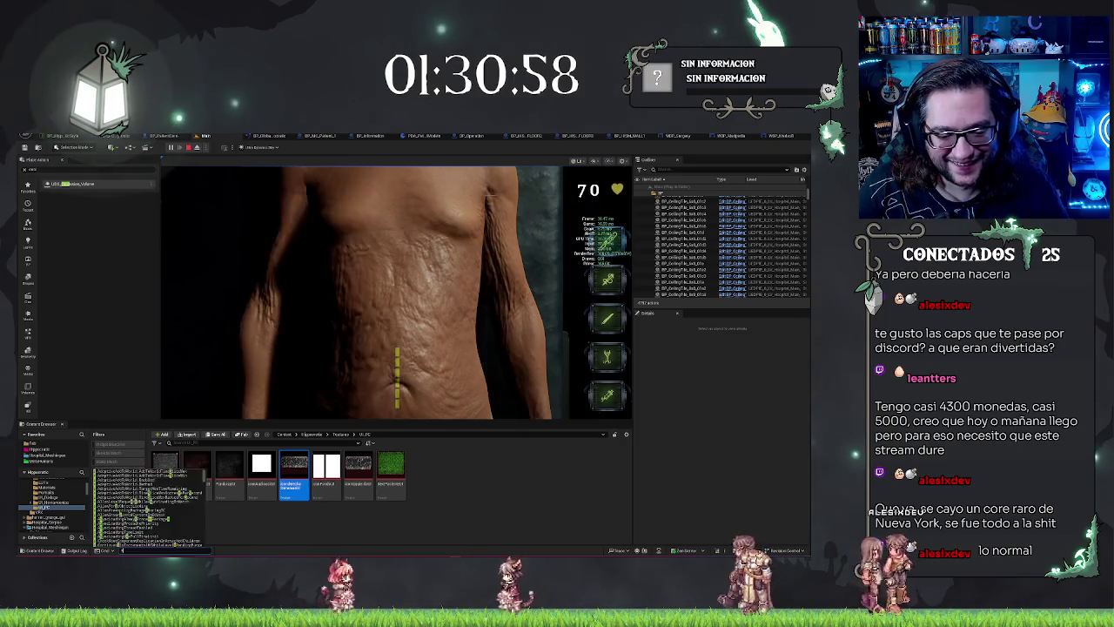
# Cut two incisions, try the first, third and fifth tools on the torso, then stop play
pyautogui.click(439, 314)
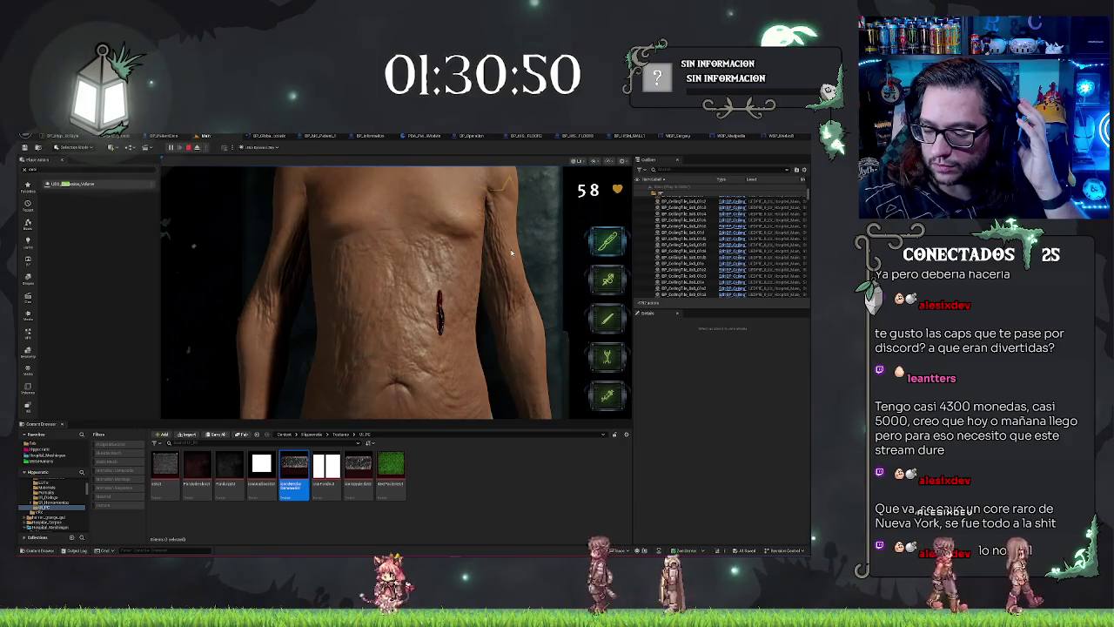
pyautogui.click(363, 280)
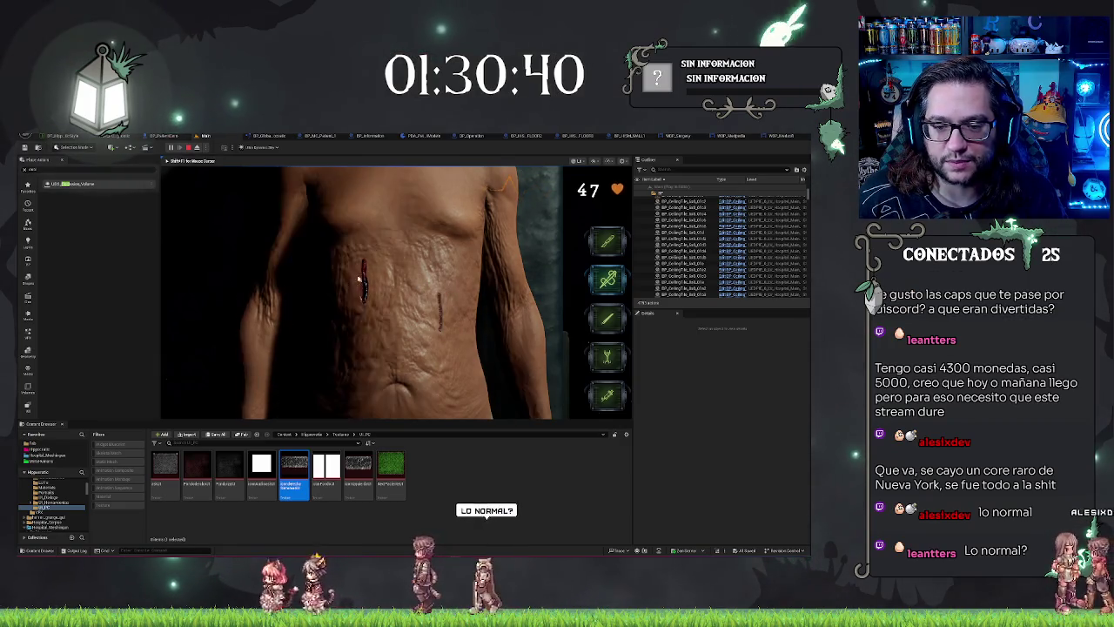
pyautogui.click(597, 230)
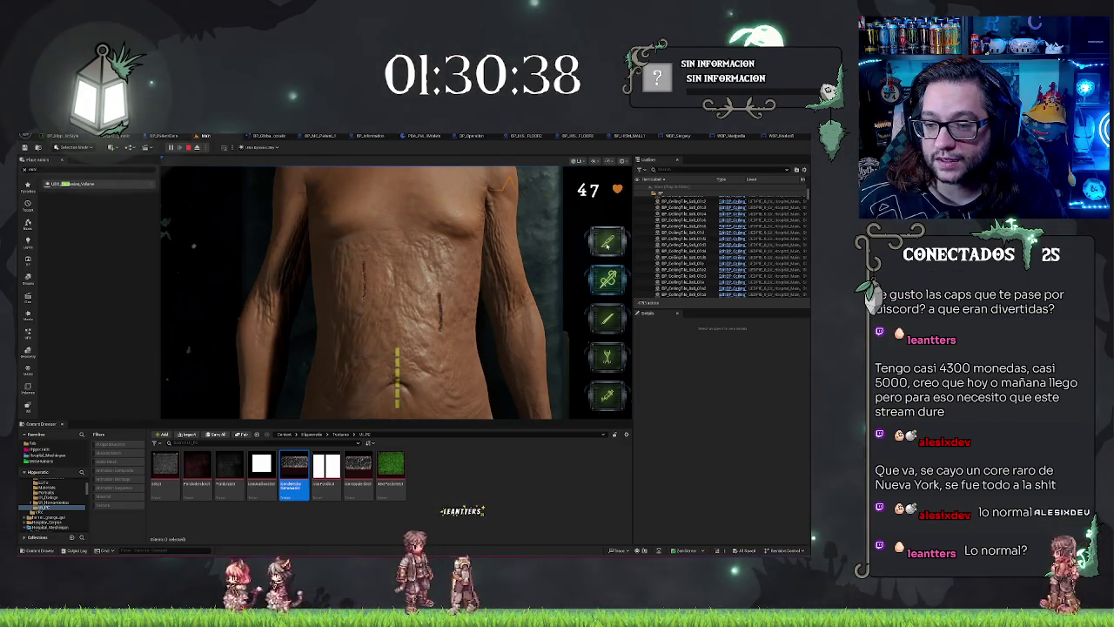
pyautogui.click(612, 322)
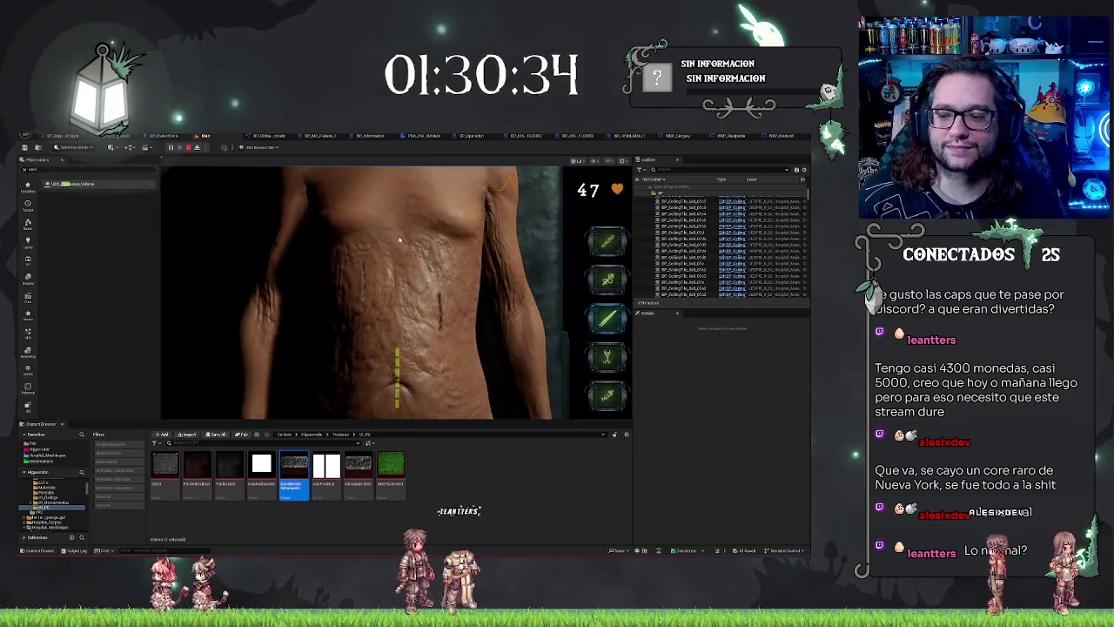
pyautogui.click(609, 401)
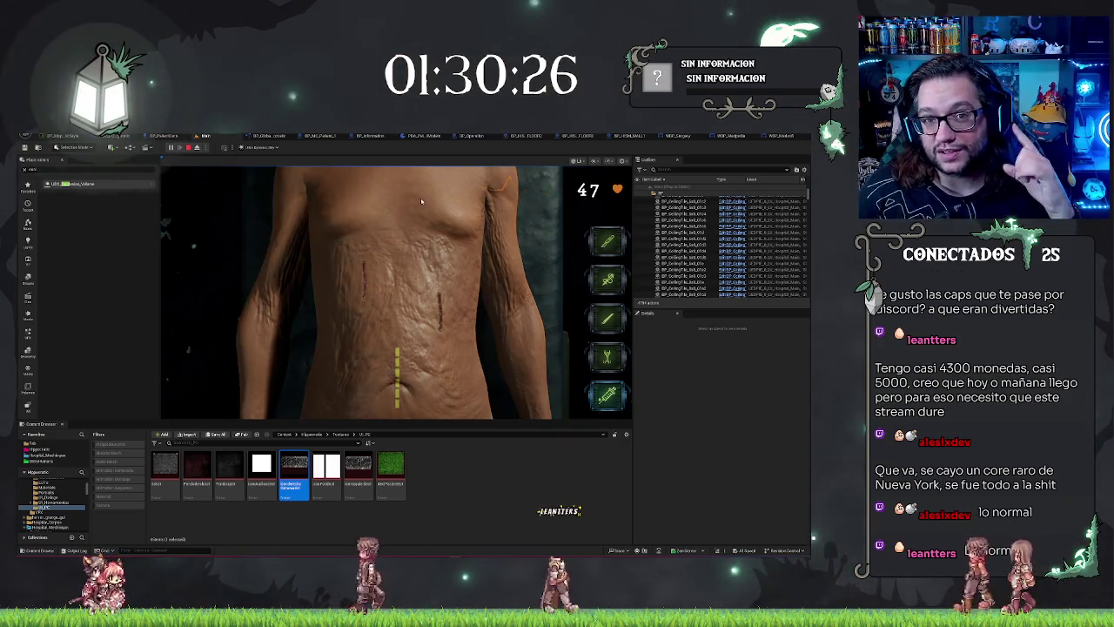
pyautogui.click(397, 259)
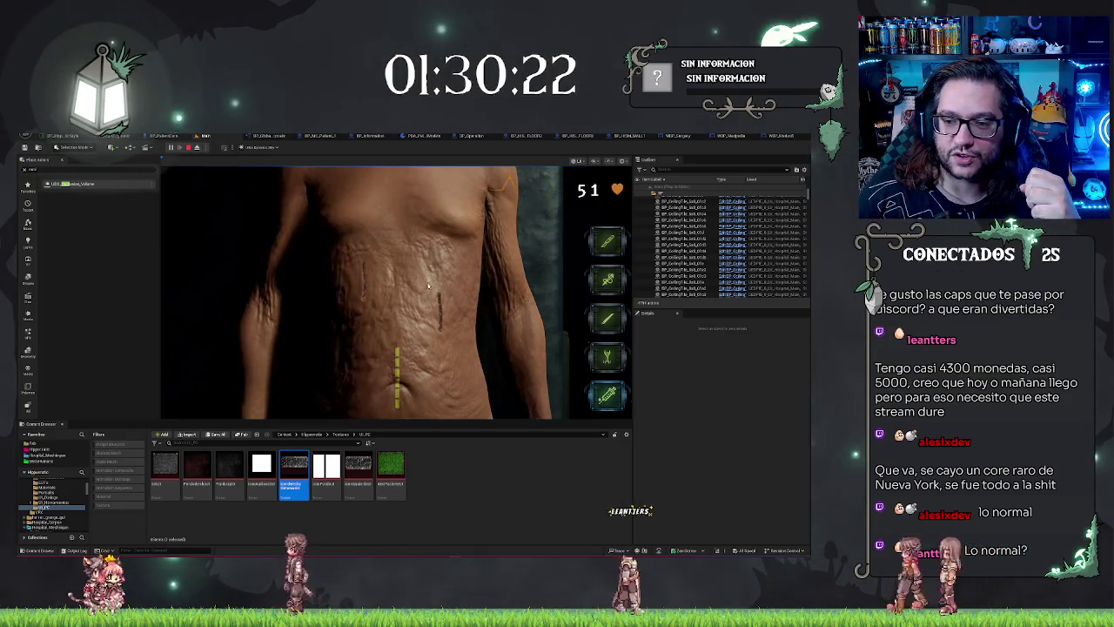
pyautogui.click(423, 278)
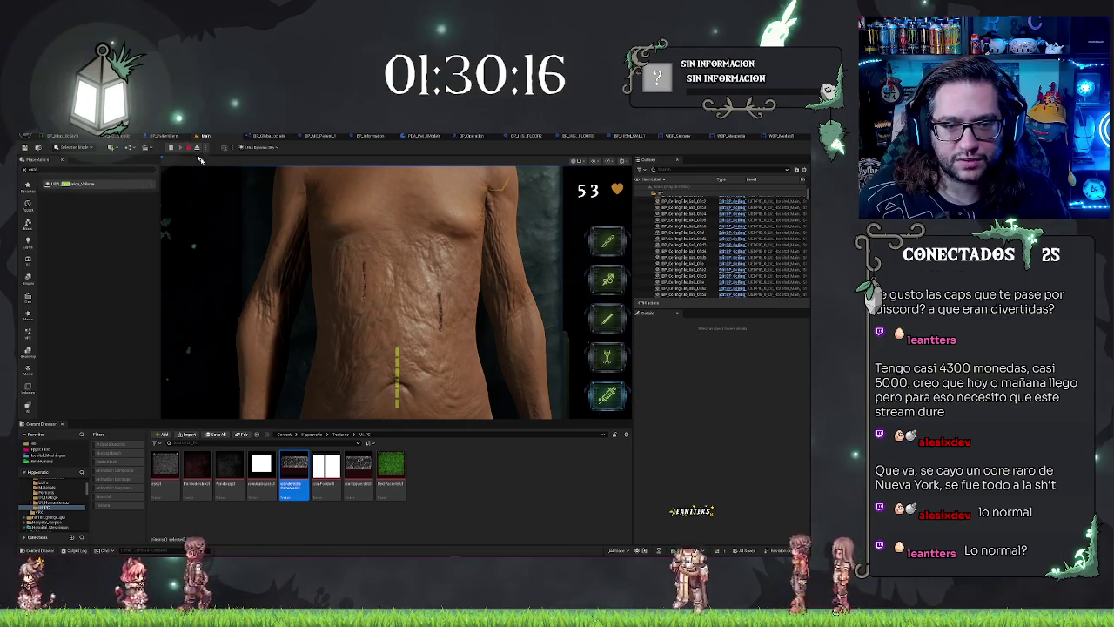
pyautogui.click(189, 147)
# Play from a floor spot in the room, talk to the patient and accept the surgery
pyautogui.moveTo(388, 248); pyautogui.dragTo(388, 248)
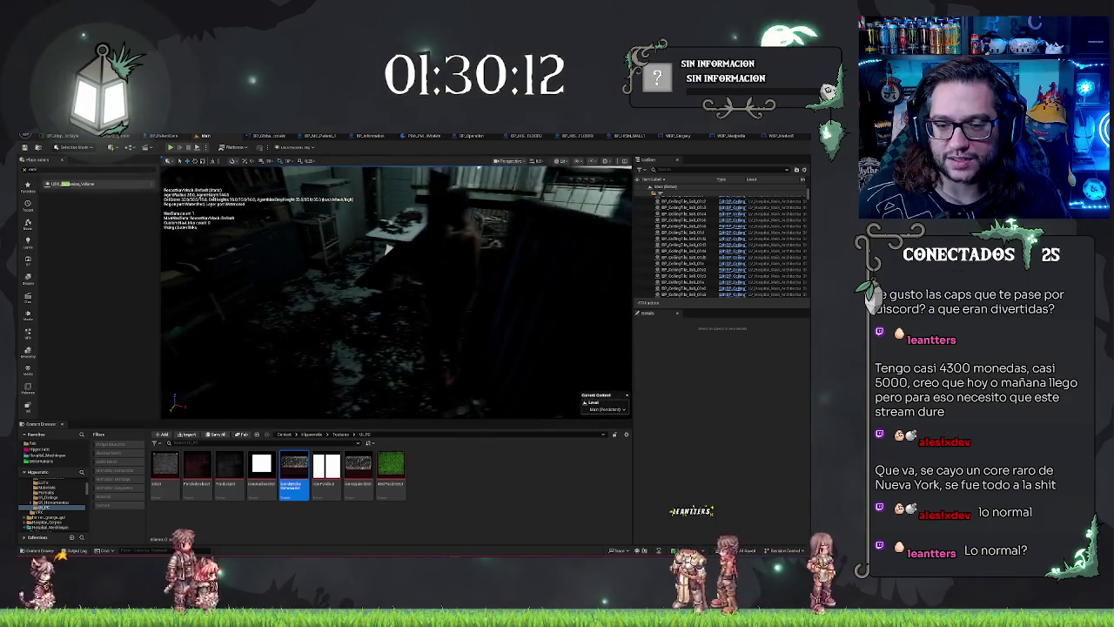
pyautogui.rightClick(388, 248)
pyautogui.click(407, 365)
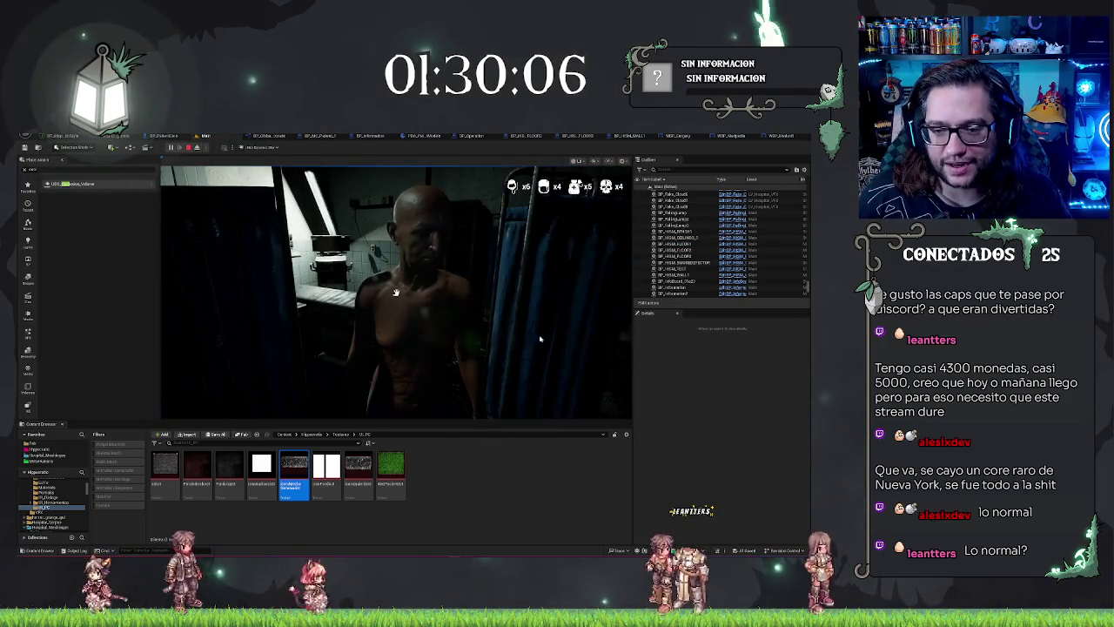
pyautogui.press('e')
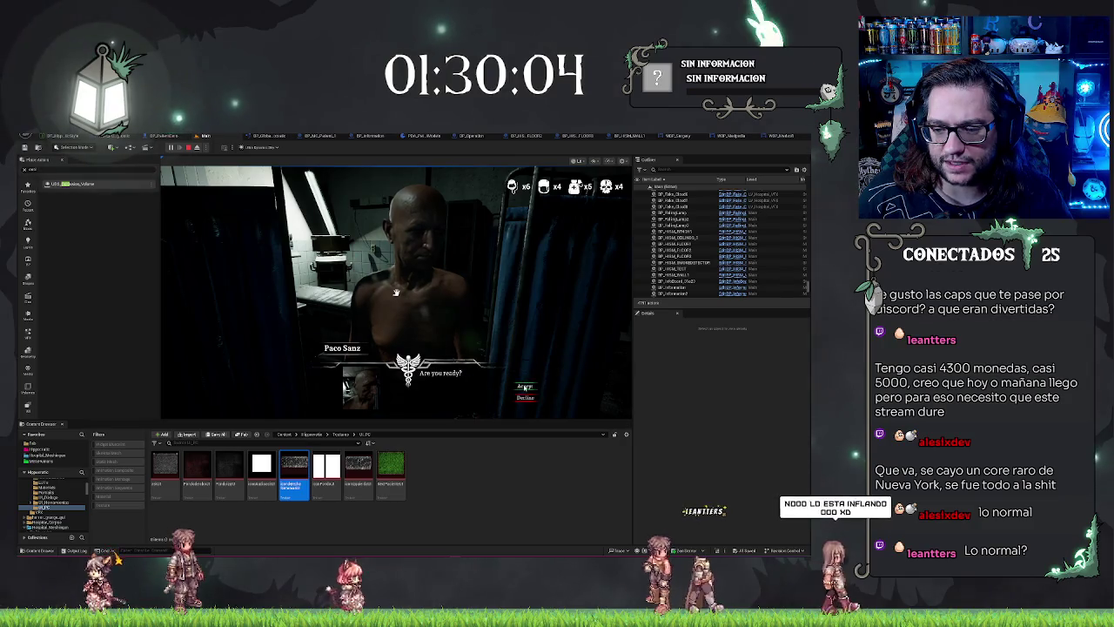
pyautogui.click(525, 387)
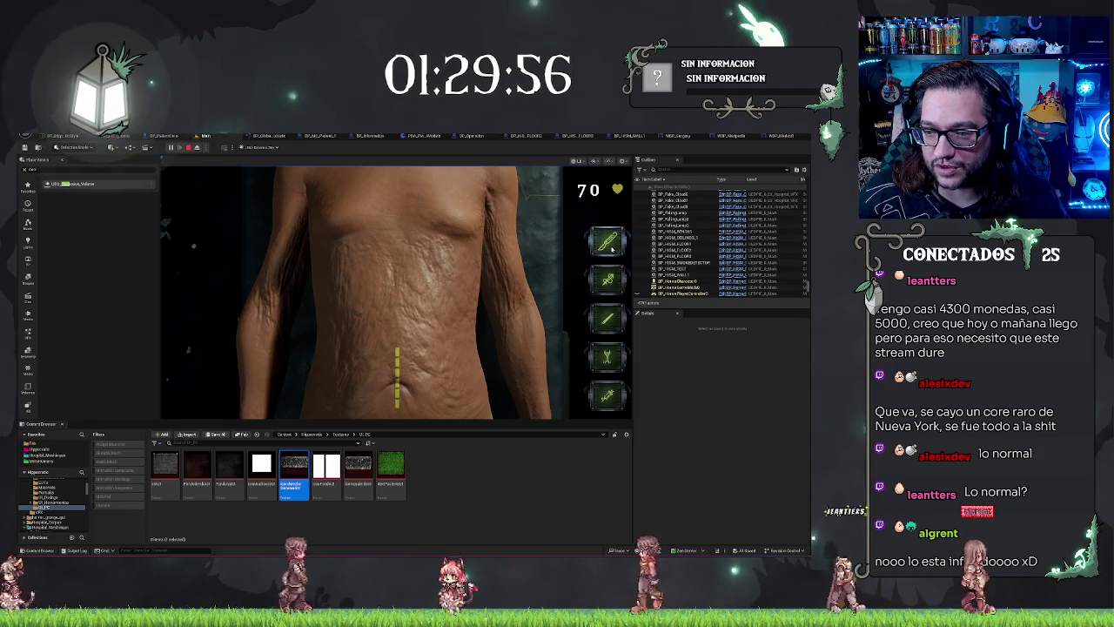
# Cut along the yellow guide with the scalpel, then laser the intestine and sweep across the torso
pyautogui.click(609, 244)
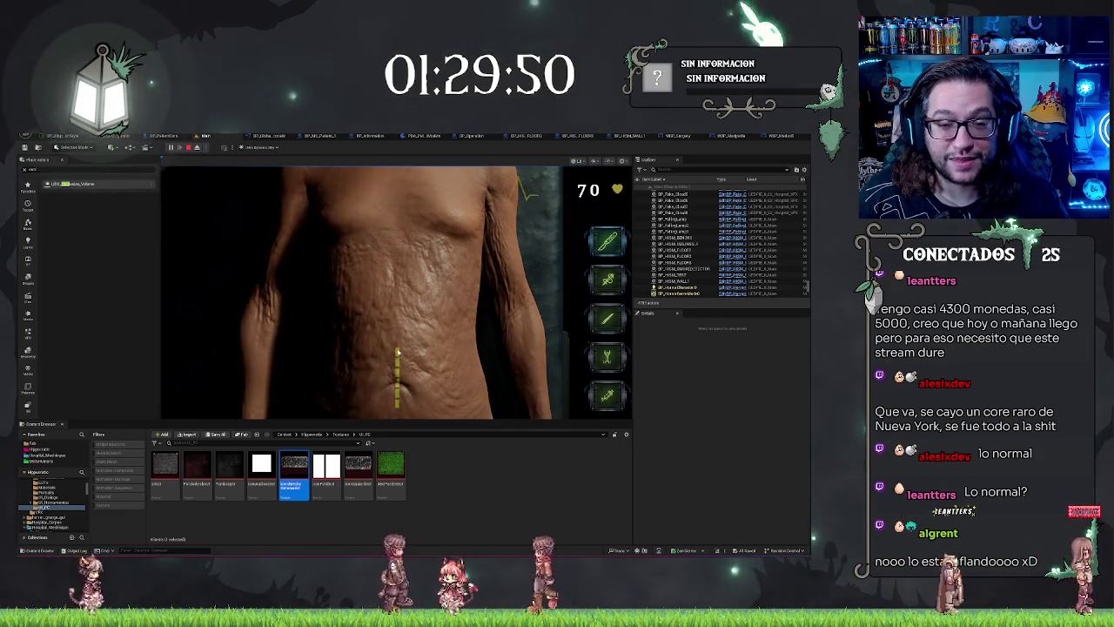
pyautogui.moveTo(397, 352); pyautogui.dragTo(397, 404)
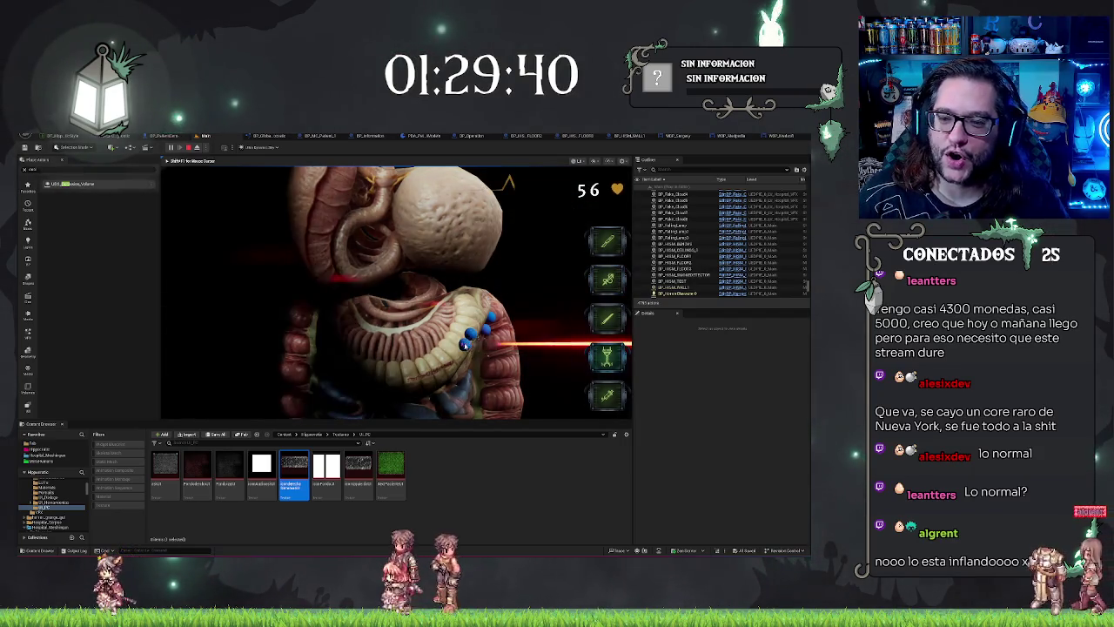
pyautogui.click(470, 335)
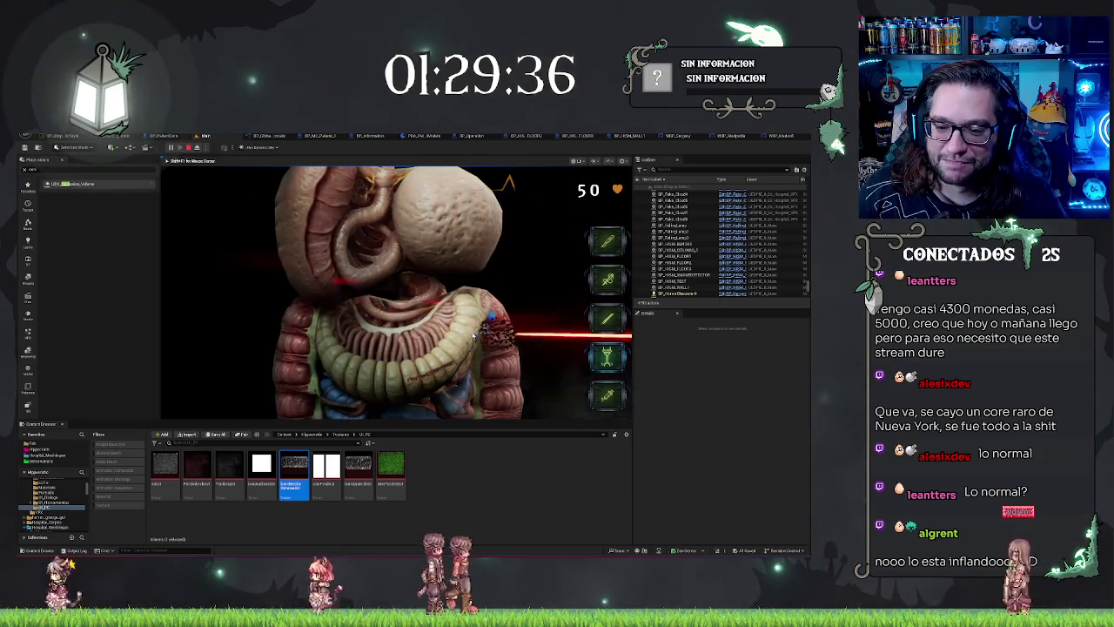
pyautogui.click(494, 328)
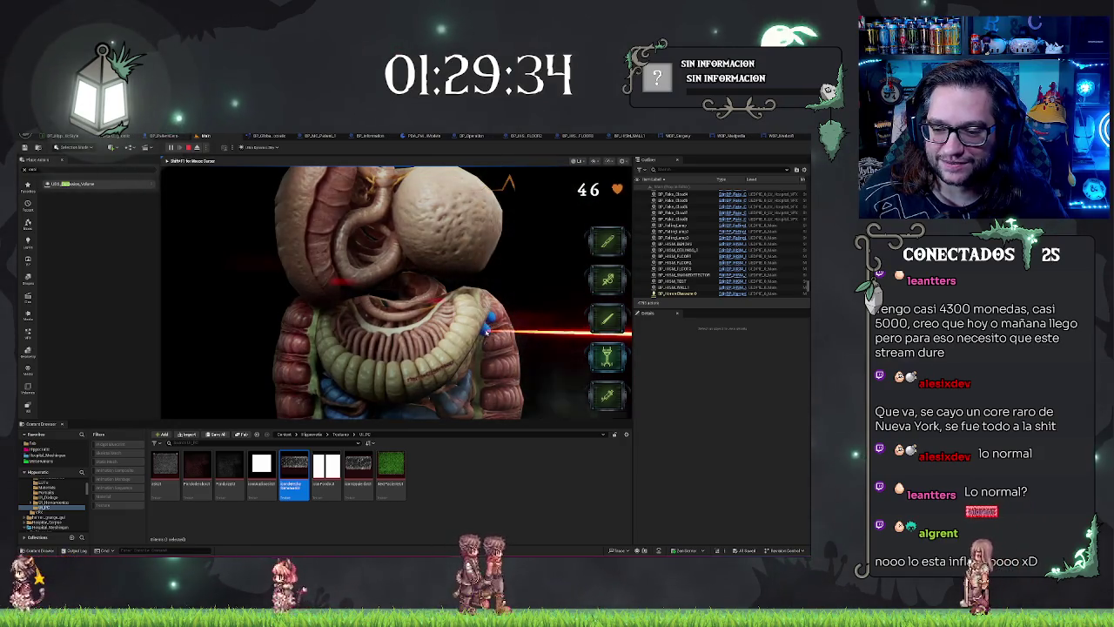
pyautogui.click(488, 328)
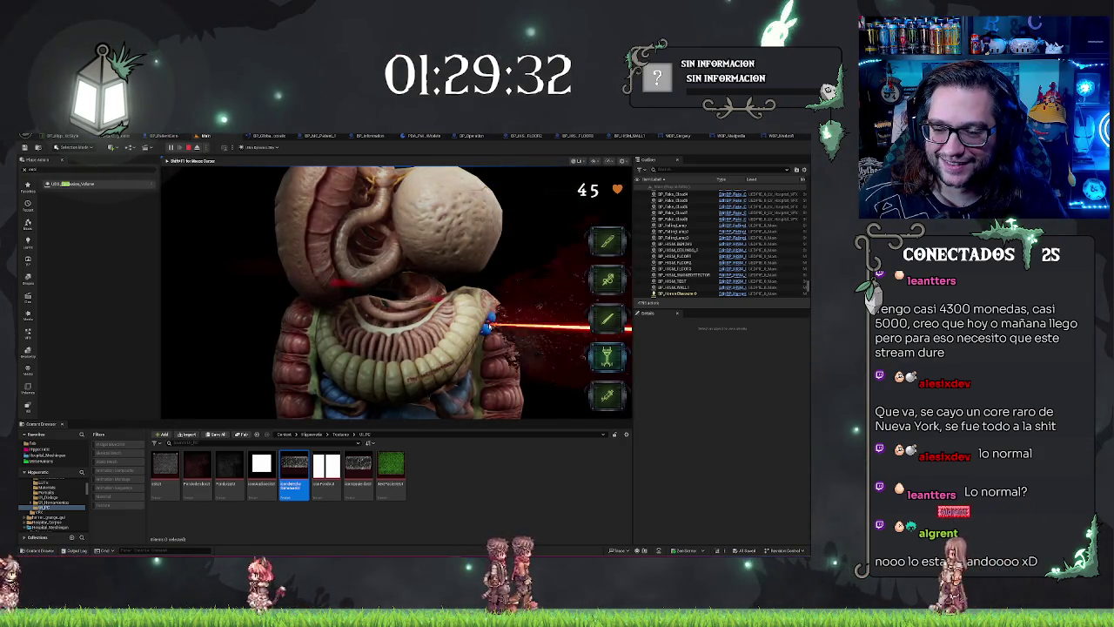
pyautogui.click(491, 322)
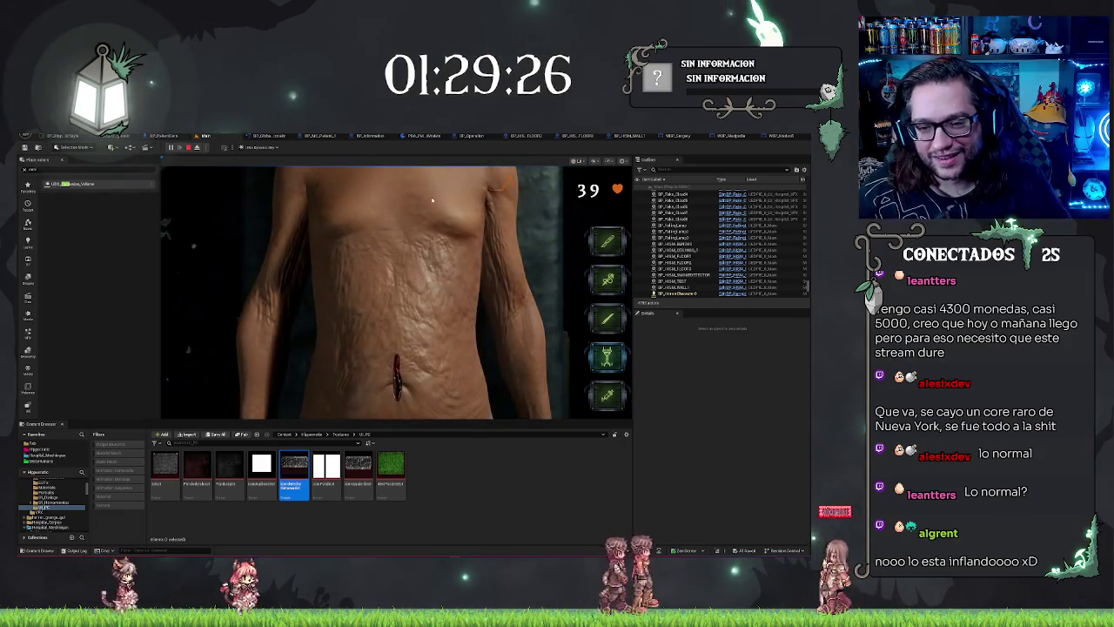
pyautogui.click(398, 333)
pyautogui.moveTo(397, 333); pyautogui.dragTo(424, 256)
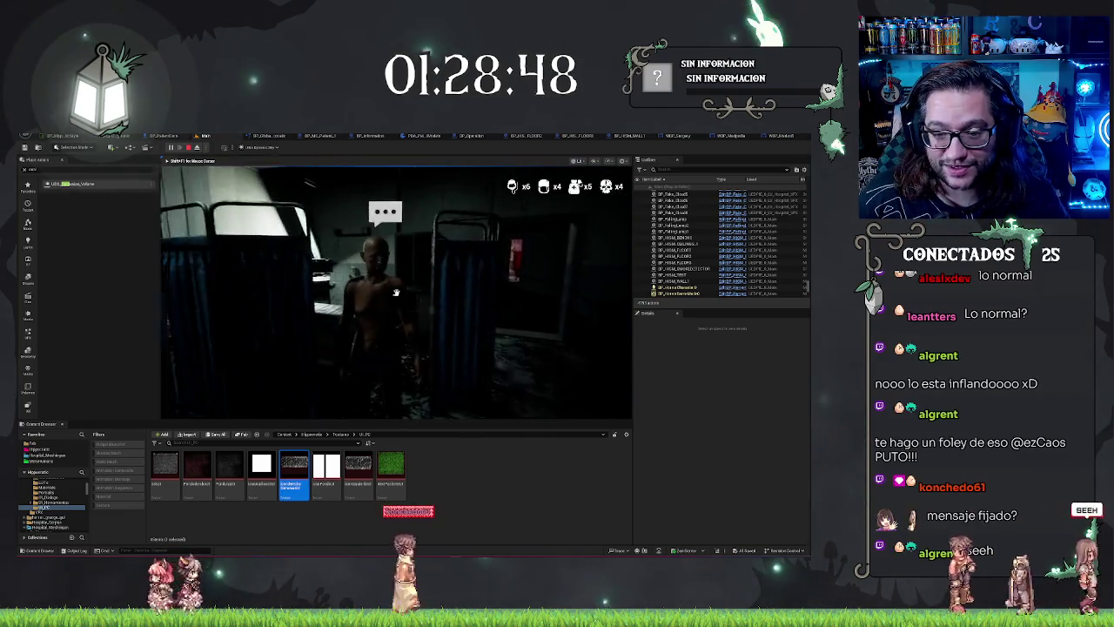
# End the play session and return to the level editor viewport
pyautogui.press('Escape')
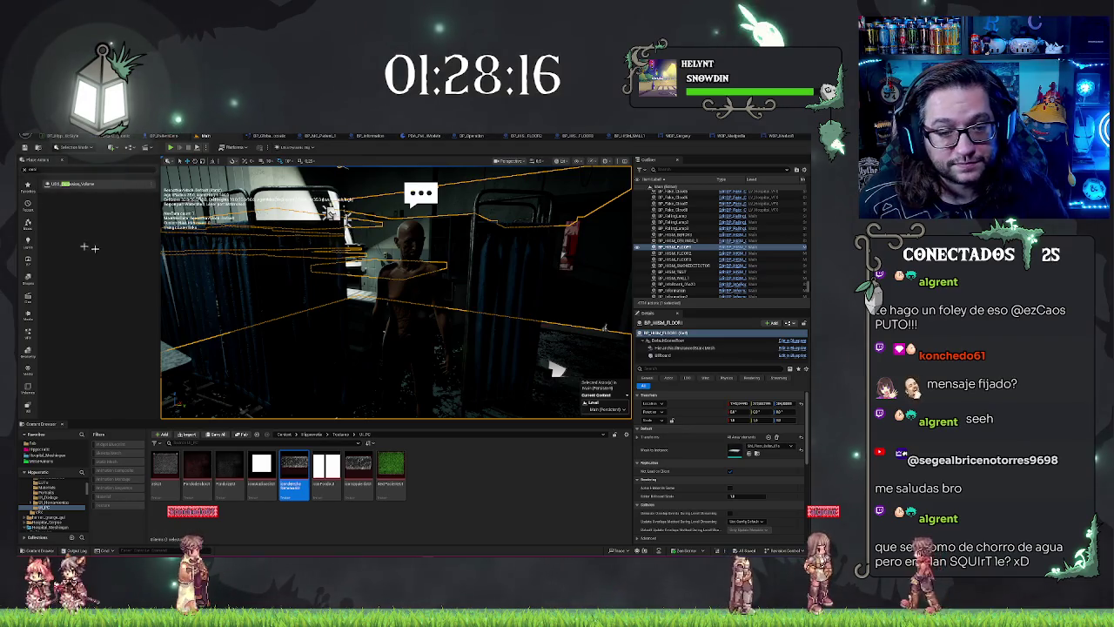
# Deselect the actor and fly the camera through the operating room to the red-lit hallway
pyautogui.press('Escape')
pyautogui.moveTo(437, 299); pyautogui.dragTo(436, 299)
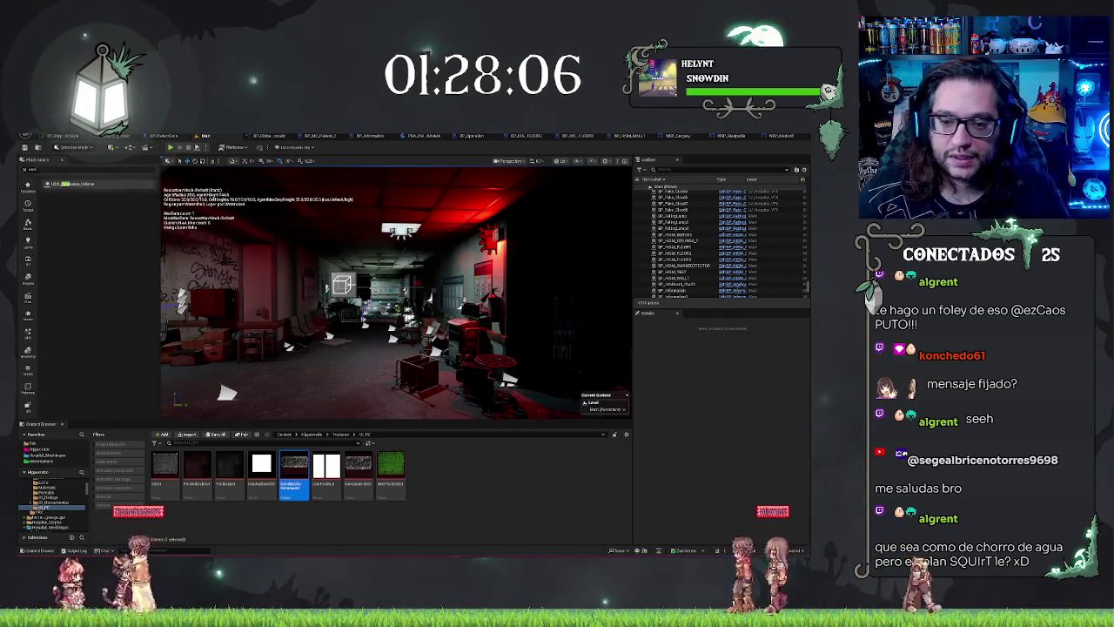
pyautogui.moveTo(437, 299); pyautogui.dragTo(437, 298)
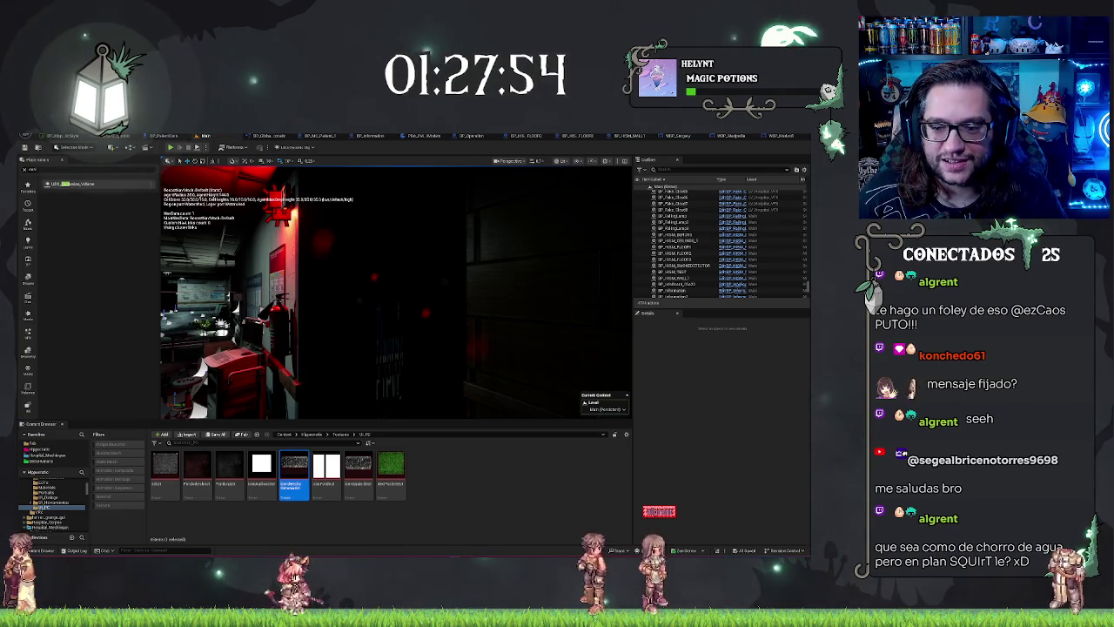
pyautogui.press('1')
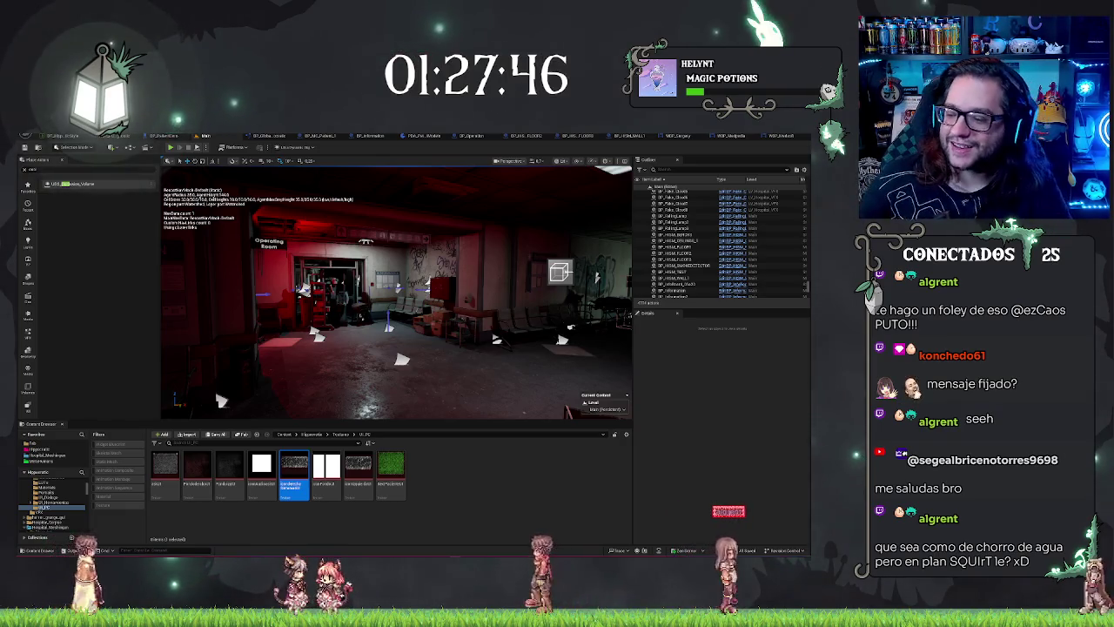
pyautogui.press('w')
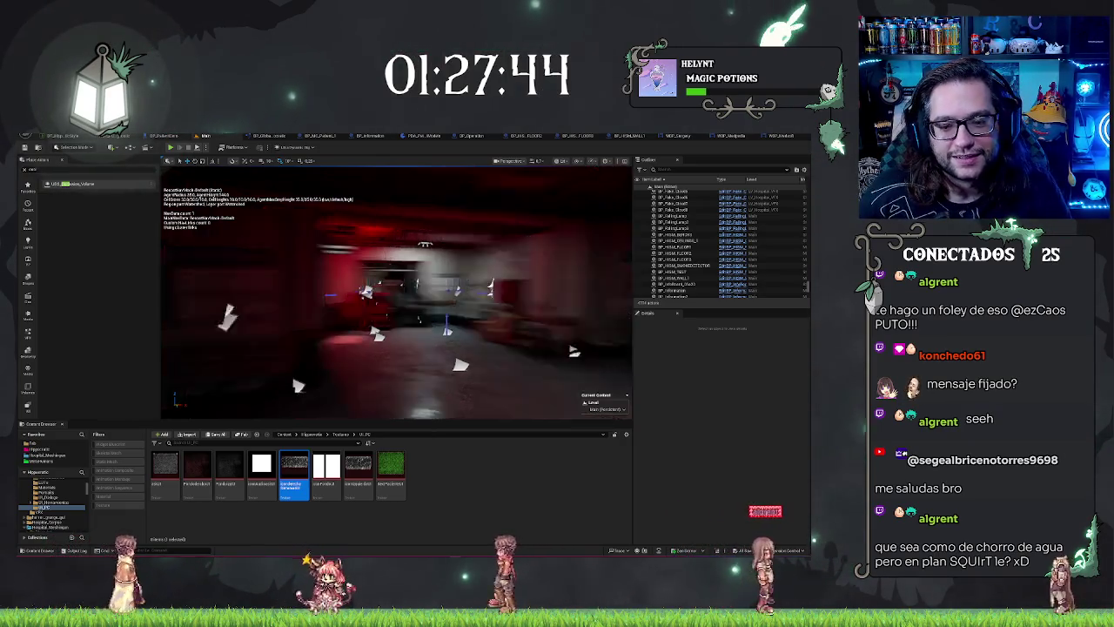
pyautogui.press('w')
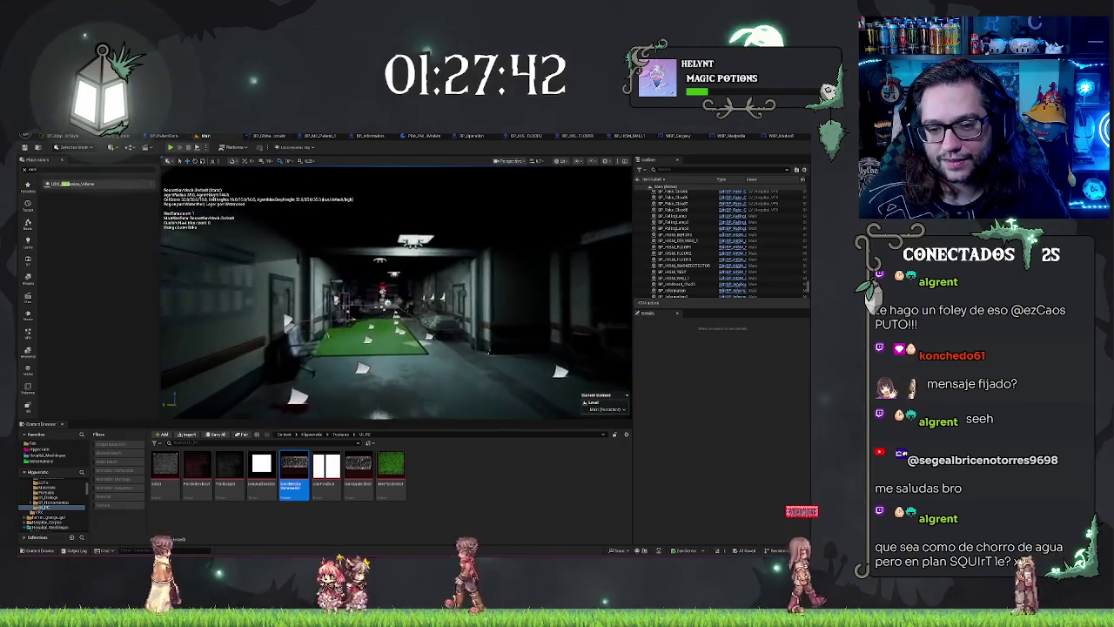
pyautogui.press('w')
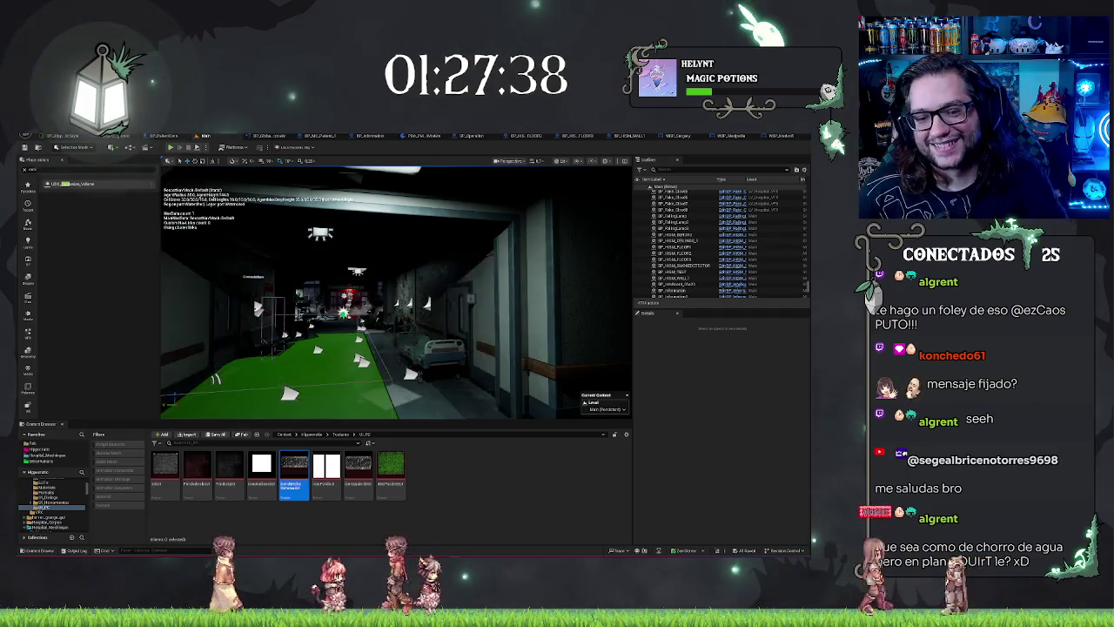
pyautogui.press('w')
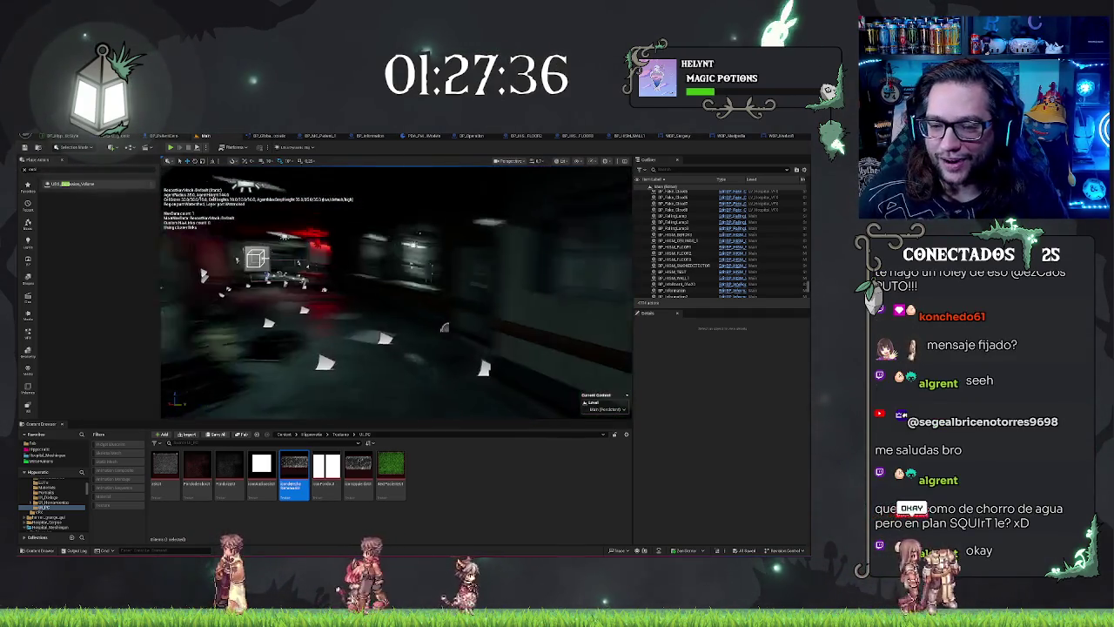
pyautogui.press('w')
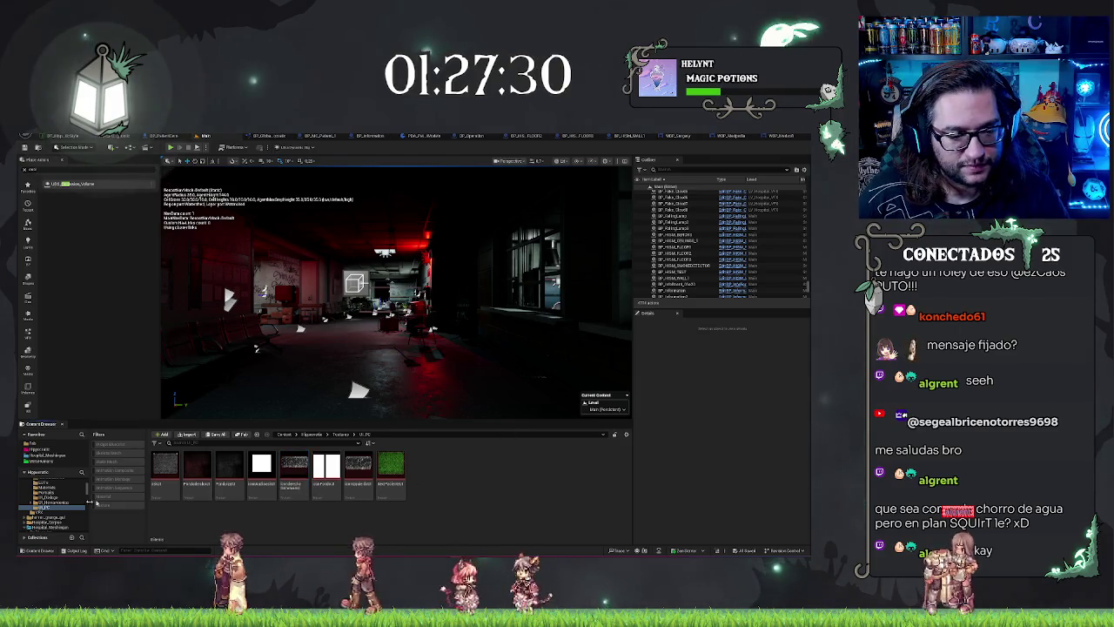
# Browse to Hipposcenic > Sounds > SFX > Surgery and inspect the SFX_SyringeStab asset details
pyautogui.click(35, 449)
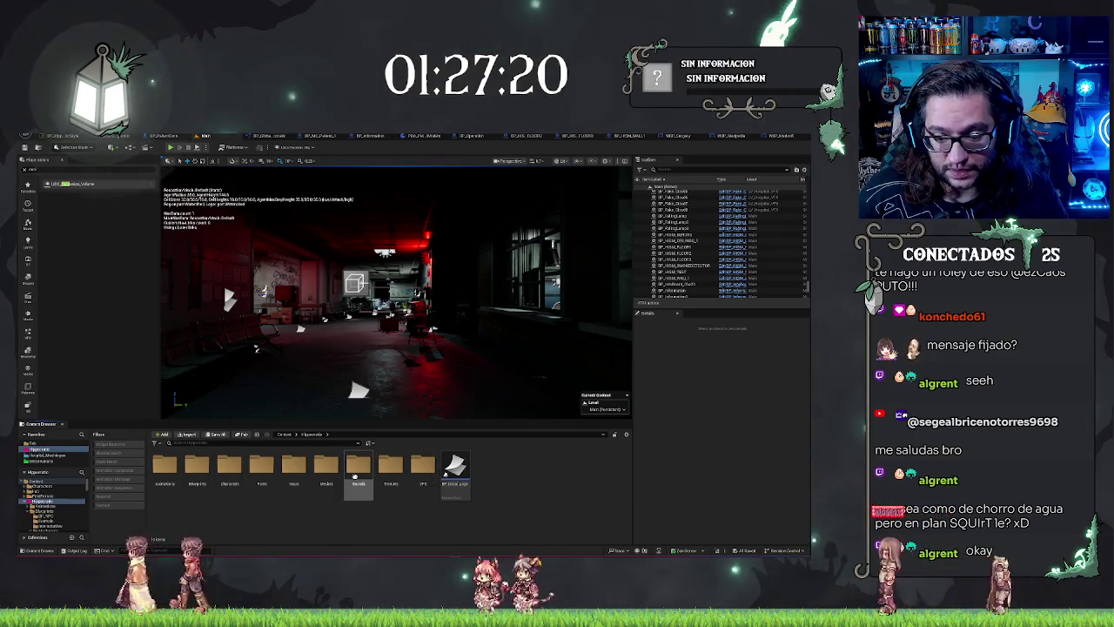
pyautogui.doubleClick(358, 466)
pyautogui.doubleClick(165, 466)
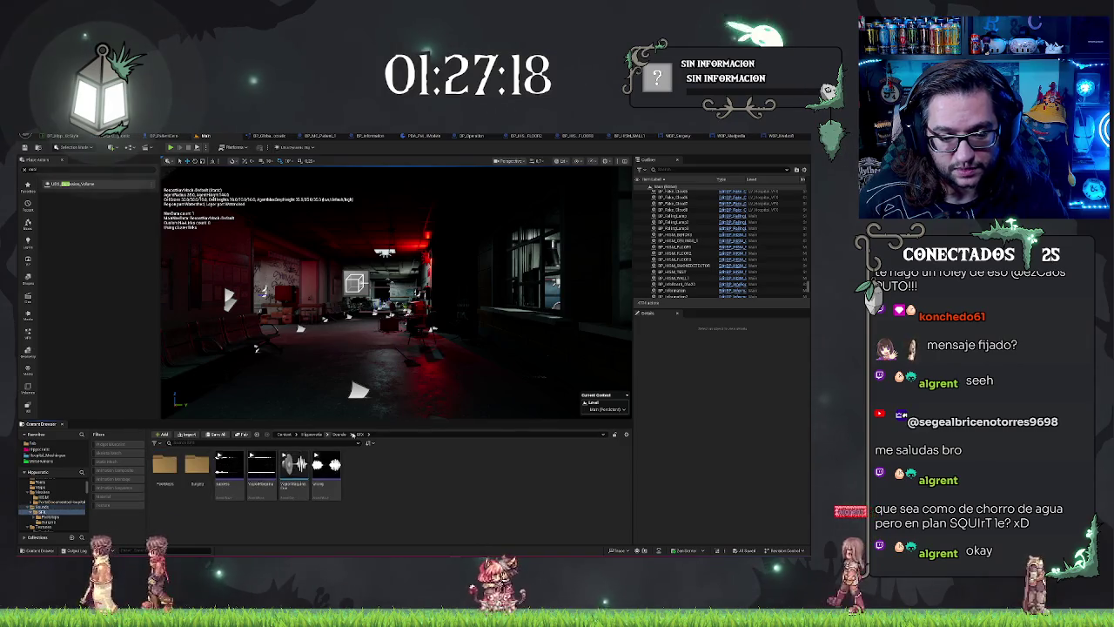
pyautogui.doubleClick(188, 467)
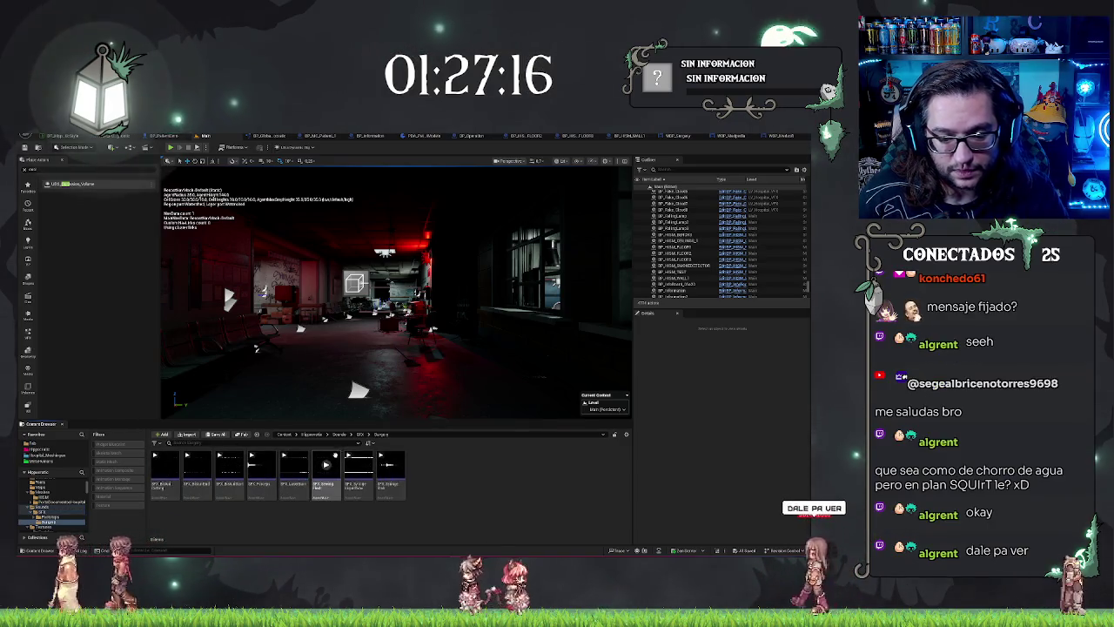
pyautogui.moveTo(390, 464)
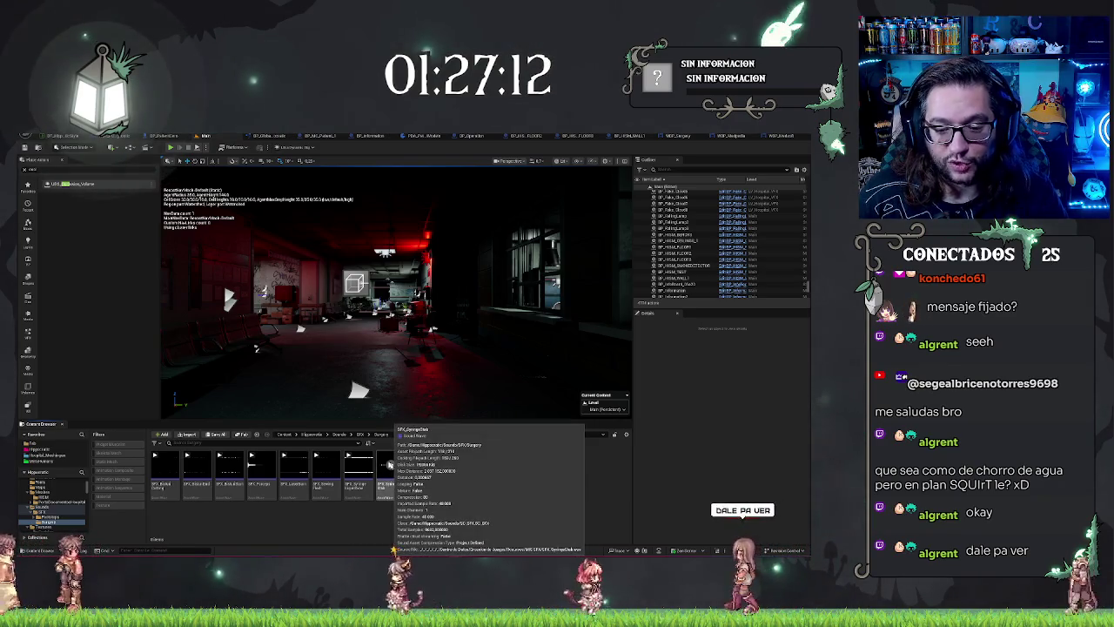
pyautogui.click(389, 463)
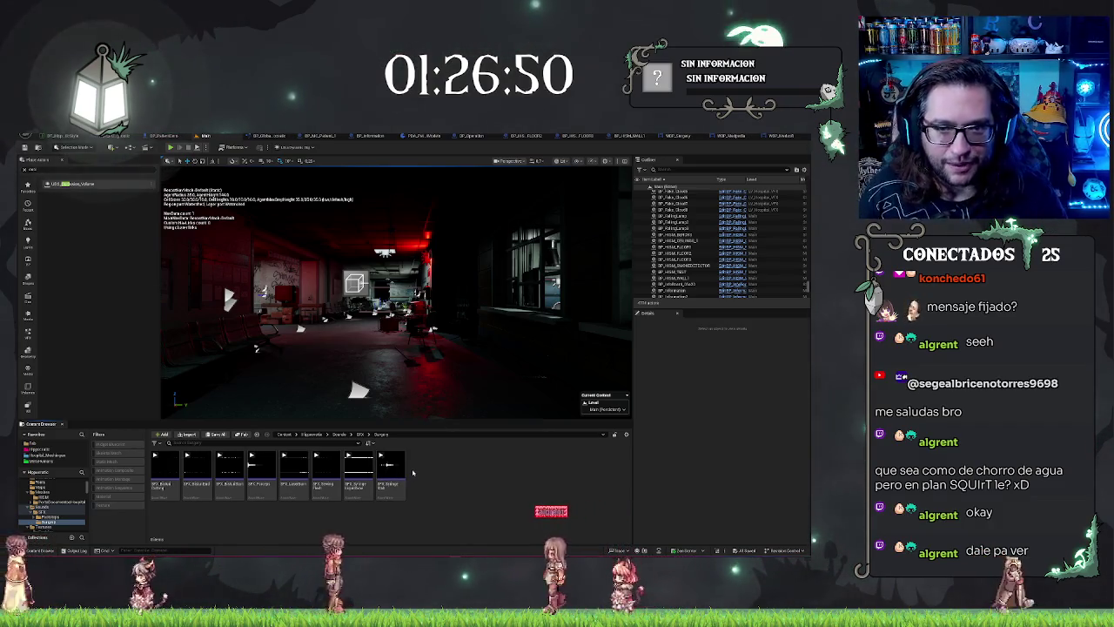
# Preview the SFX_SyringeStab sound, then fly the viewport camera forward into the dark room
pyautogui.click(392, 466)
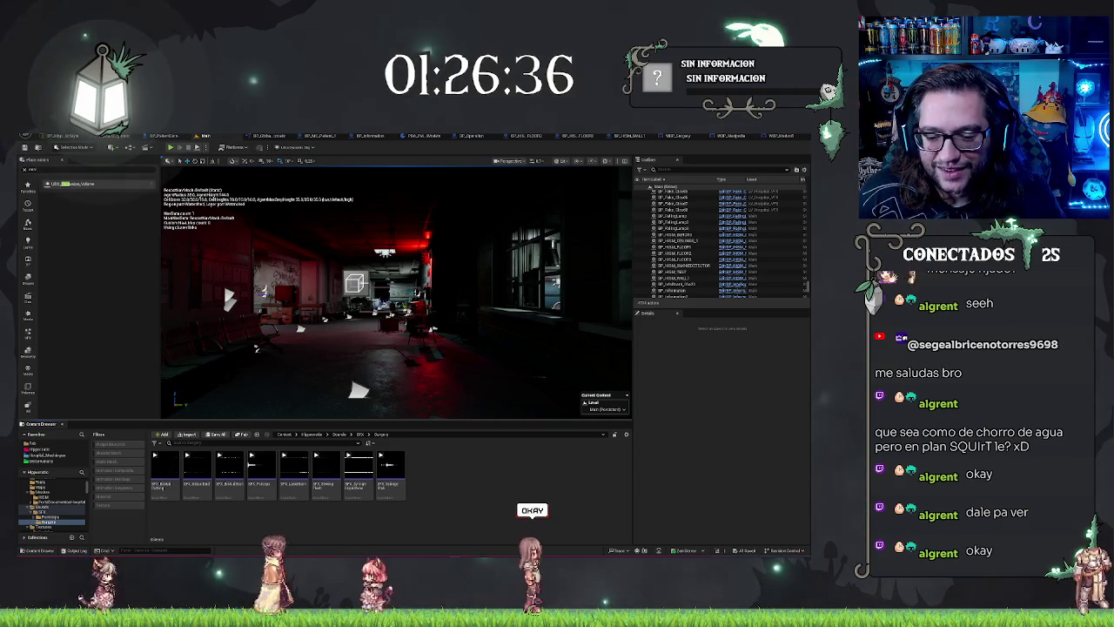
pyautogui.moveTo(362, 485)
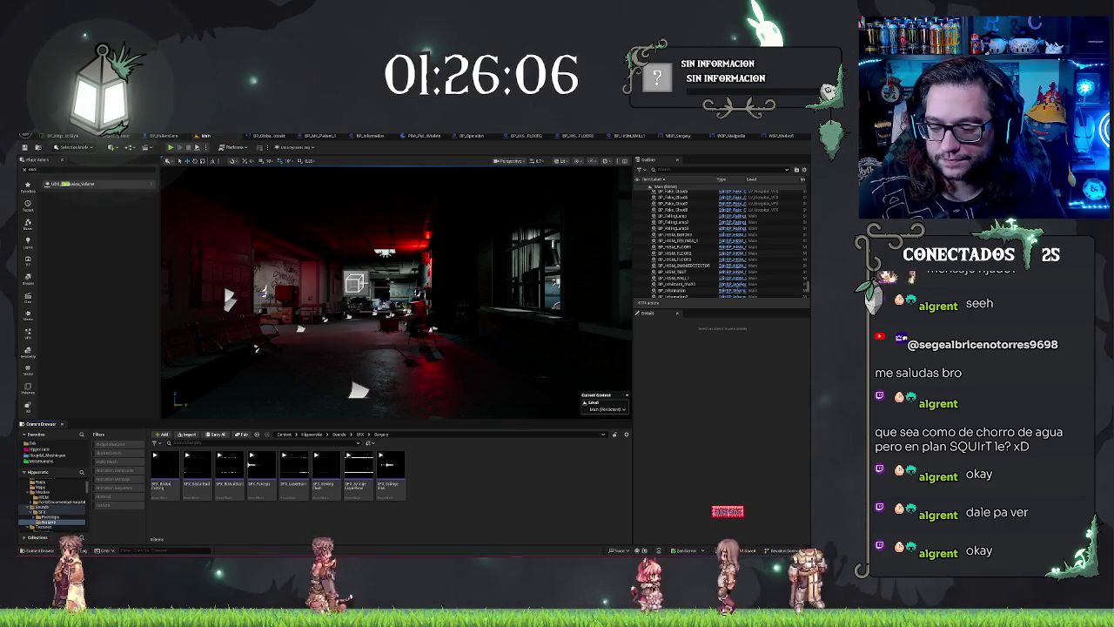
pyautogui.press('Return')
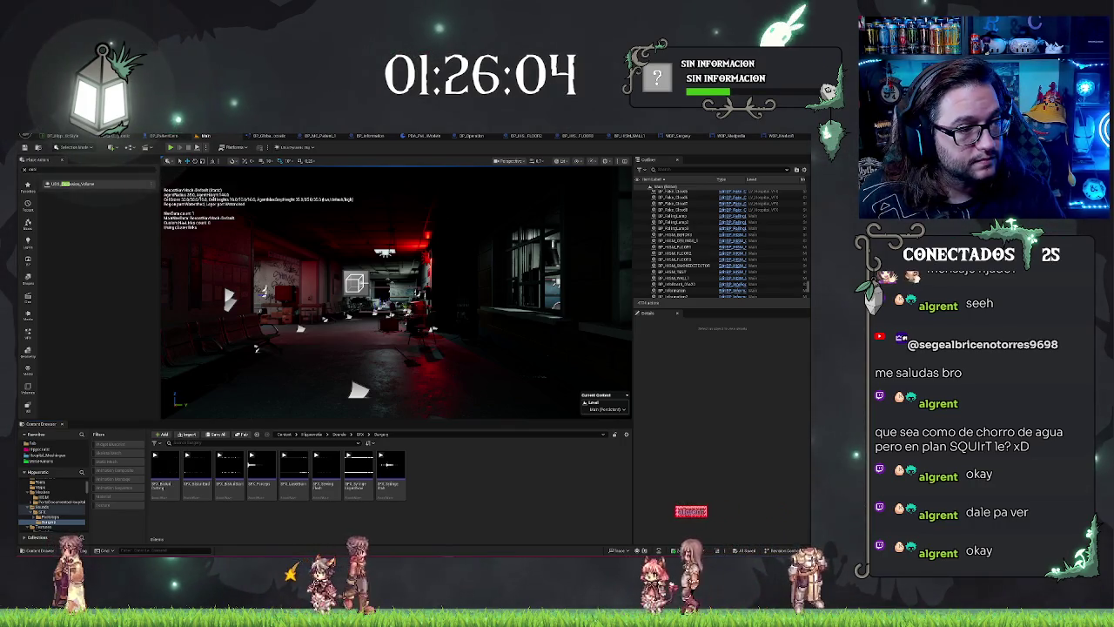
pyautogui.press('w')
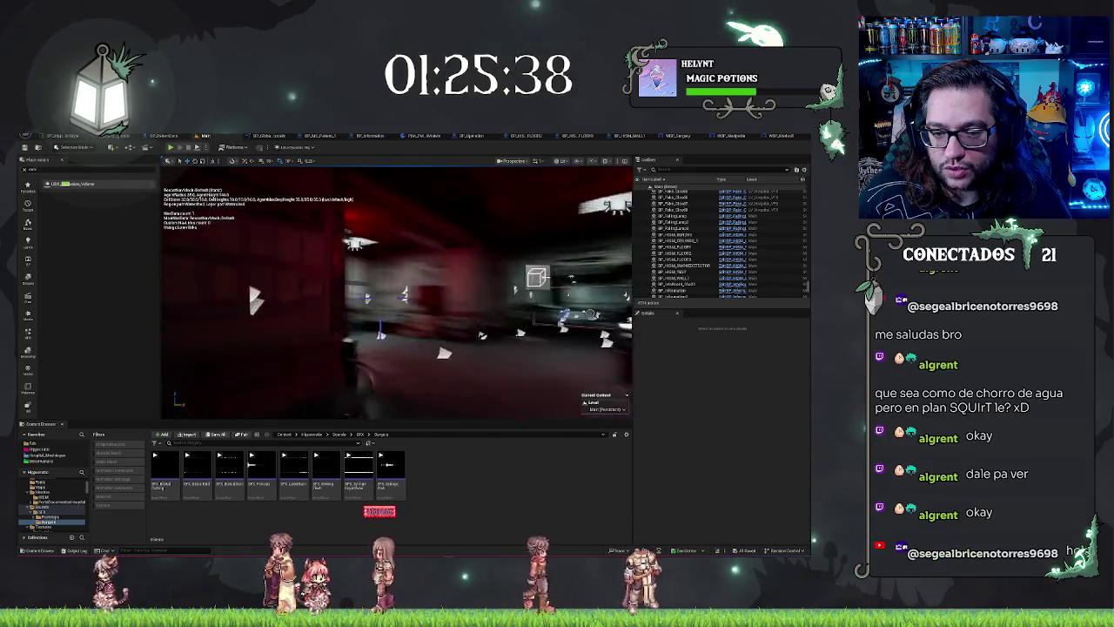
# Select BP_HISM_FLOOR1, show its instanced static mesh component, and toggle its visibility
pyautogui.click(353, 390)
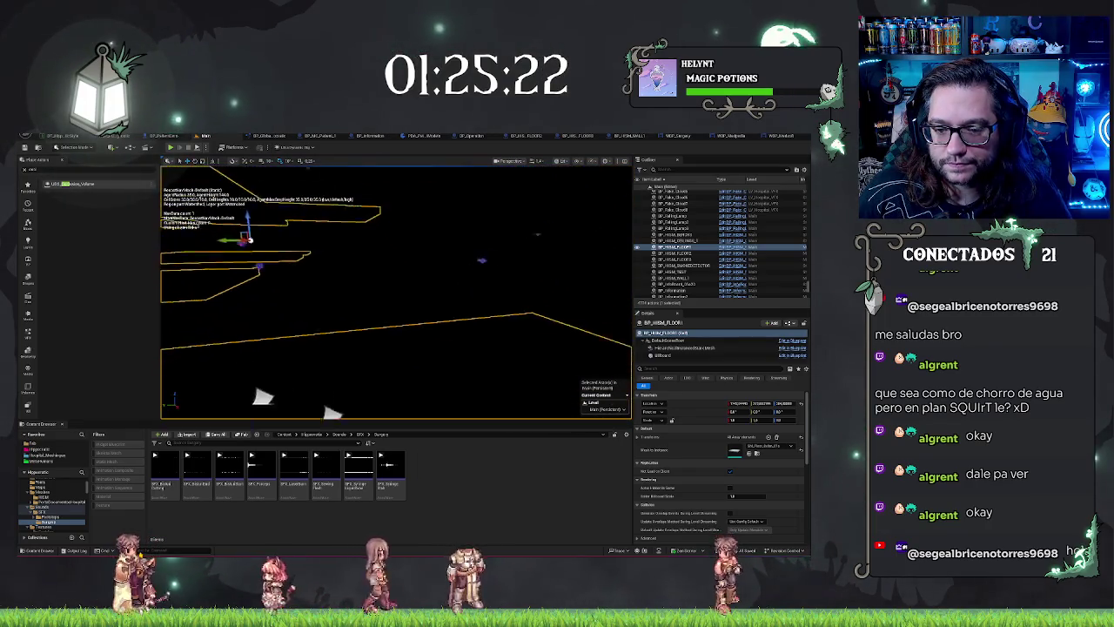
pyautogui.press('f')
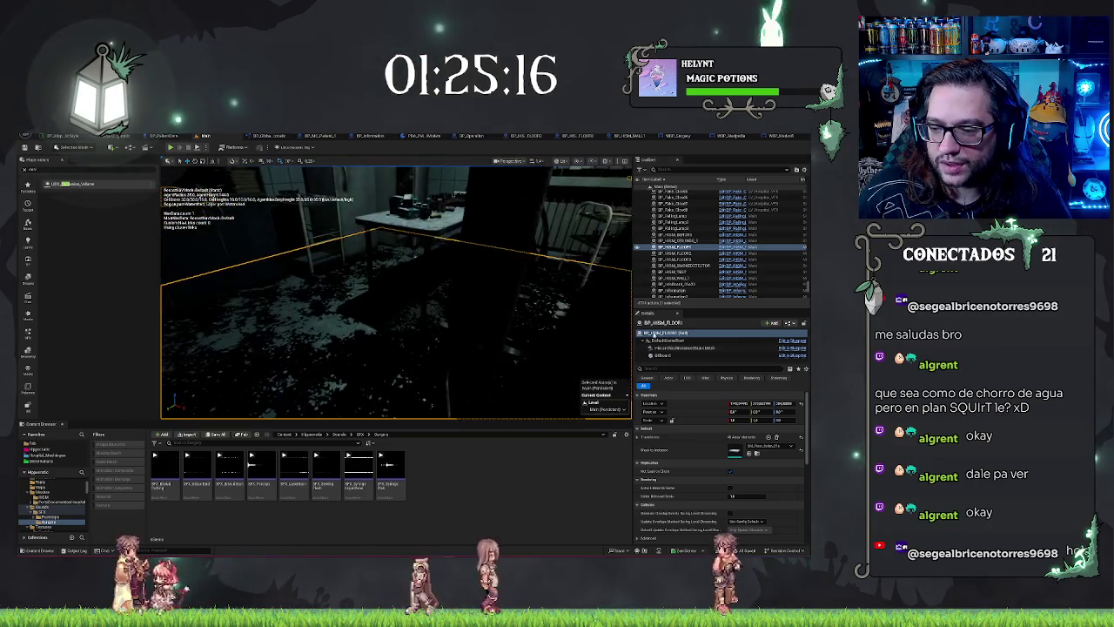
pyautogui.click(669, 348)
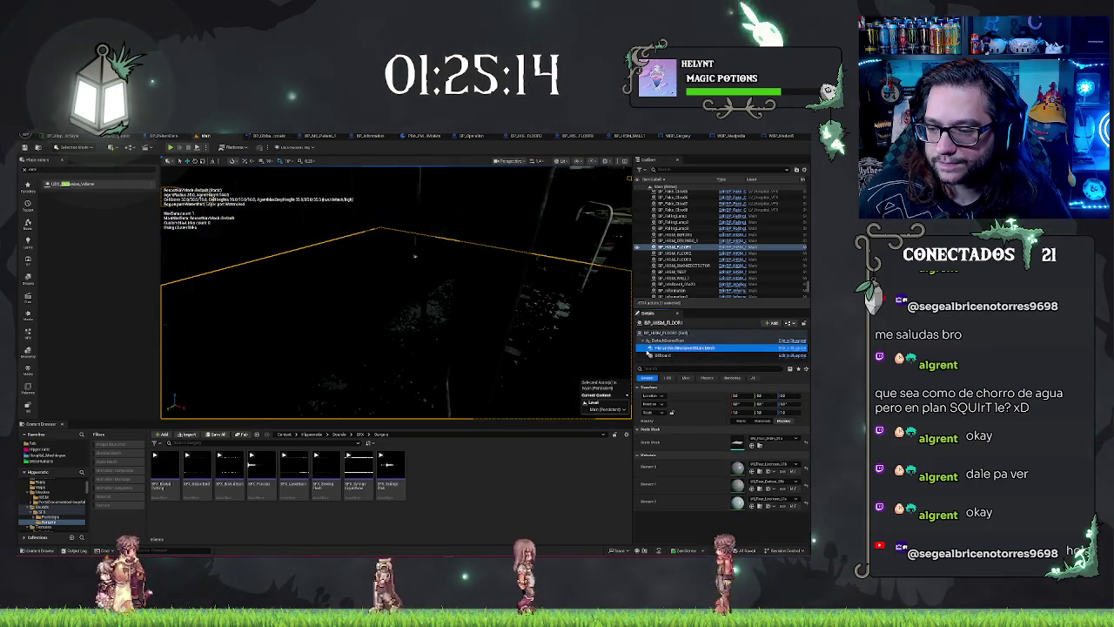
pyautogui.click(638, 250)
pyautogui.moveTo(391, 296)
pyautogui.mouseDown()
pyautogui.moveTo(461, 309)
pyautogui.moveTo(411, 312)
pyautogui.moveTo(445, 301)
pyautogui.mouseUp()
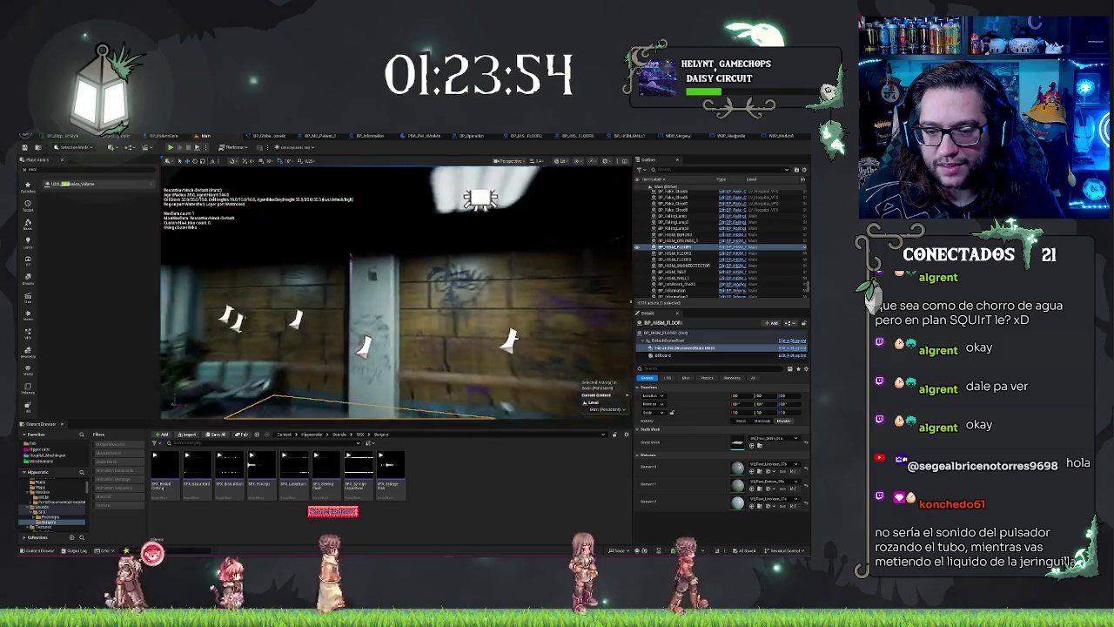
pyautogui.click(674, 278)
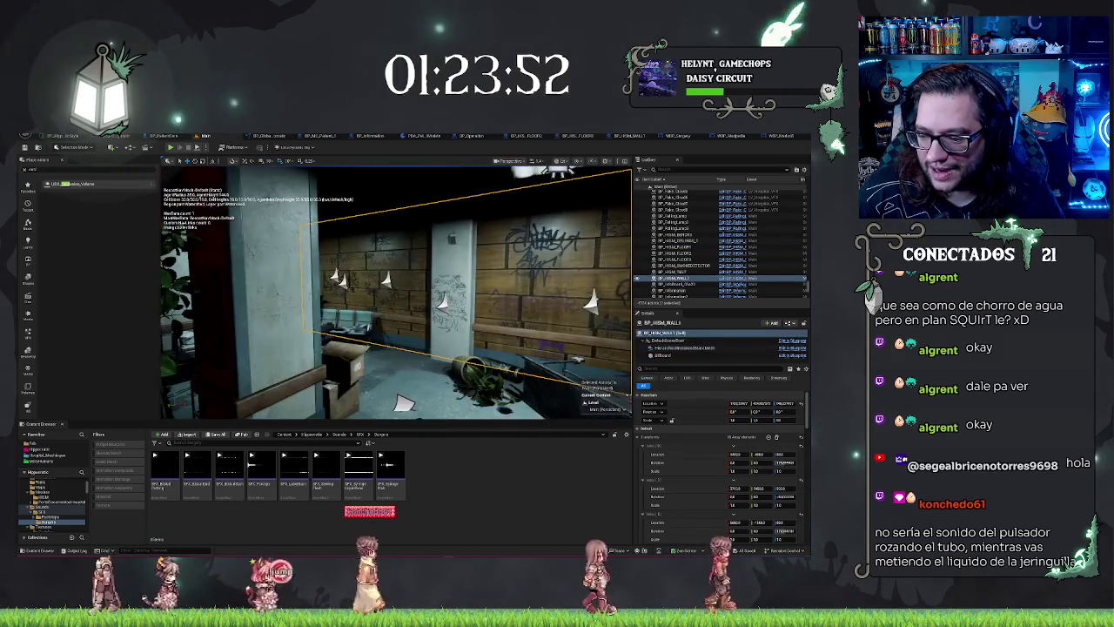
pyautogui.scroll(-5, 680, 507)
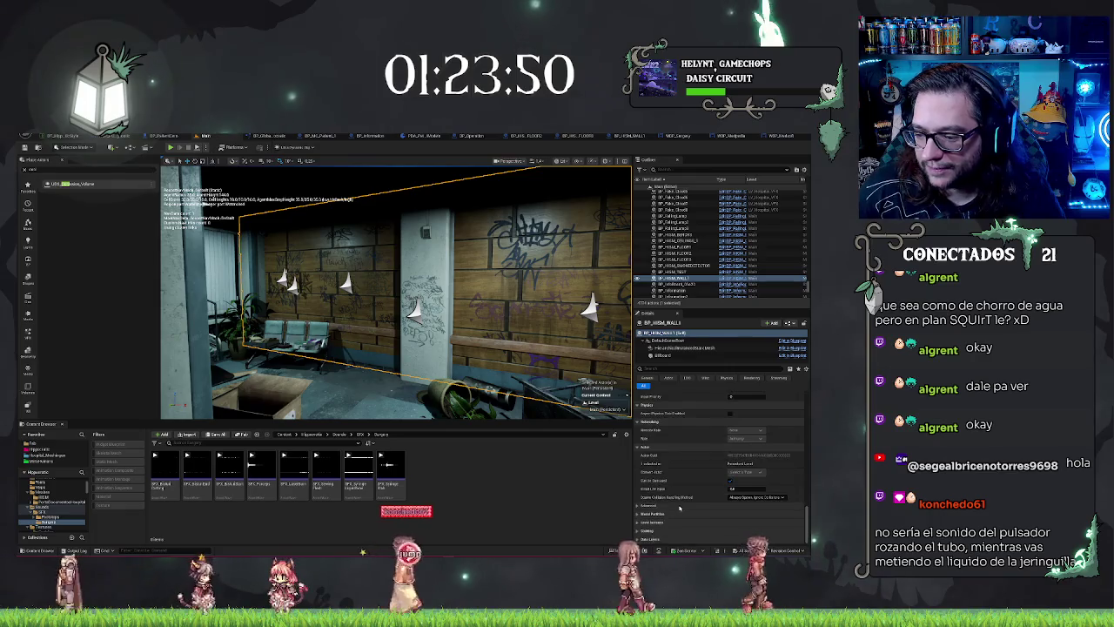
pyautogui.scroll(-10, 683, 487)
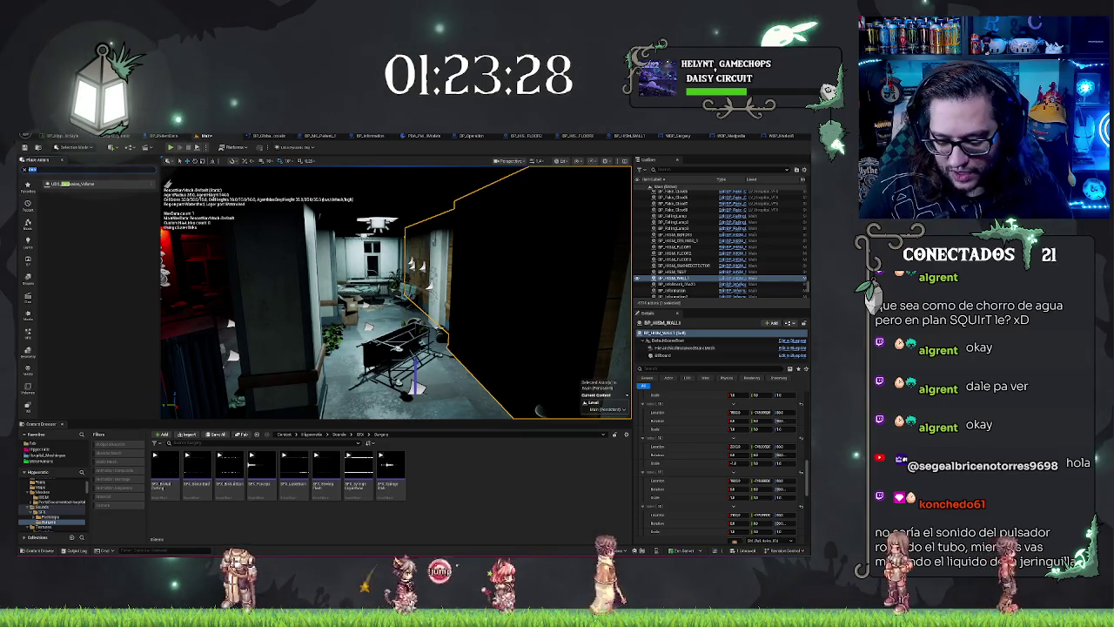
pyautogui.write('light')
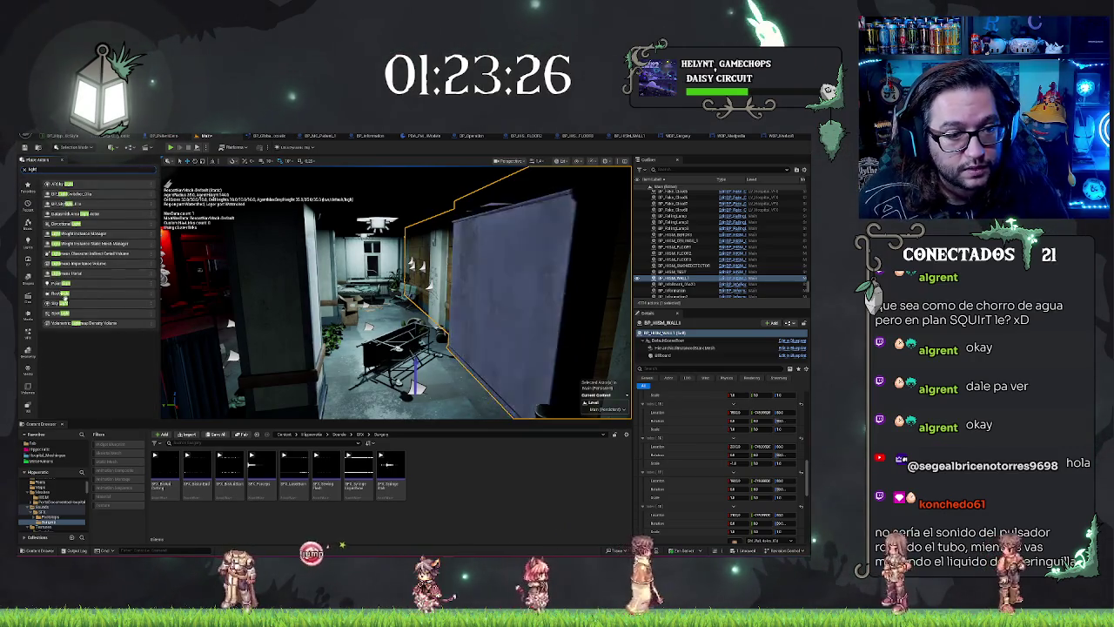
# Place a Point Light in the corridor and frame the view on it
pyautogui.moveTo(68, 280)
pyautogui.mouseDown()
pyautogui.moveTo(428, 381)
pyautogui.moveTo(431, 277)
pyautogui.moveTo(585, 281)
pyautogui.mouseUp()
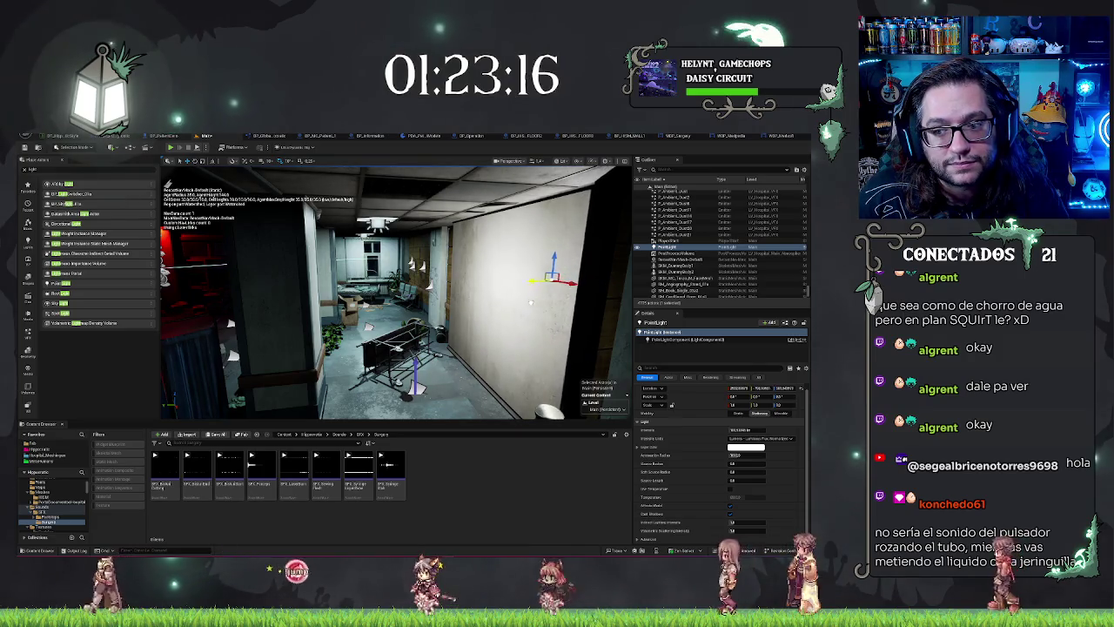
pyautogui.moveTo(585, 281); pyautogui.dragTo(504, 281)
pyautogui.press('f')
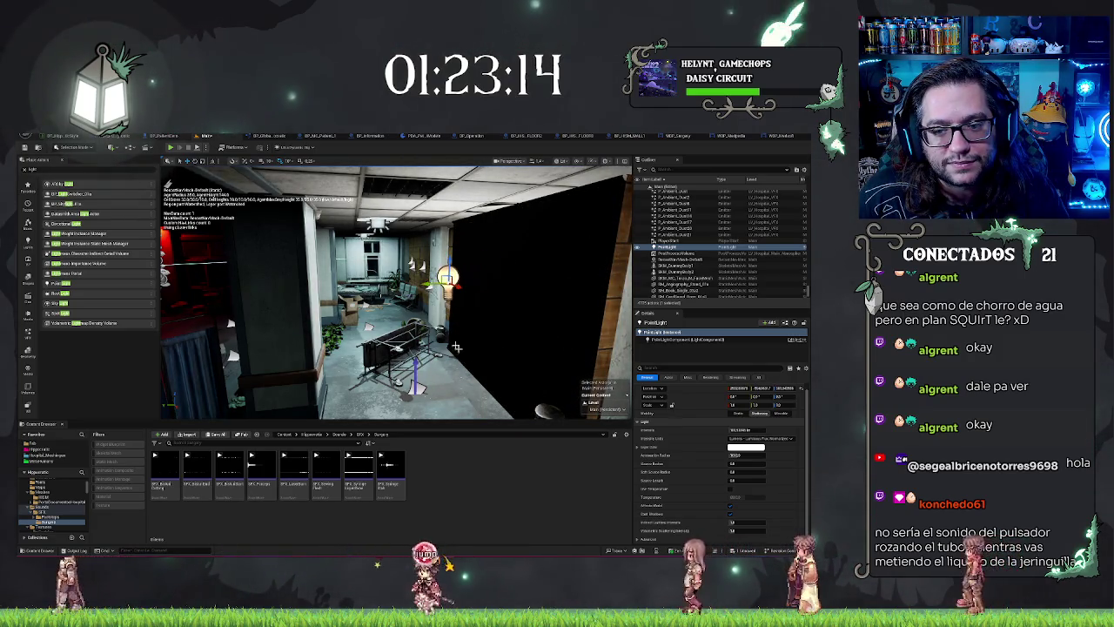
pyautogui.moveTo(391, 287); pyautogui.dragTo(505, 287)
pyautogui.moveTo(357, 308); pyautogui.dragTo(417, 300)
# Shift the point light beside the concrete wall to light it, undoing its last move
pyautogui.moveTo(379, 492)
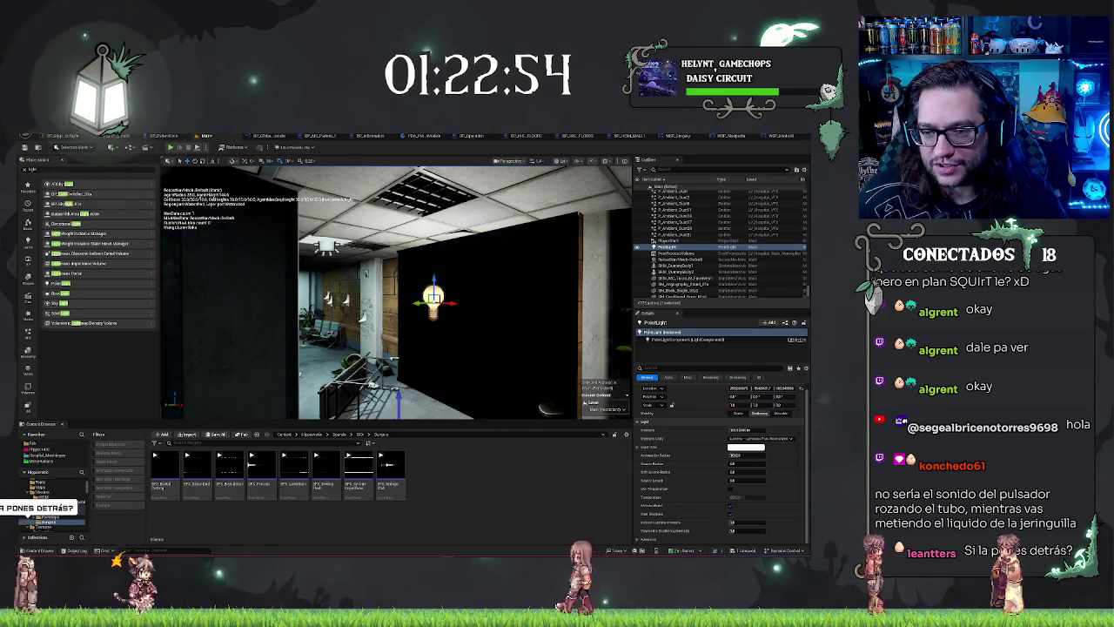
pyautogui.moveTo(396, 292)
pyautogui.mouseDown()
pyautogui.moveTo(436, 290)
pyautogui.moveTo(409, 286)
pyautogui.moveTo(495, 324)
pyautogui.mouseUp()
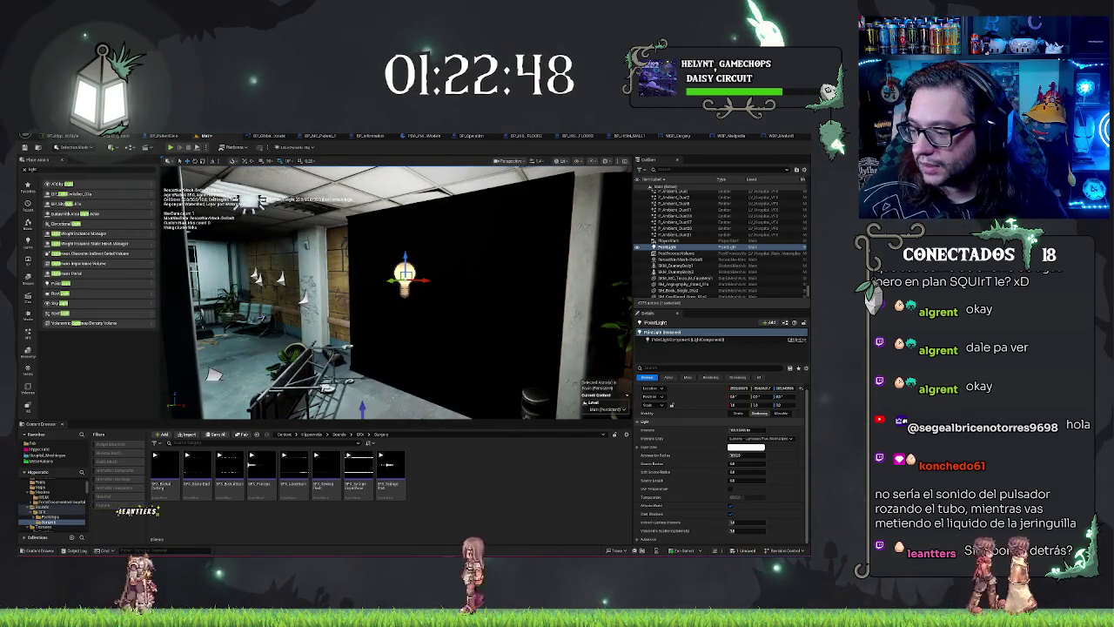
pyautogui.moveTo(426, 275)
pyautogui.mouseDown()
pyautogui.moveTo(481, 275)
pyautogui.moveTo(402, 276)
pyautogui.mouseUp()
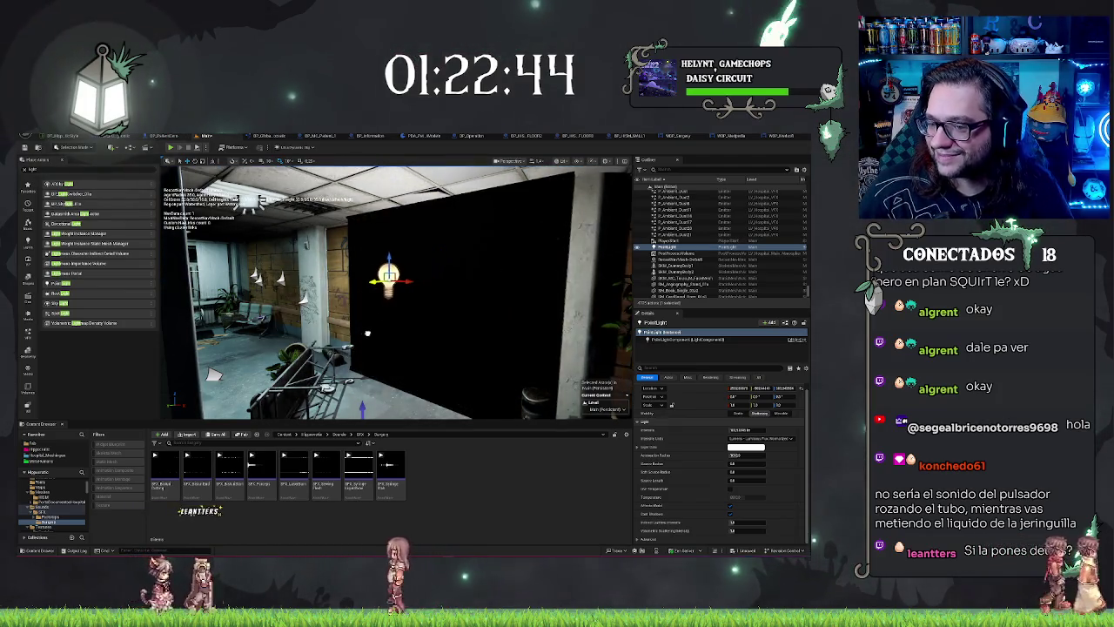
pyautogui.moveTo(399, 321); pyautogui.dragTo(465, 311)
pyautogui.scroll(10, 466, 310)
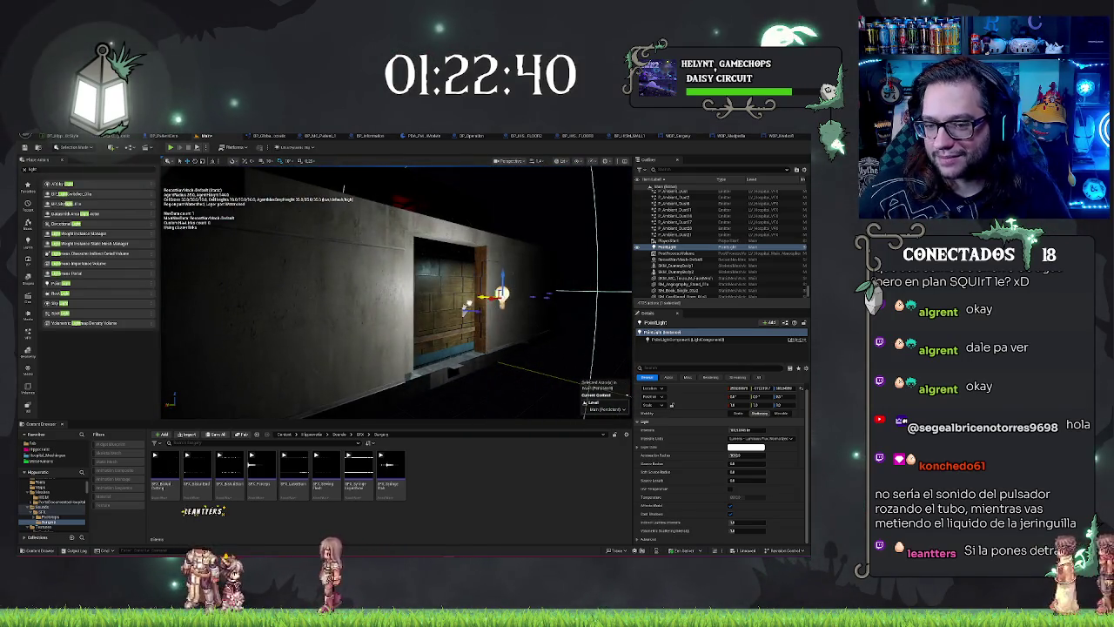
pyautogui.moveTo(466, 311)
pyautogui.mouseDown()
pyautogui.moveTo(426, 353)
pyautogui.moveTo(352, 336)
pyautogui.mouseUp()
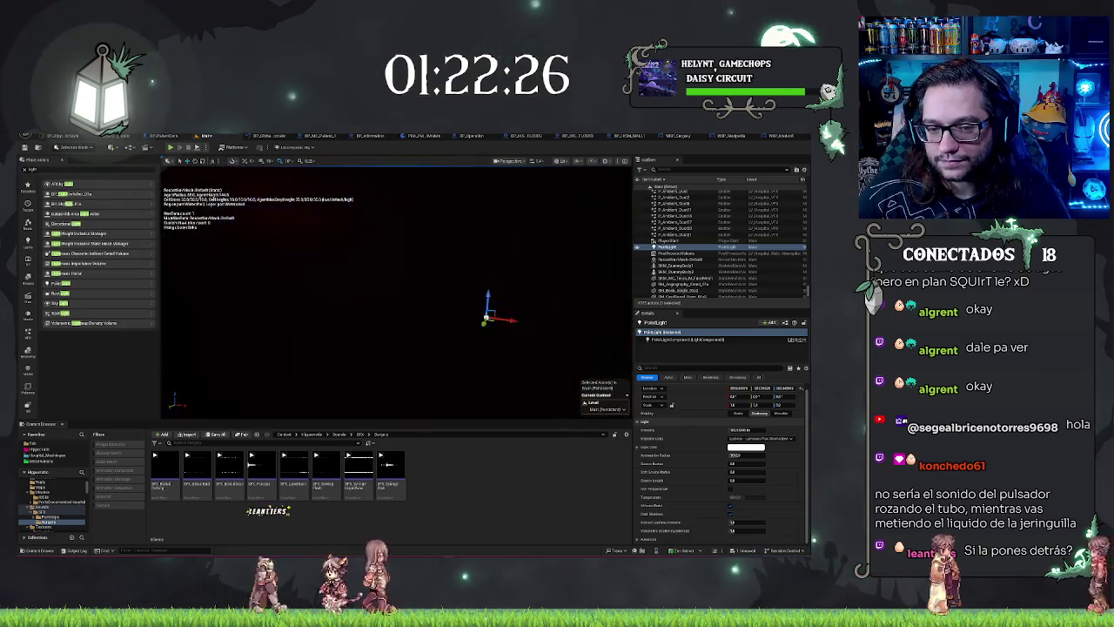
pyautogui.hotkey('ctrl', 'z')
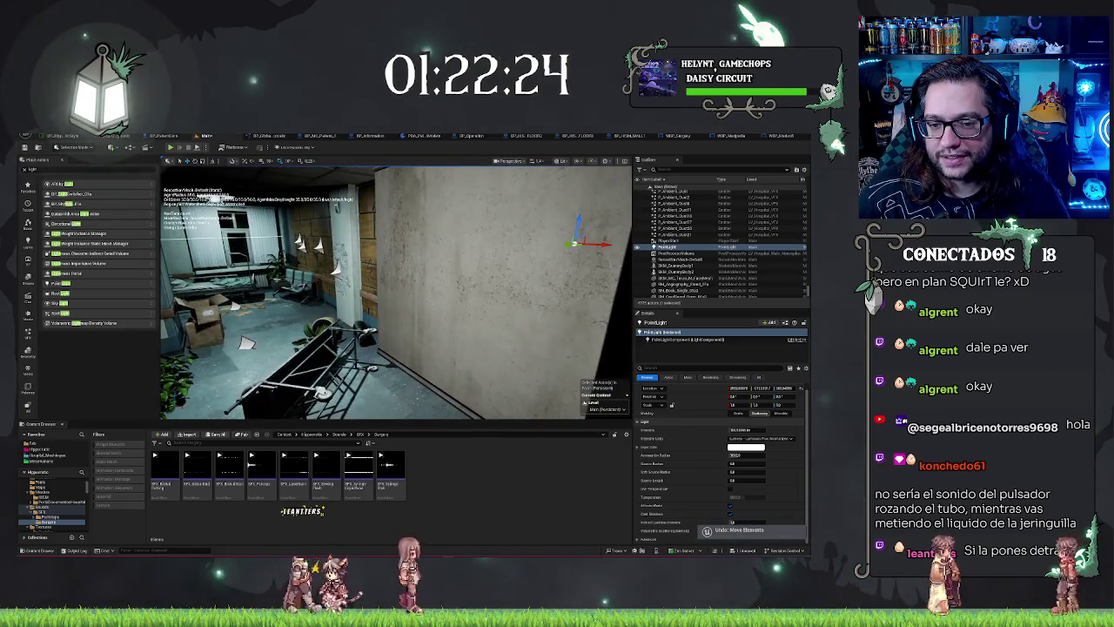
# Undo the point light's moves and its placement, removing it from the level
pyautogui.hotkey('ctrl', 'y')
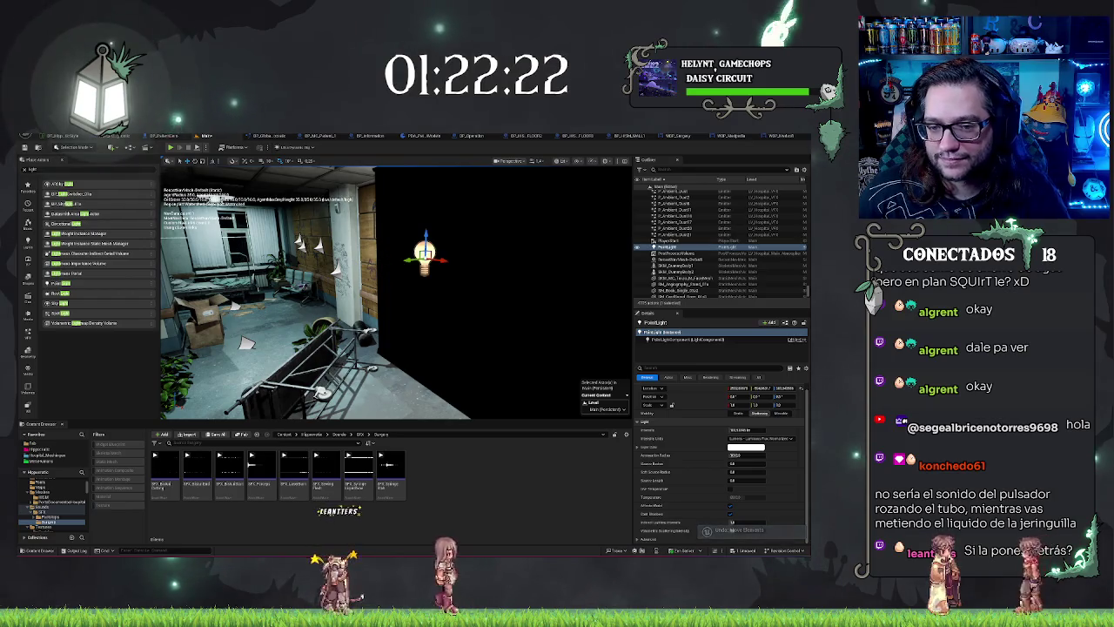
pyautogui.hotkey('ctrl', 'z')
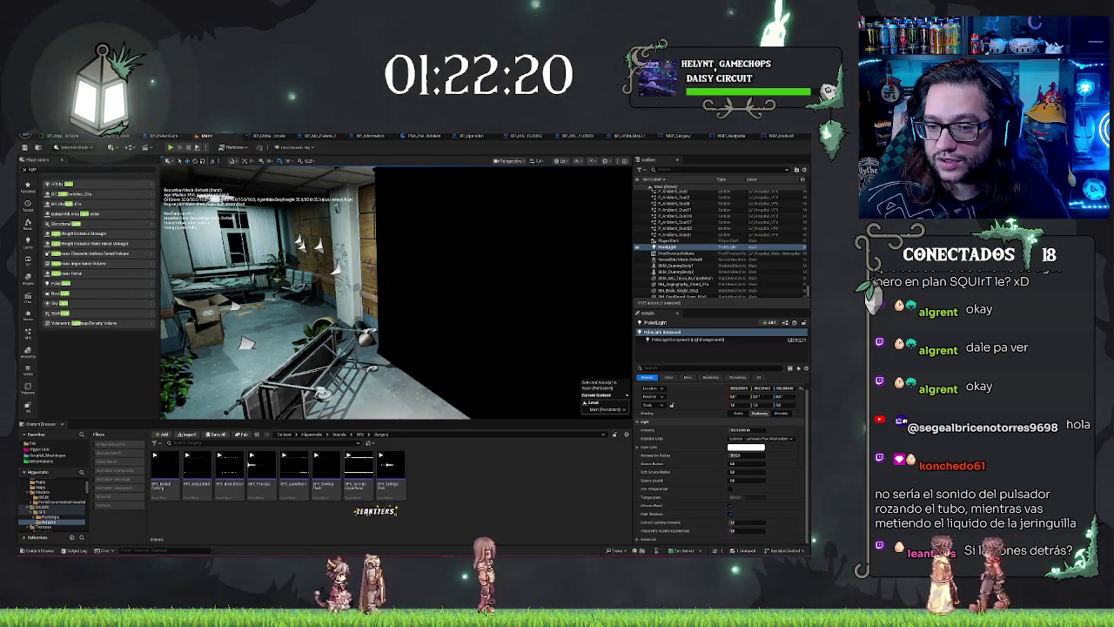
pyautogui.hotkey('ctrl', 'z')
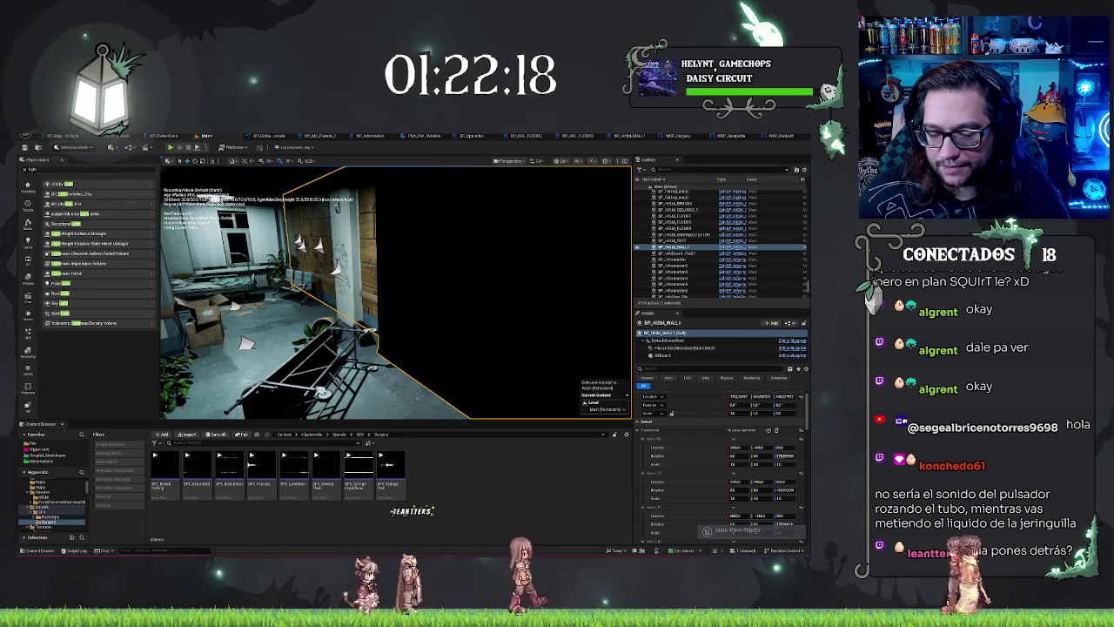
# Fly through the level and select the BP_HISM_FLOOR1 floor actor
pyautogui.scroll(5, 396, 291)
pyautogui.scroll(-5, 396, 291)
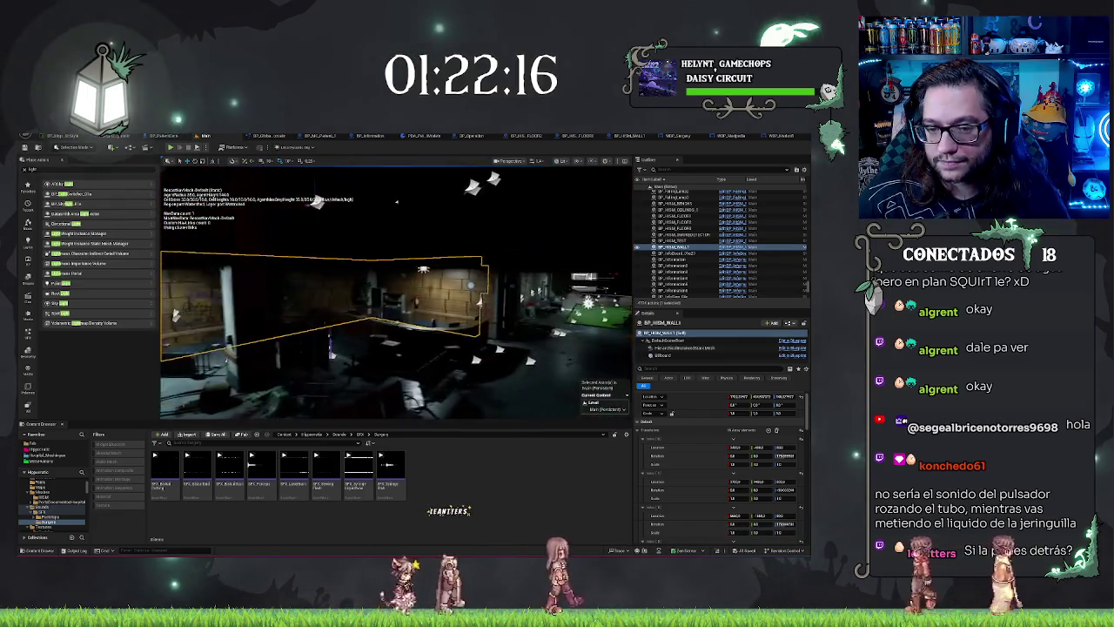
pyautogui.scroll(-5, 396, 292)
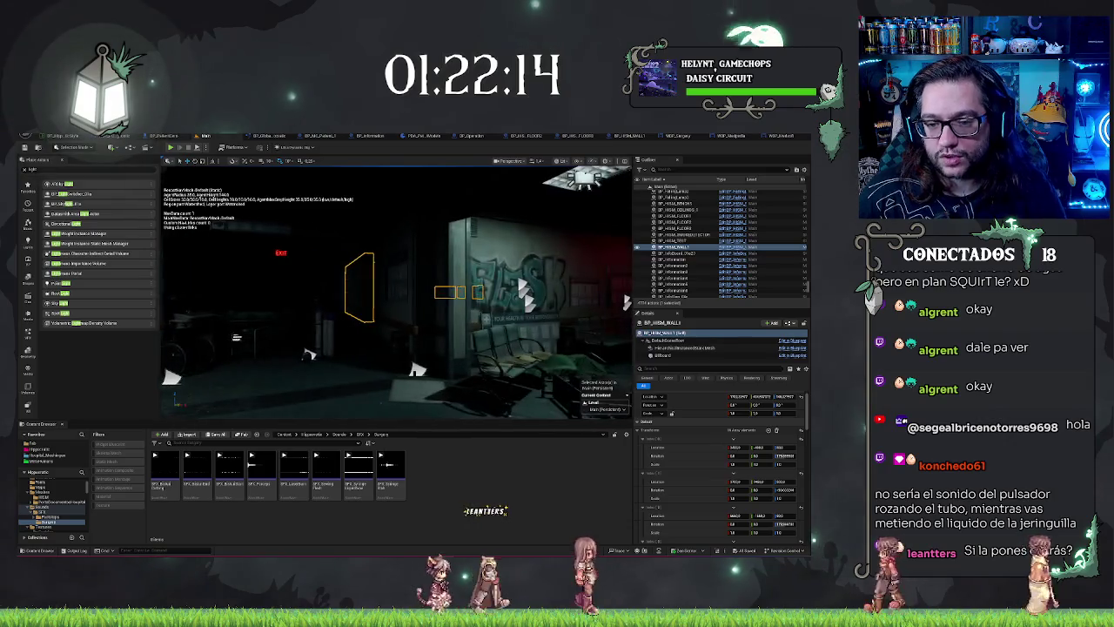
pyautogui.scroll(-5, 396, 292)
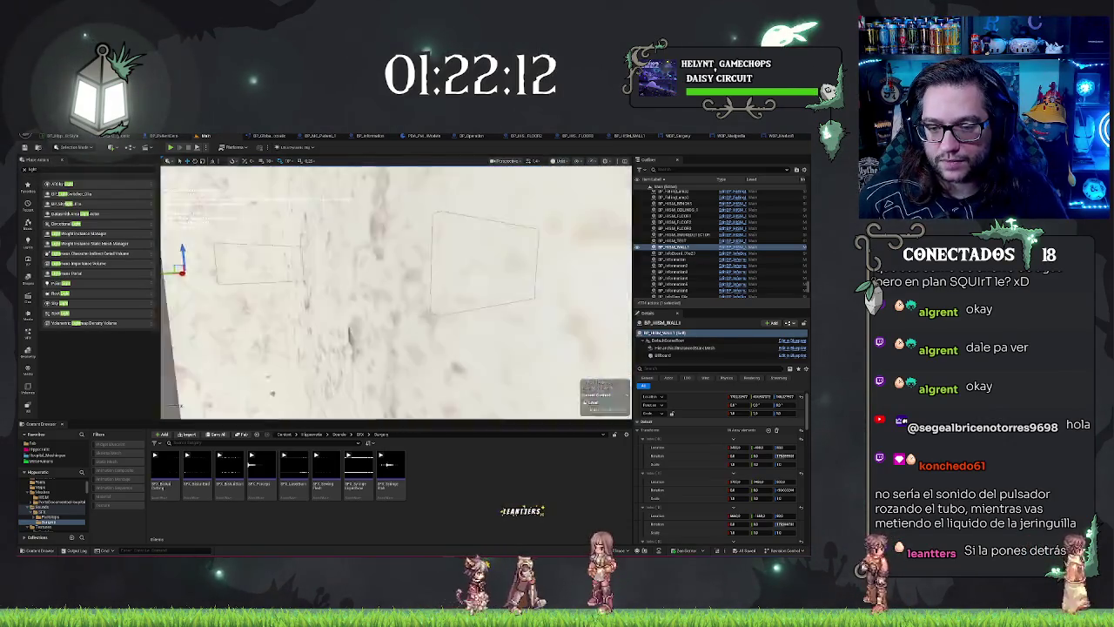
pyautogui.scroll(-5, 396, 292)
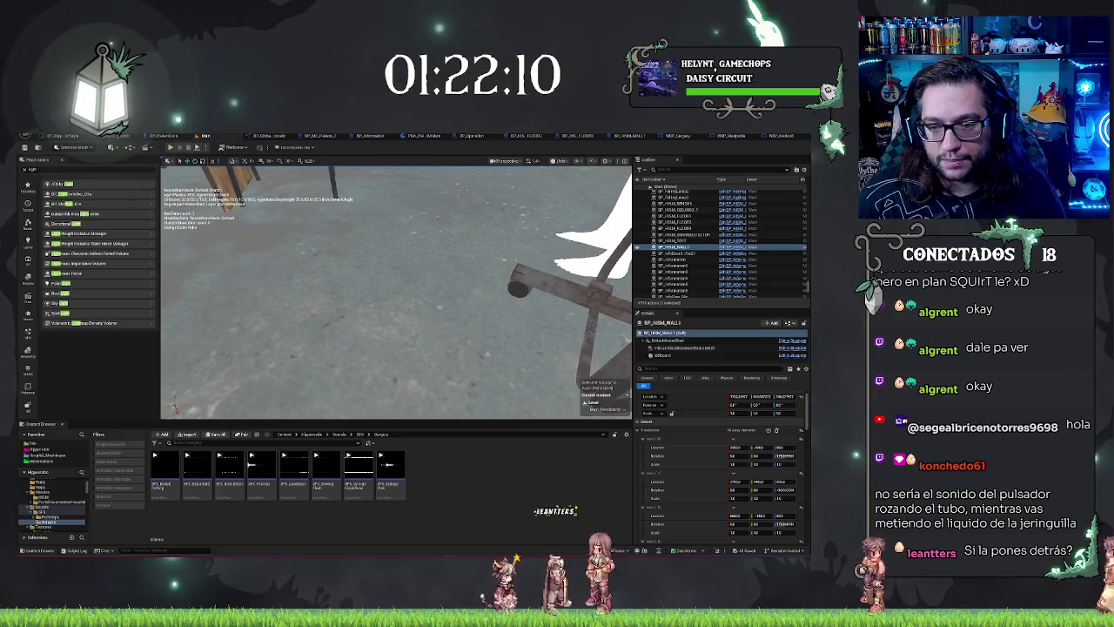
pyautogui.scroll(-5, 411, 235)
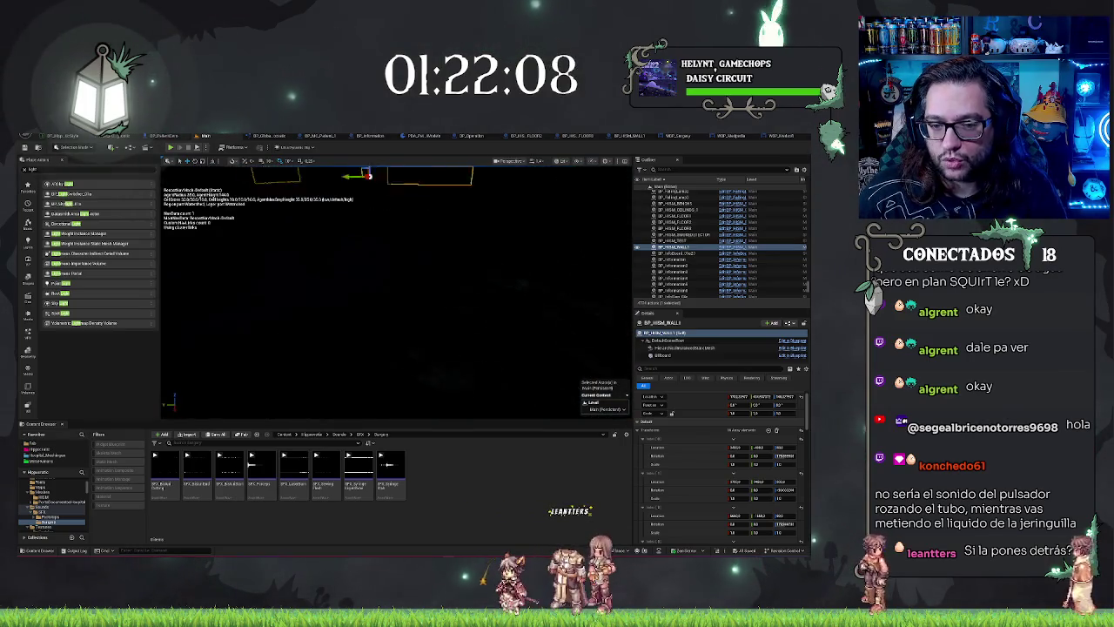
pyautogui.scroll(-5, 396, 292)
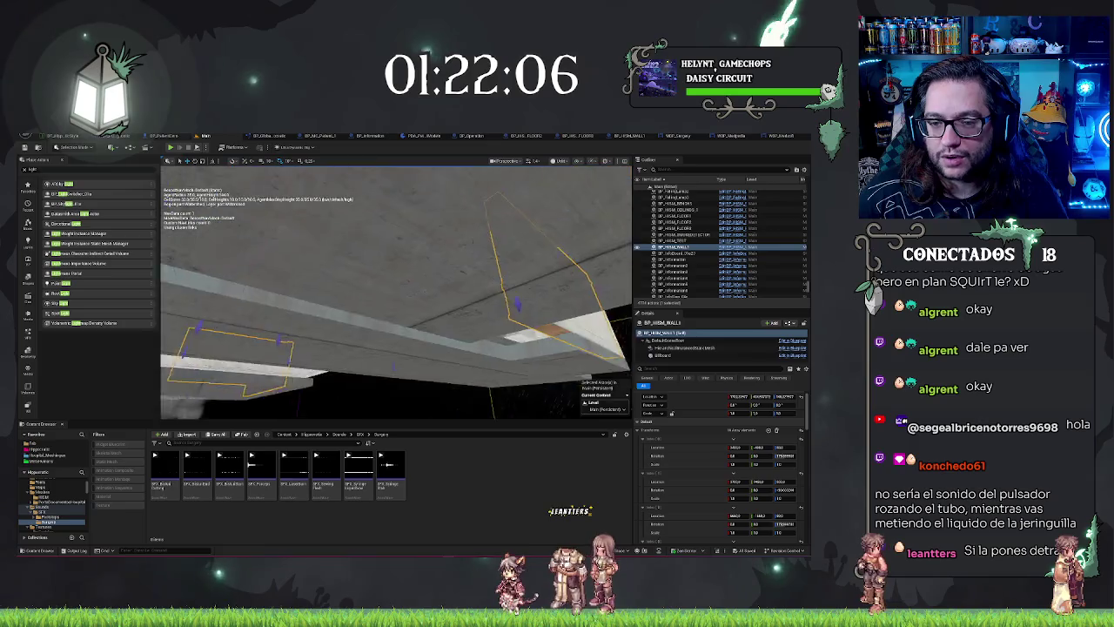
pyautogui.scroll(-5, 396, 291)
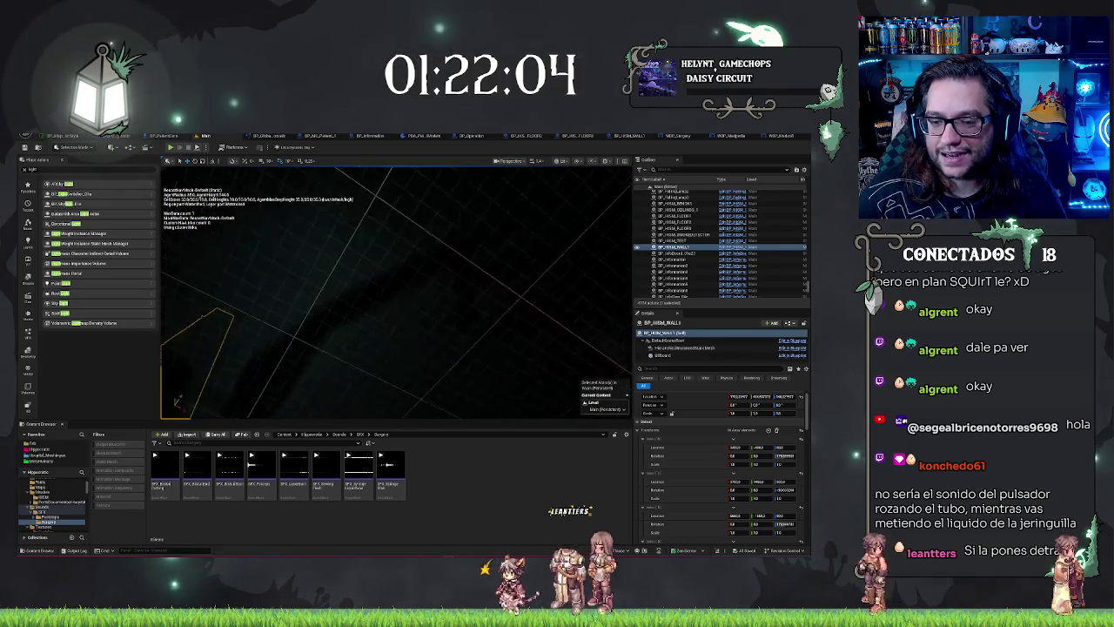
pyautogui.scroll(-5, 396, 291)
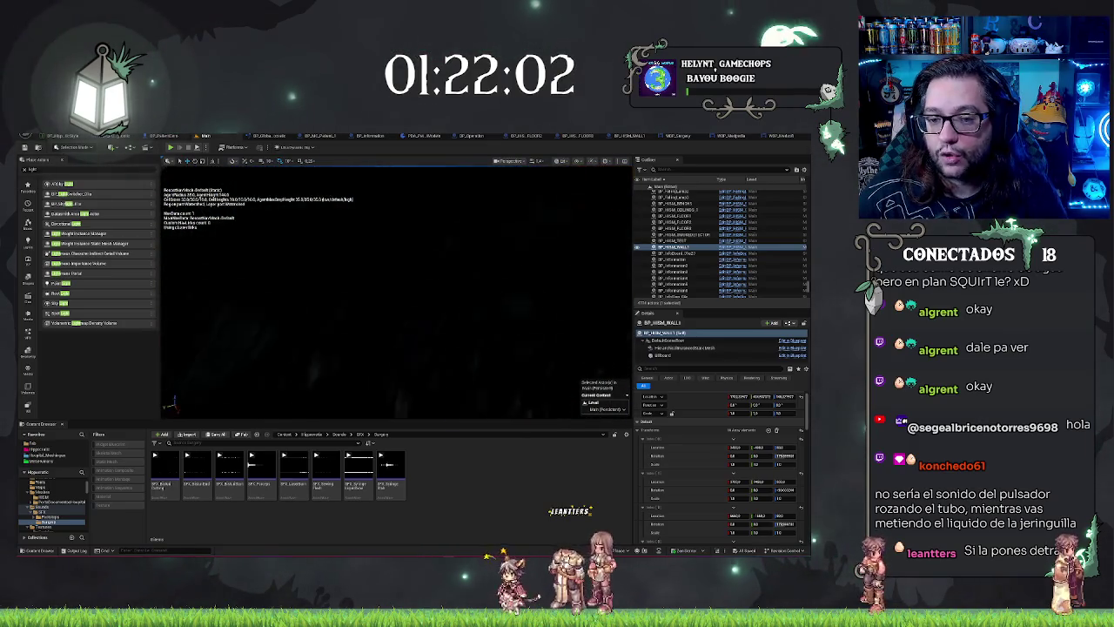
pyautogui.scroll(-3, 396, 292)
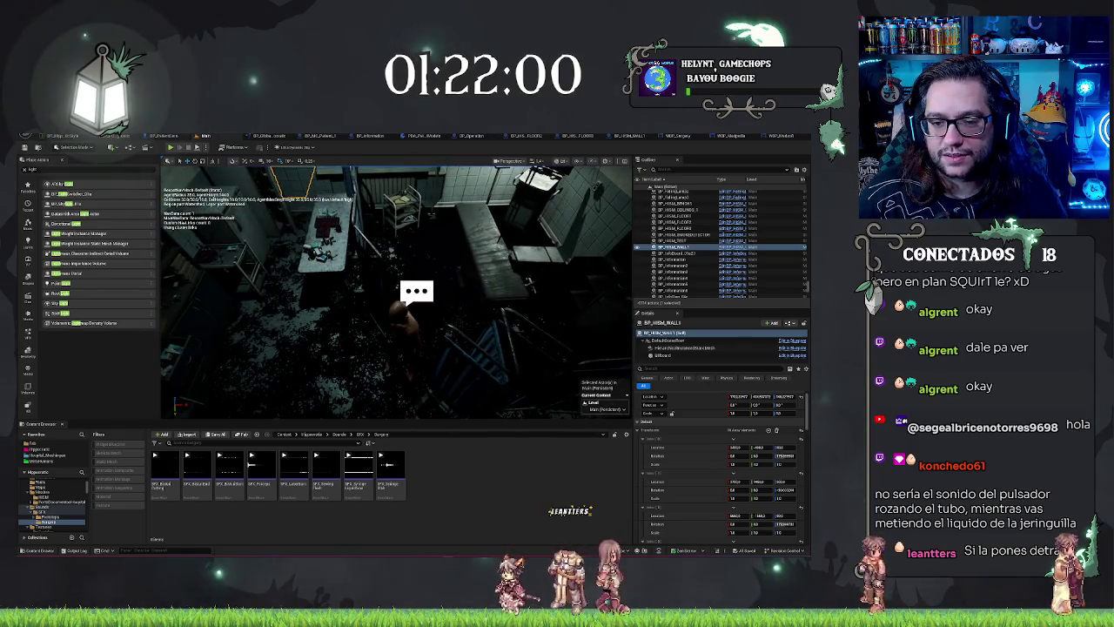
pyautogui.click(331, 311)
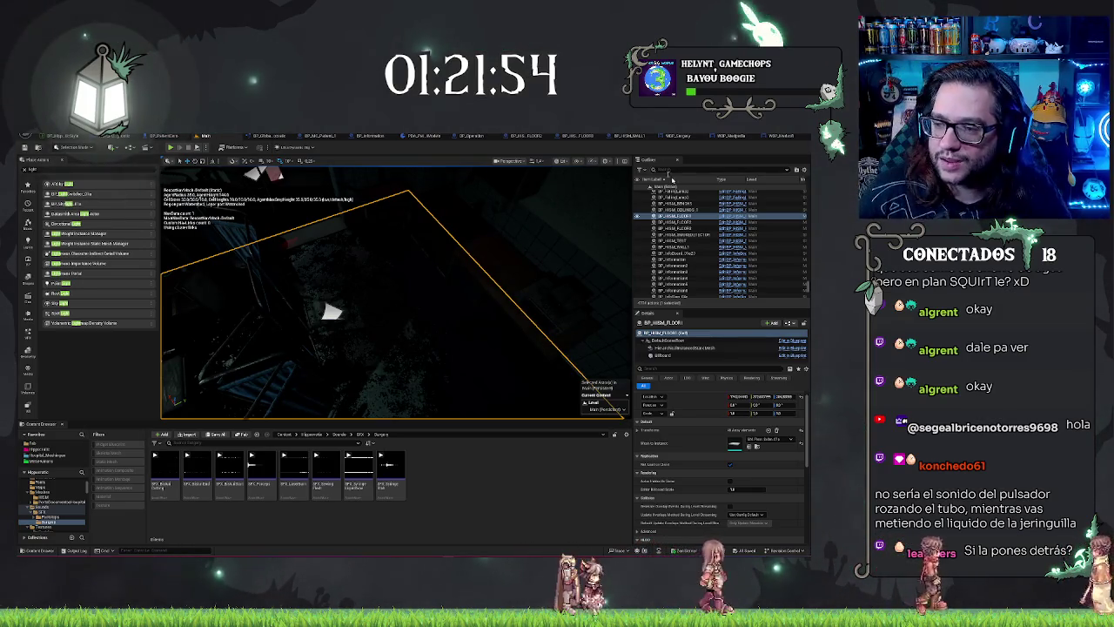
# Expand the floor actor's Instances array and several instances' transforms in Details
pyautogui.click(688, 348)
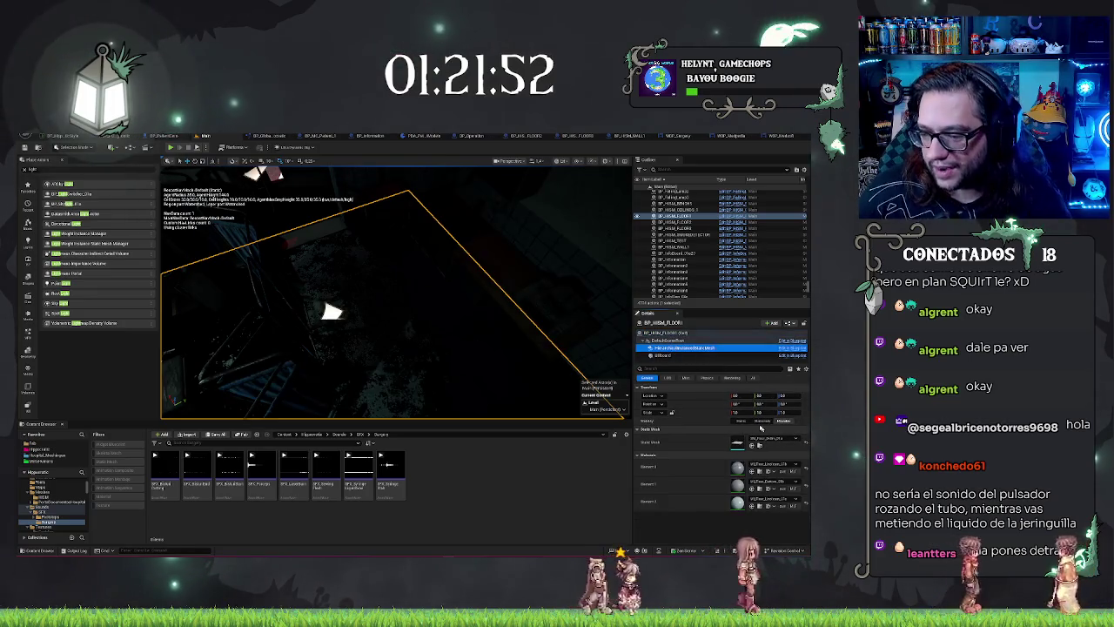
pyautogui.click(666, 333)
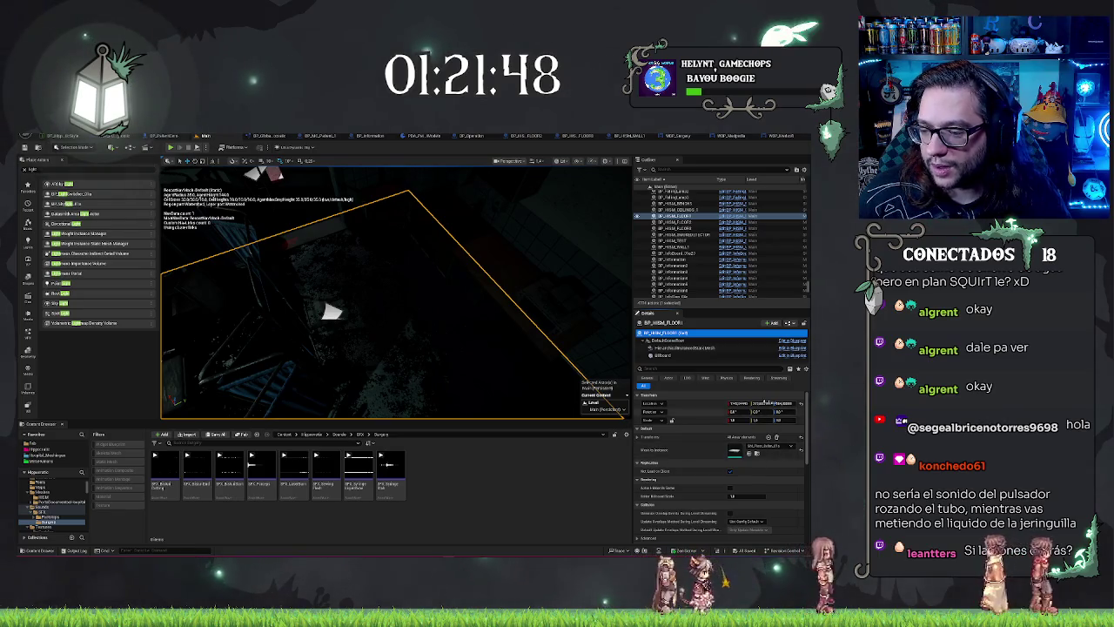
pyautogui.click(643, 437)
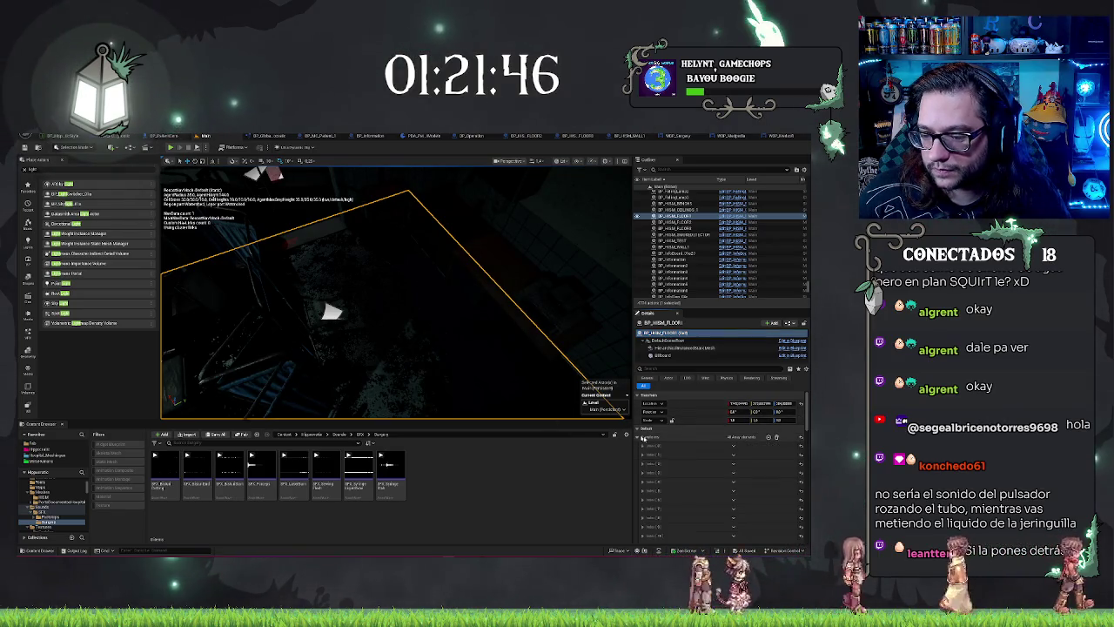
pyautogui.scroll(-10, 681, 469)
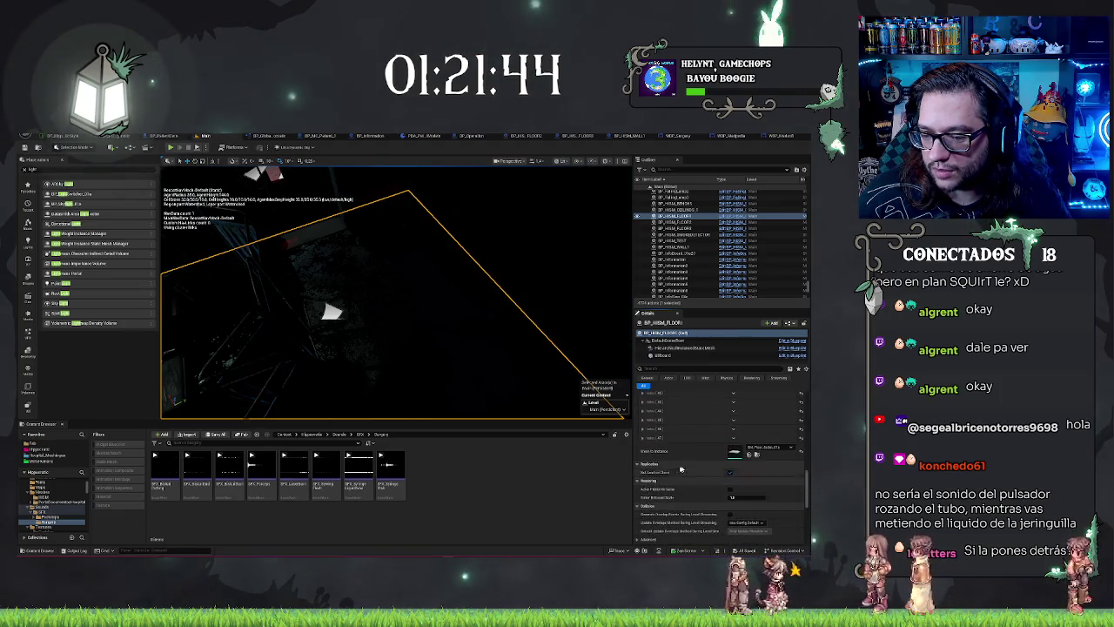
pyautogui.click(644, 437)
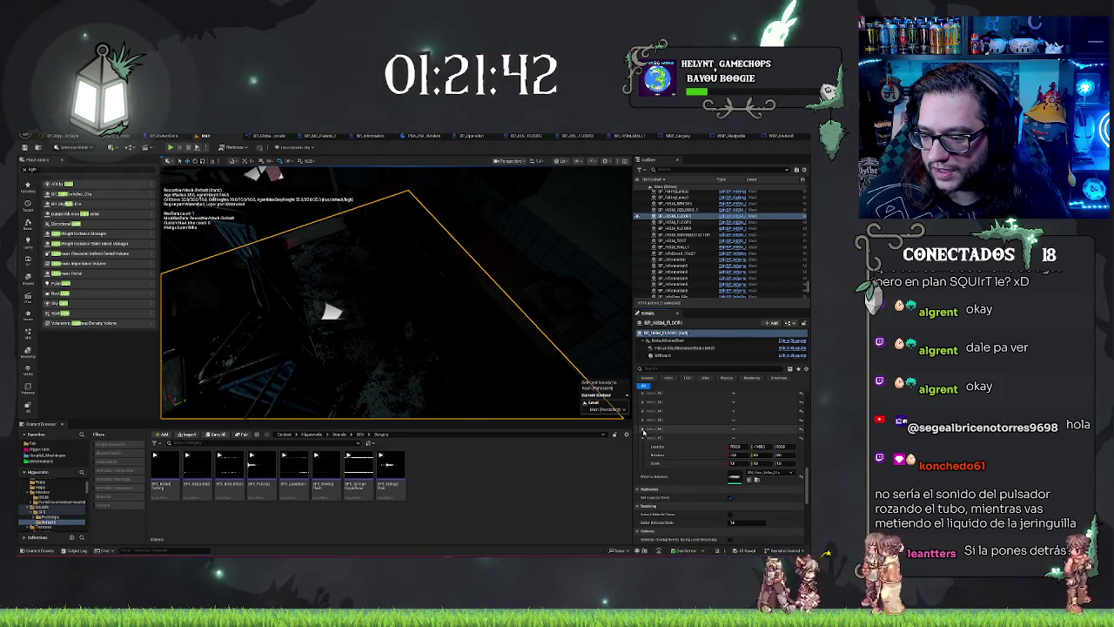
pyautogui.click(643, 429)
pyautogui.click(643, 420)
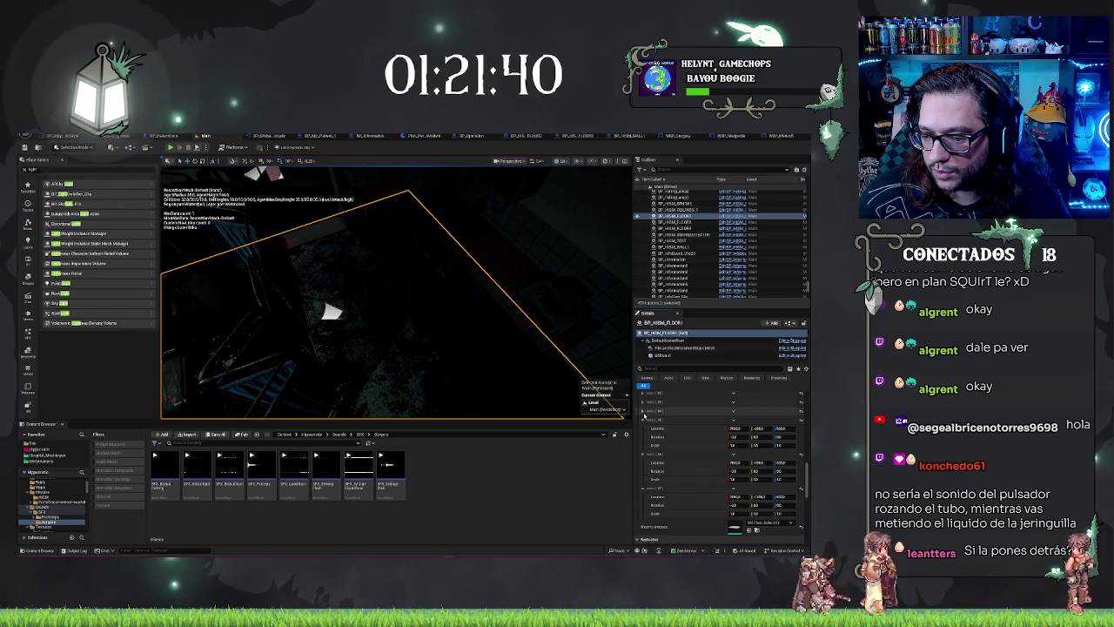
pyautogui.click(644, 411)
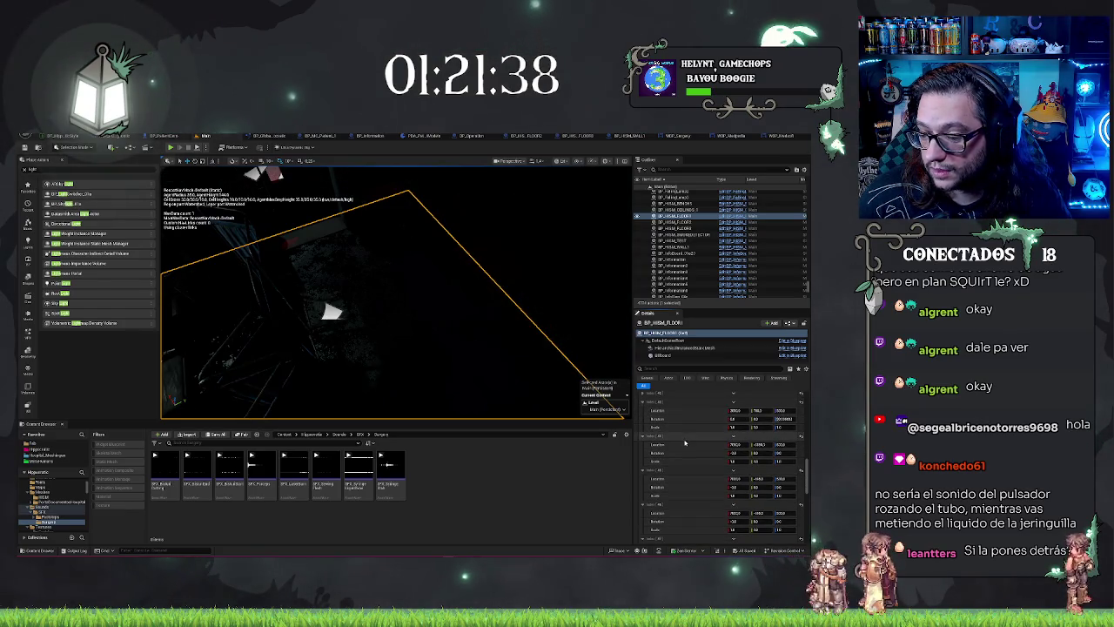
pyautogui.scroll(2, 676, 453)
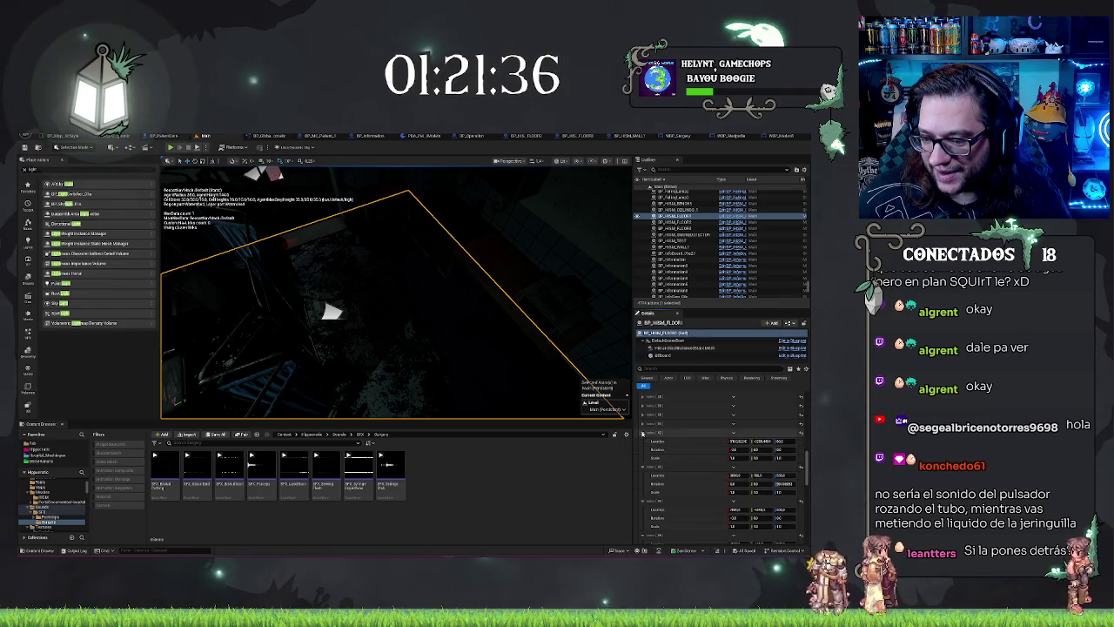
pyautogui.scroll(1, 654, 442)
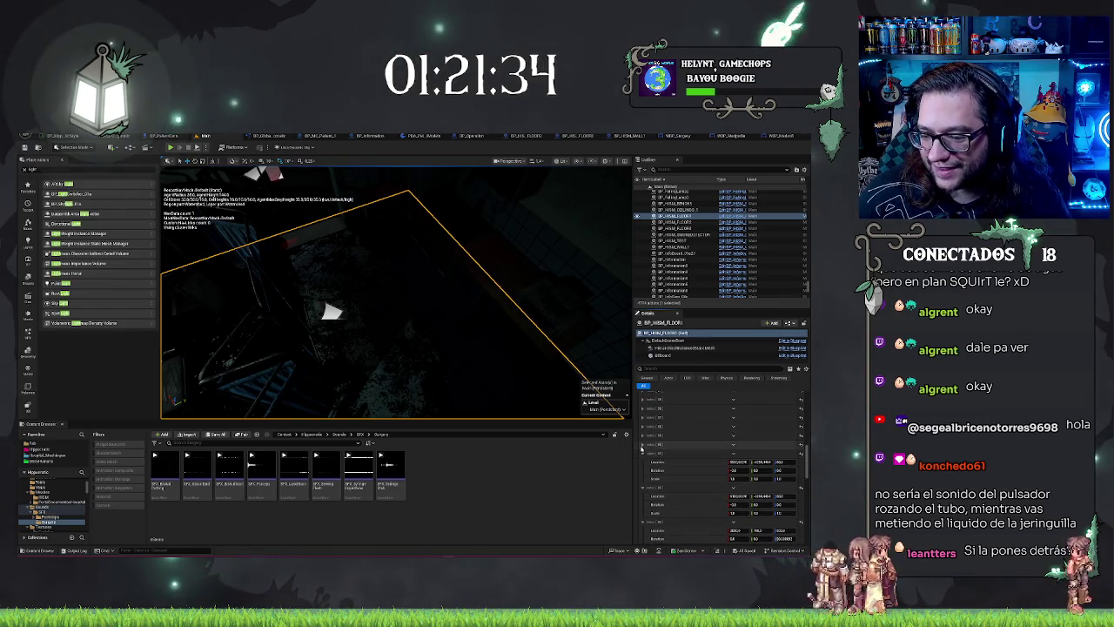
# Drag one floor instance's Location value to move it to a new spot
pyautogui.click(642, 437)
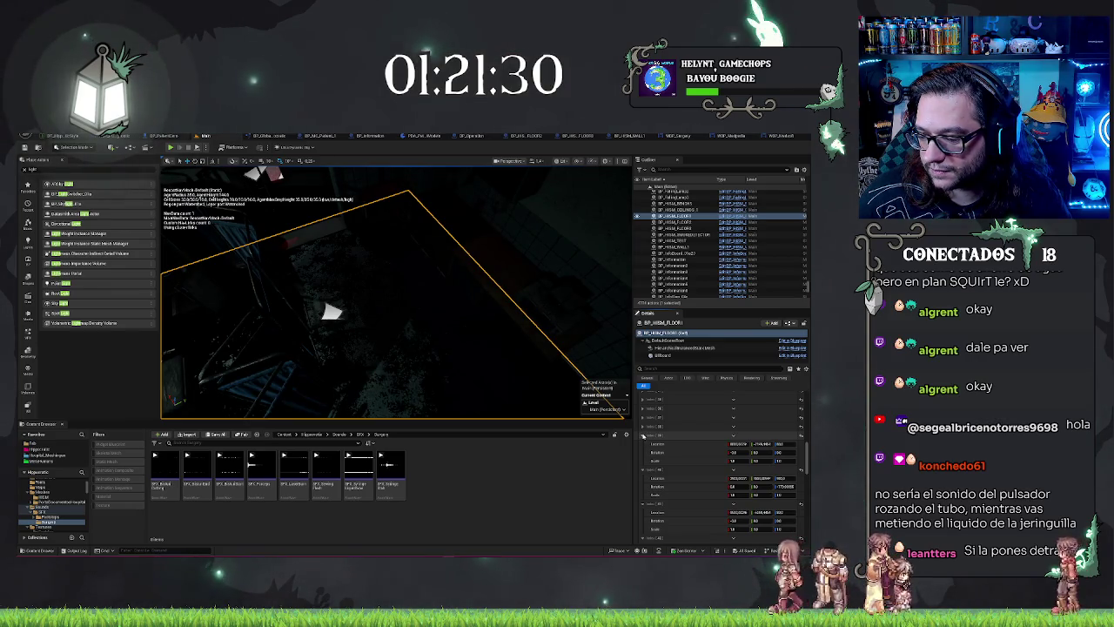
pyautogui.click(643, 419)
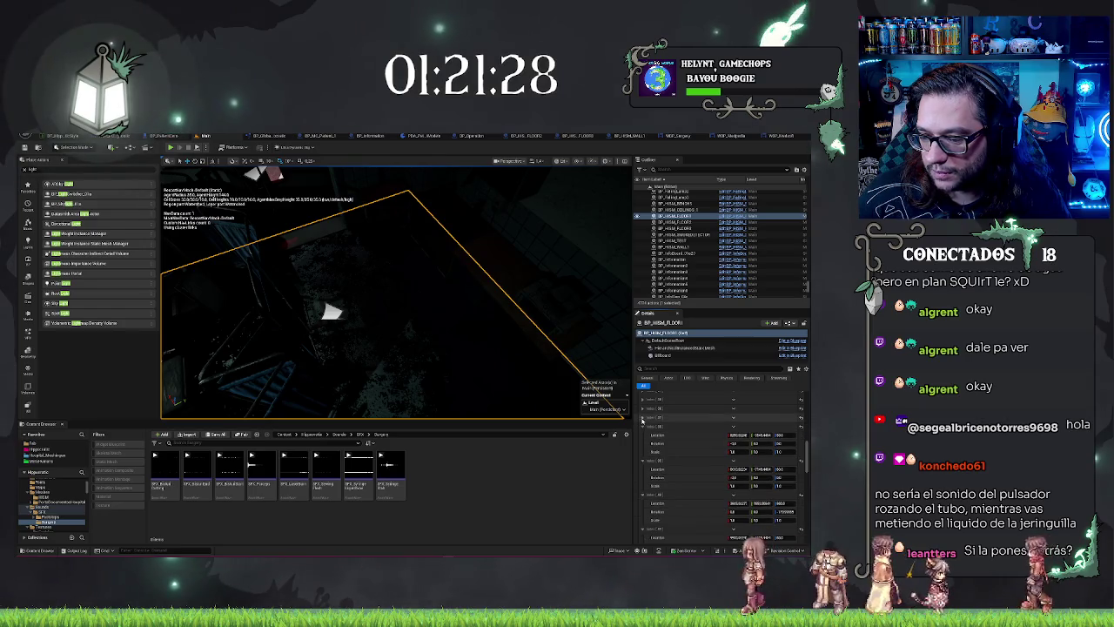
pyautogui.click(642, 419)
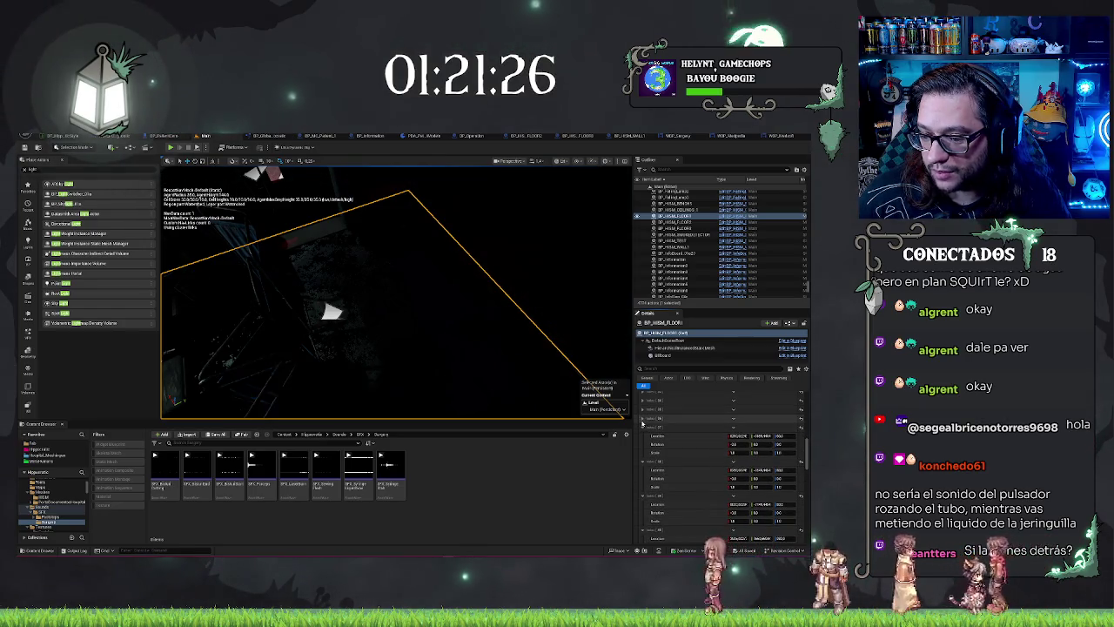
pyautogui.click(643, 418)
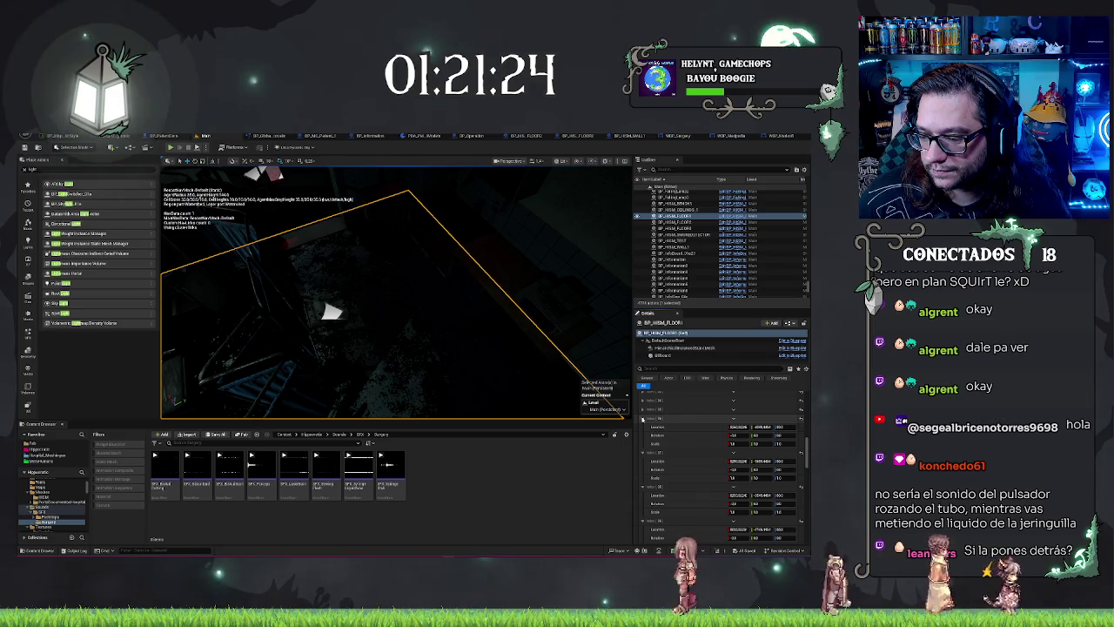
pyautogui.click(642, 410)
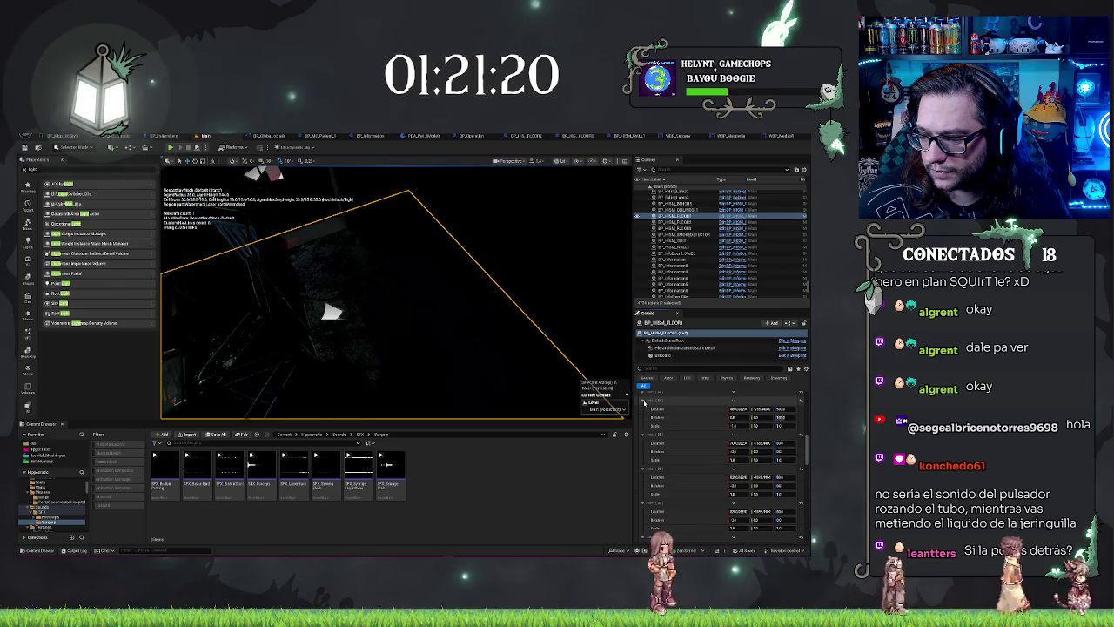
pyautogui.click(643, 404)
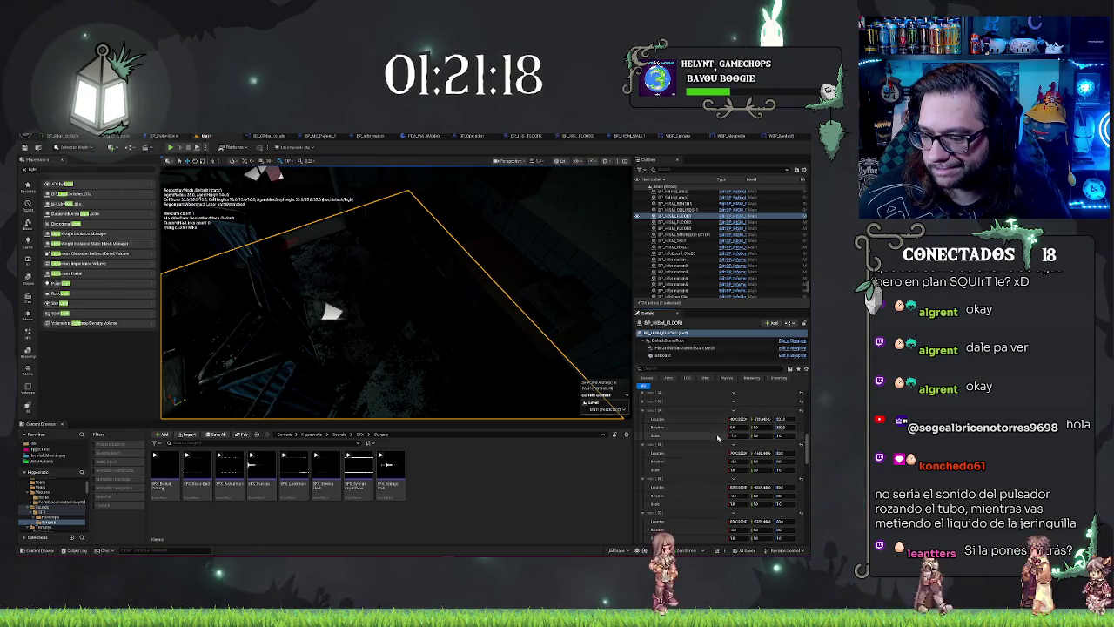
pyautogui.moveTo(739, 419)
pyautogui.mouseDown()
pyautogui.moveTo(792, 418)
pyautogui.moveTo(808, 515)
pyautogui.mouseUp()
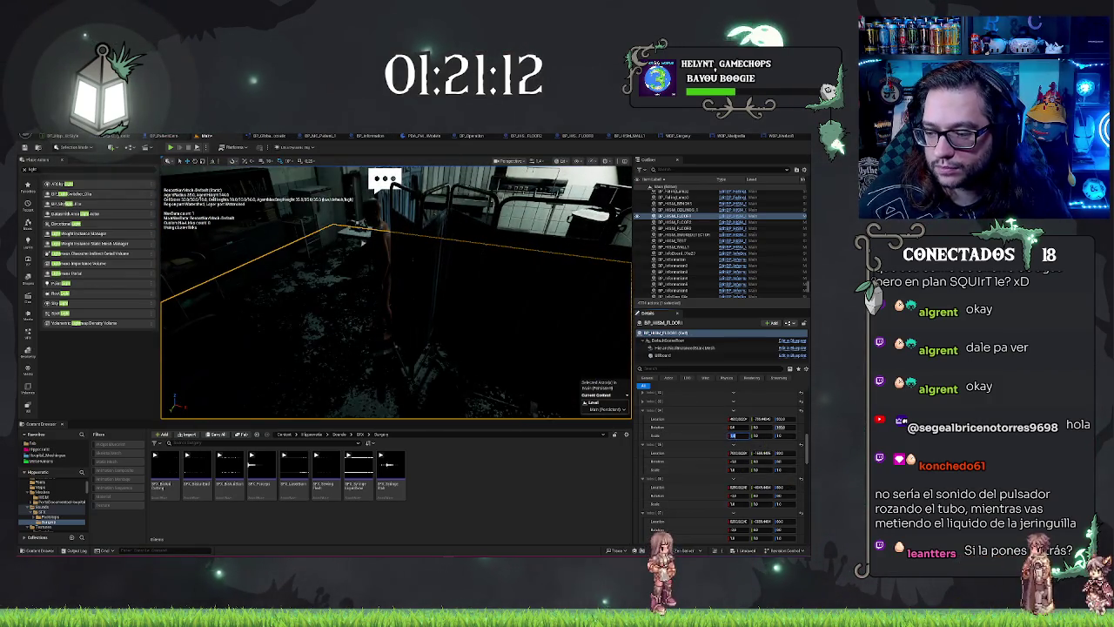
pyautogui.moveTo(363, 244); pyautogui.dragTo(527, 315)
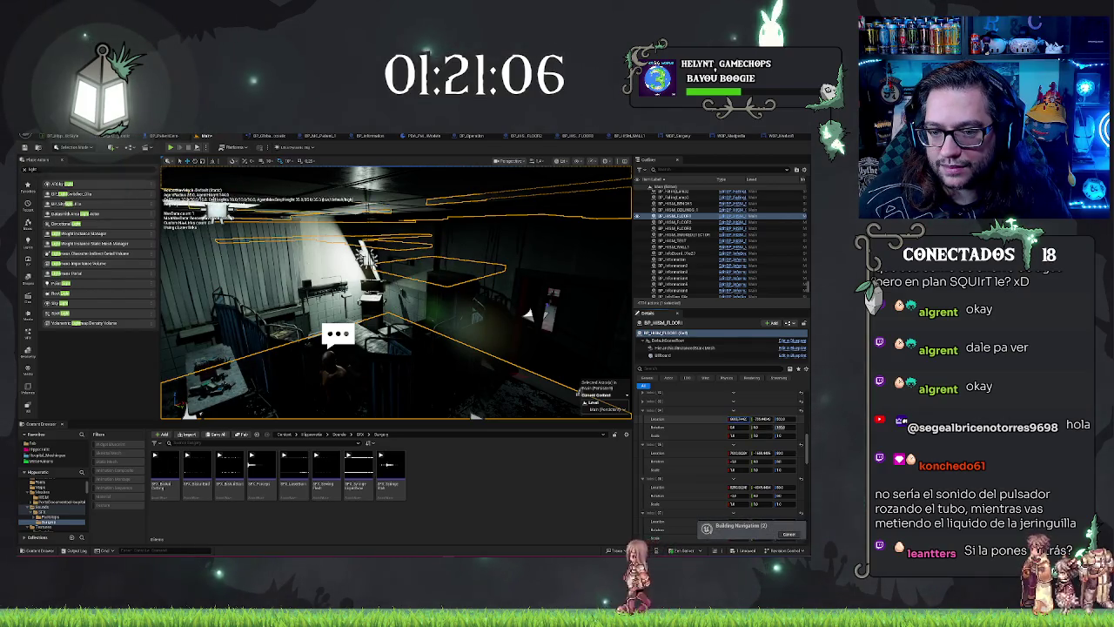
# Undo the floor instance's Location change and fly the camera to inspect the room
pyautogui.moveTo(527, 315)
pyautogui.mouseDown()
pyautogui.moveTo(520, 335)
pyautogui.moveTo(530, 341)
pyautogui.moveTo(498, 301)
pyautogui.moveTo(477, 325)
pyautogui.mouseUp()
pyautogui.hotkey('ctrl', 'z')
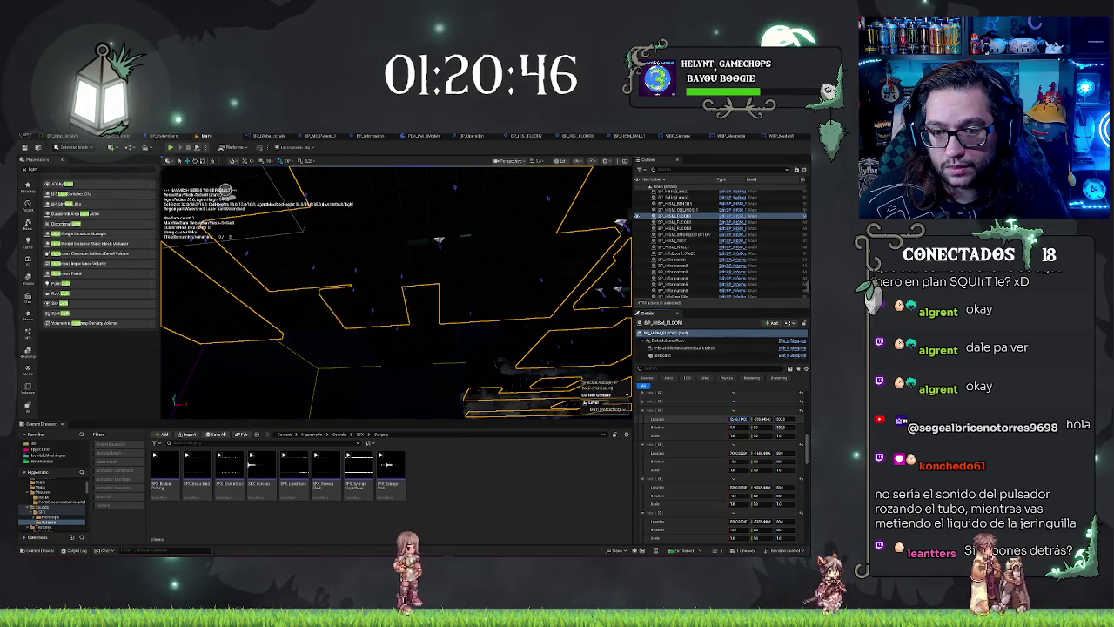
pyautogui.hotkey('ctrl', 'z')
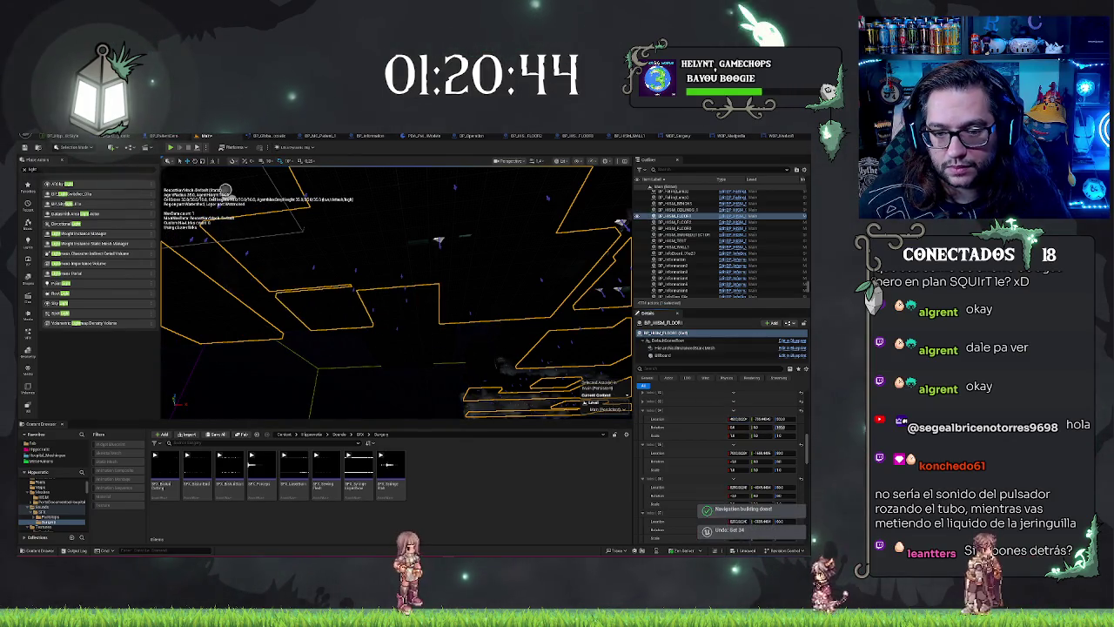
pyautogui.moveTo(396, 291)
pyautogui.mouseDown()
pyautogui.moveTo(448, 292)
pyautogui.moveTo(448, 343)
pyautogui.moveTo(448, 330)
pyautogui.moveTo(418, 330)
pyautogui.mouseUp()
pyautogui.click(642, 421)
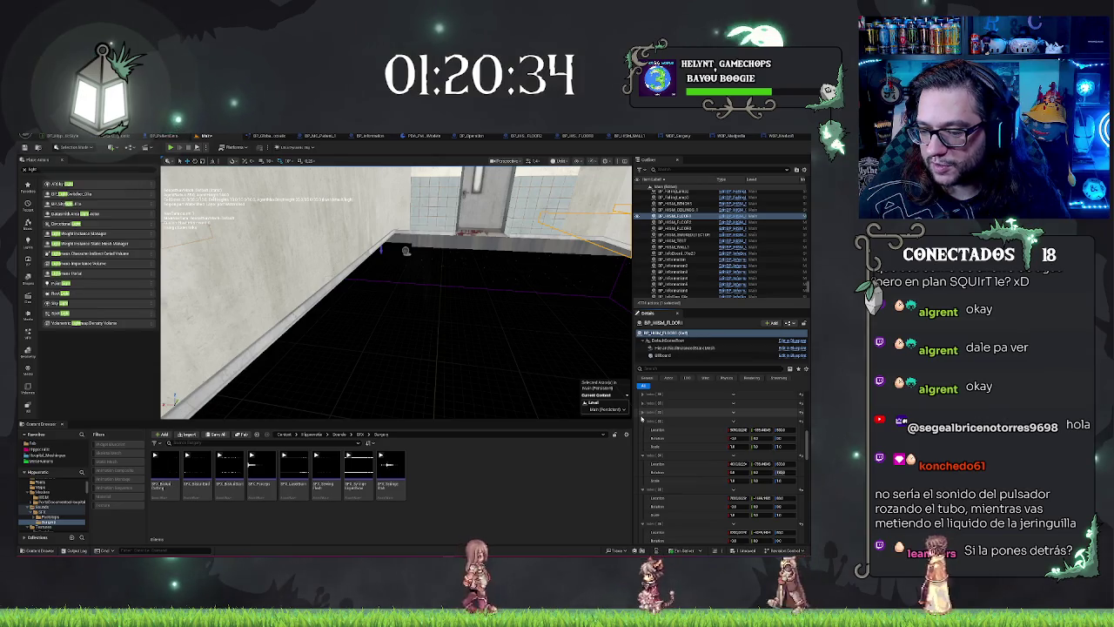
# Collapse several instance entries, expand another instance's transform, and focus on the floor actor
pyautogui.click(640, 403)
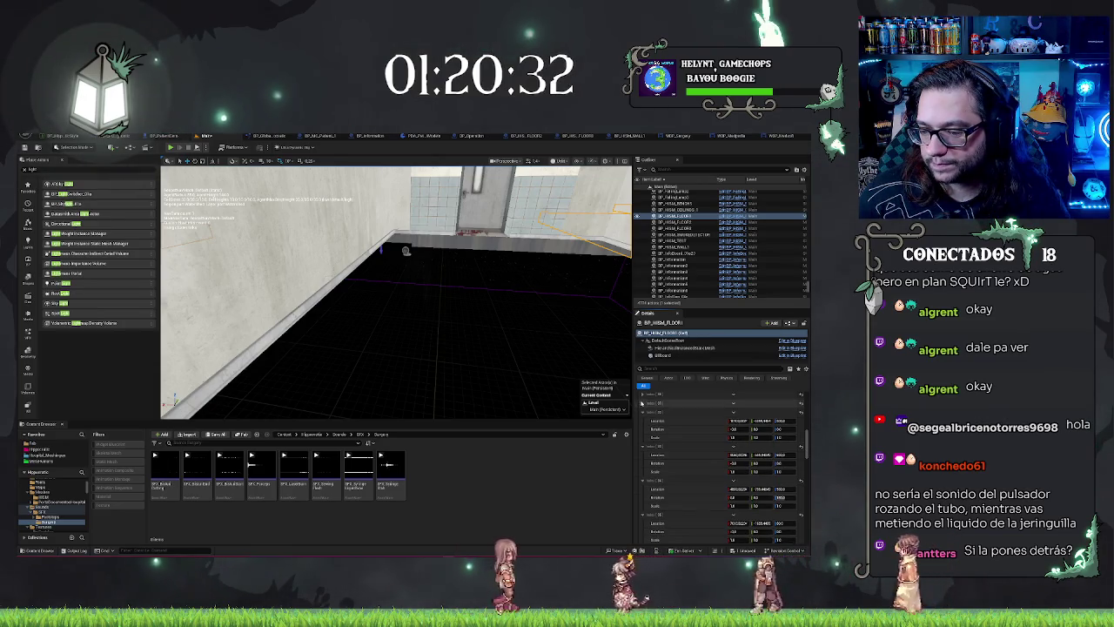
pyautogui.click(641, 404)
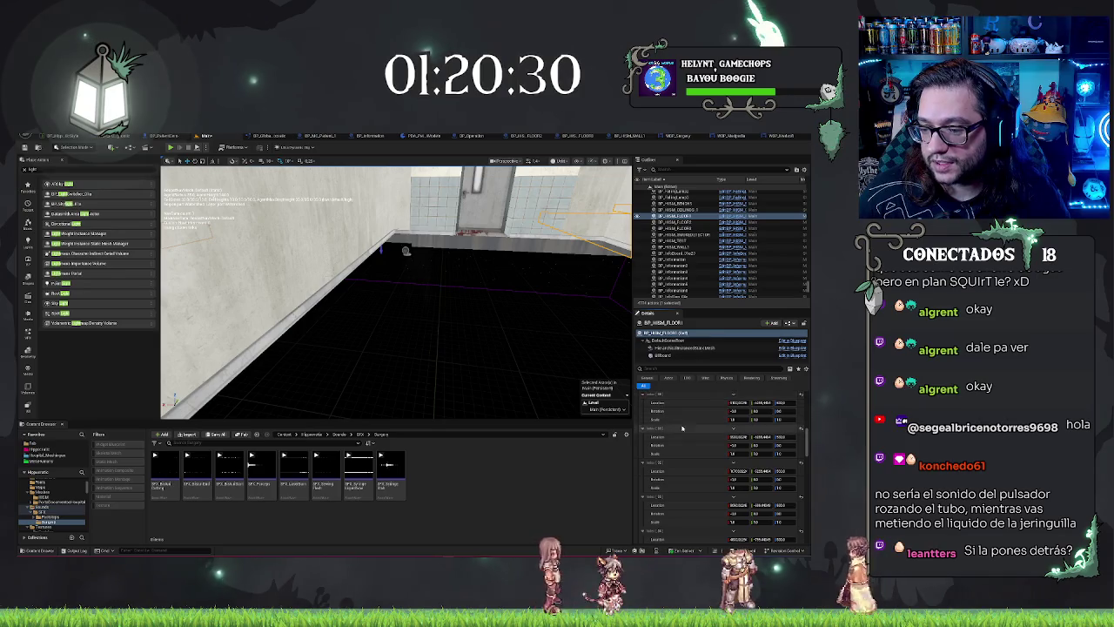
pyautogui.scroll(4, 682, 428)
pyautogui.click(641, 460)
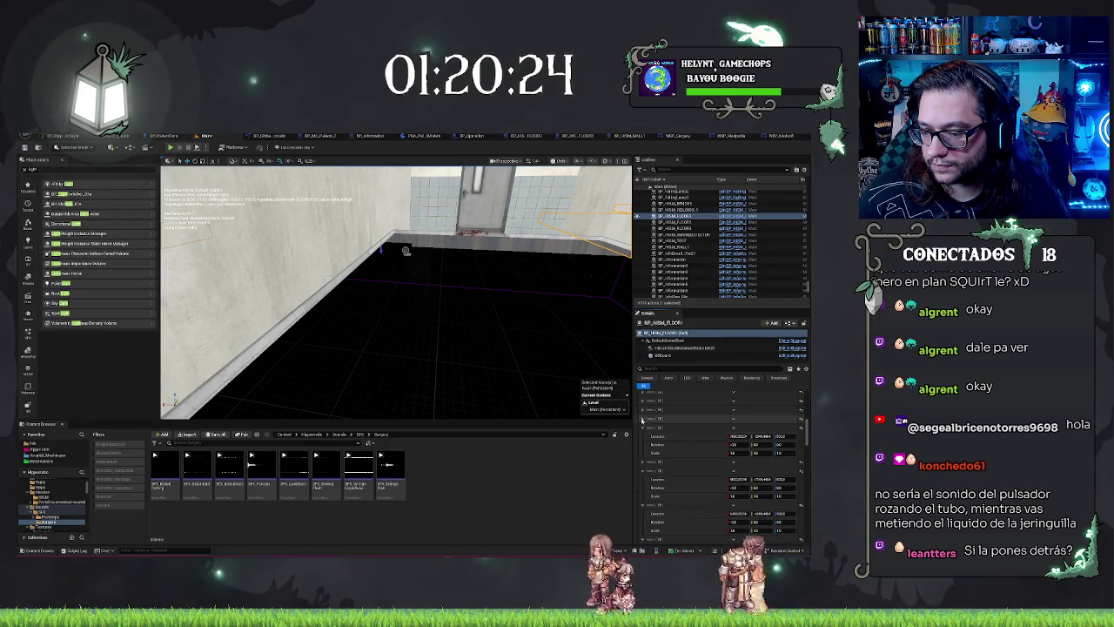
pyautogui.click(642, 412)
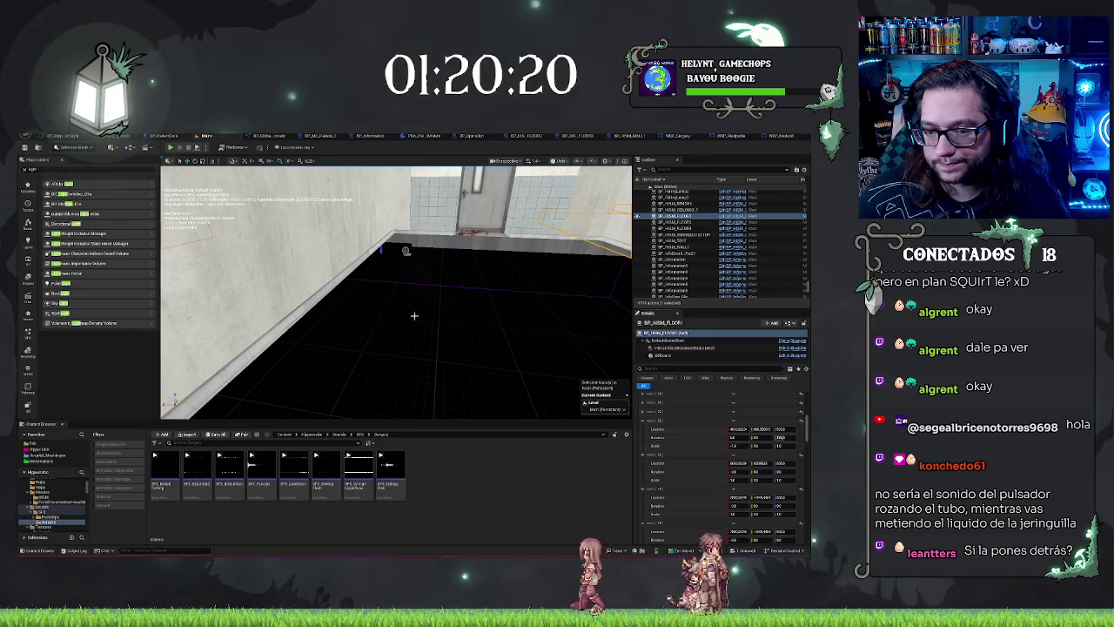
pyautogui.press('f')
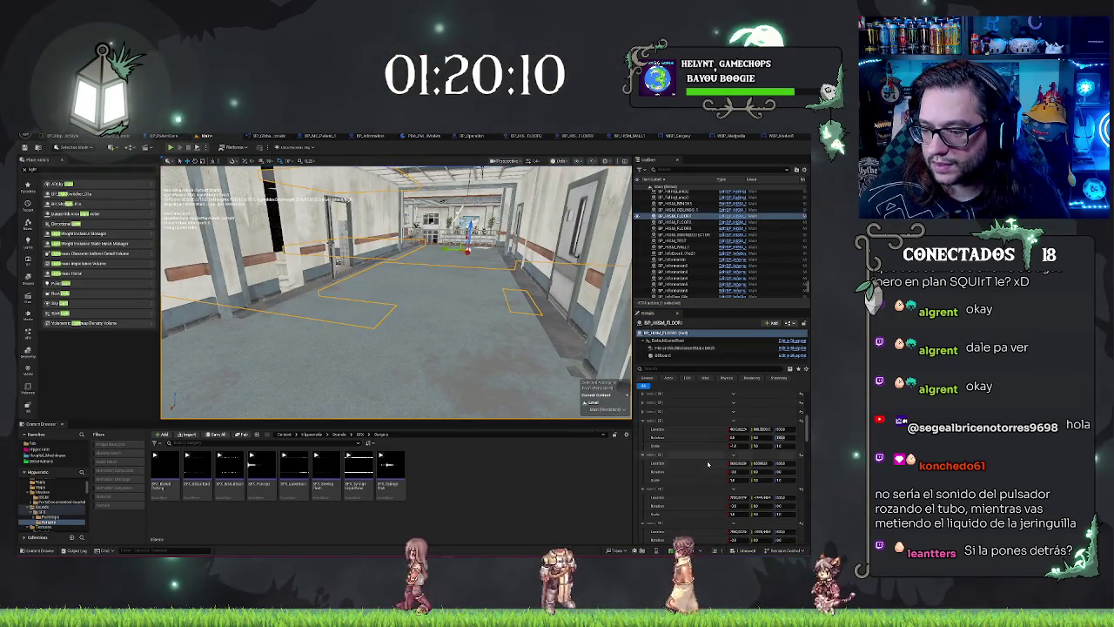
pyautogui.moveTo(733, 445); pyautogui.dragTo(748, 445)
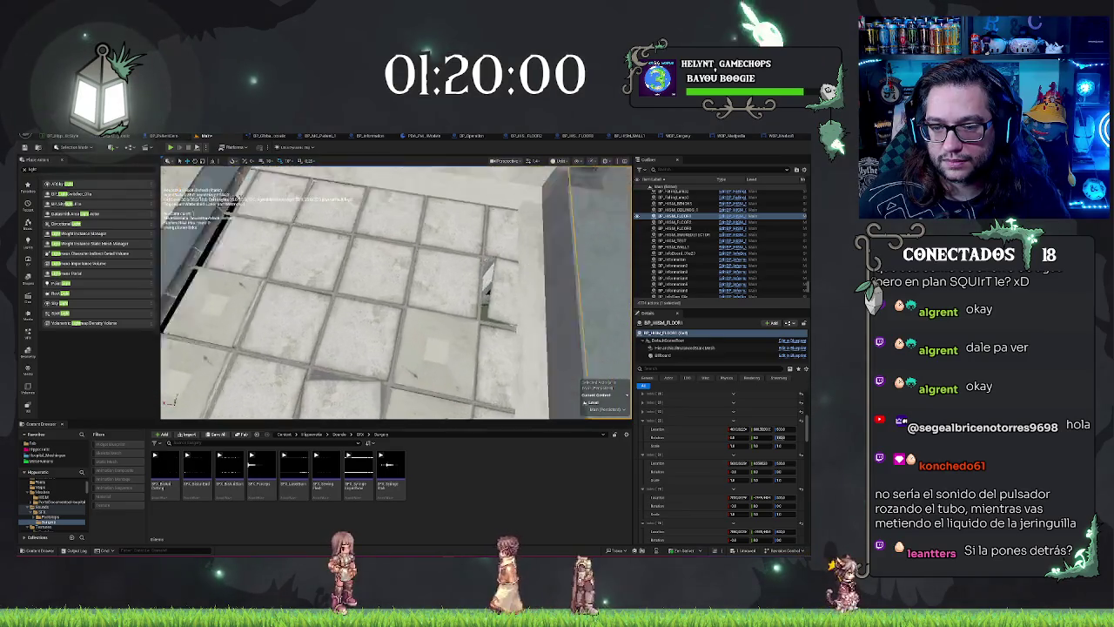
pyautogui.press('f')
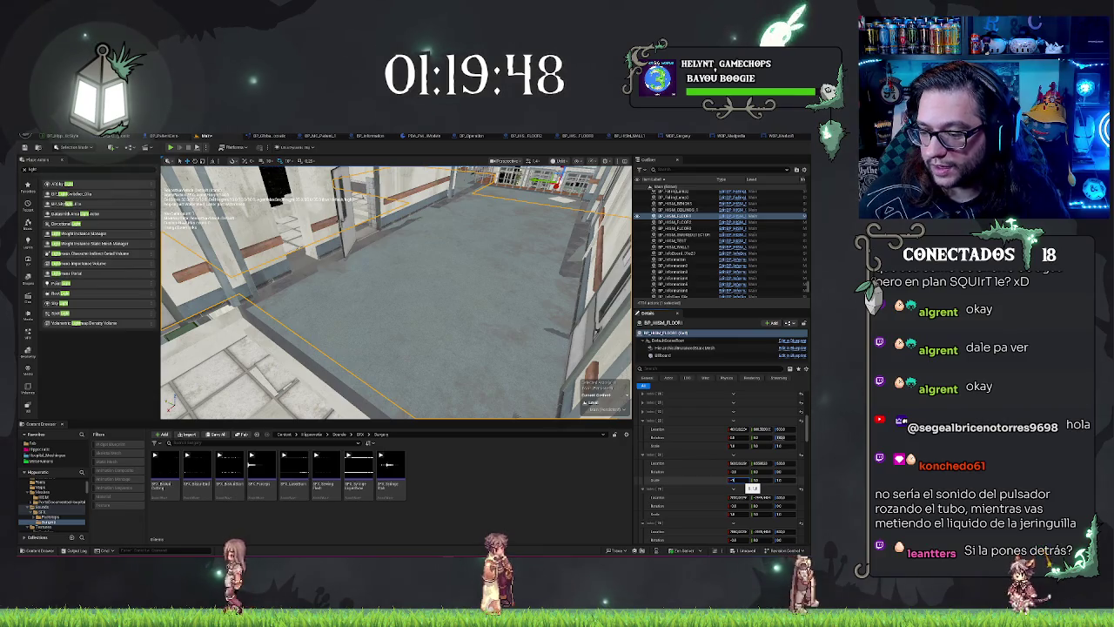
pyautogui.press('Return')
pyautogui.press('w')
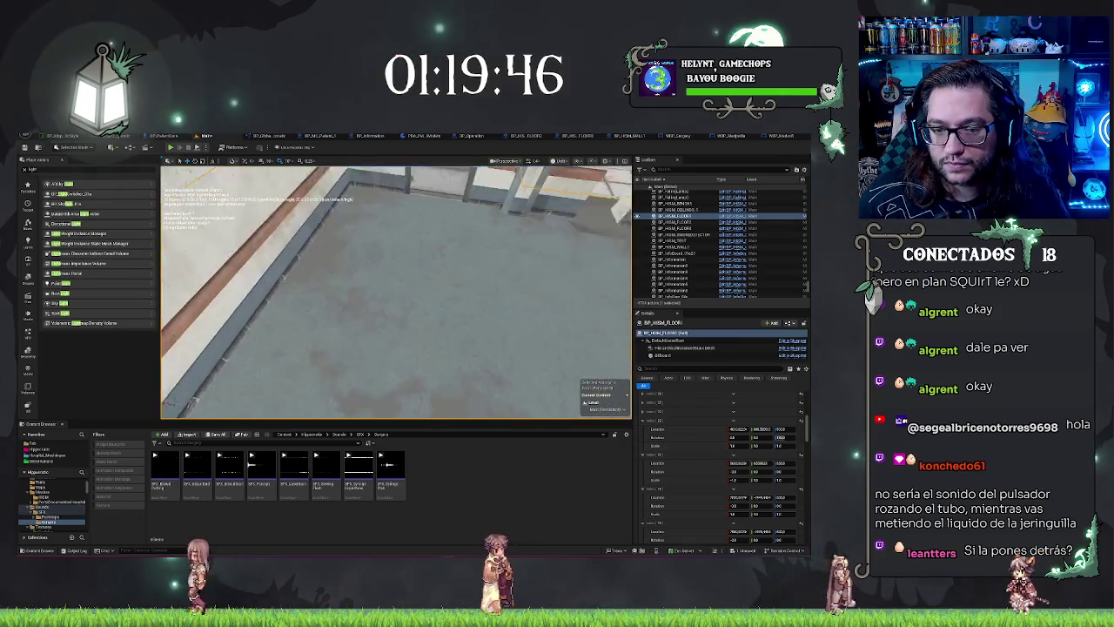
pyautogui.press('w')
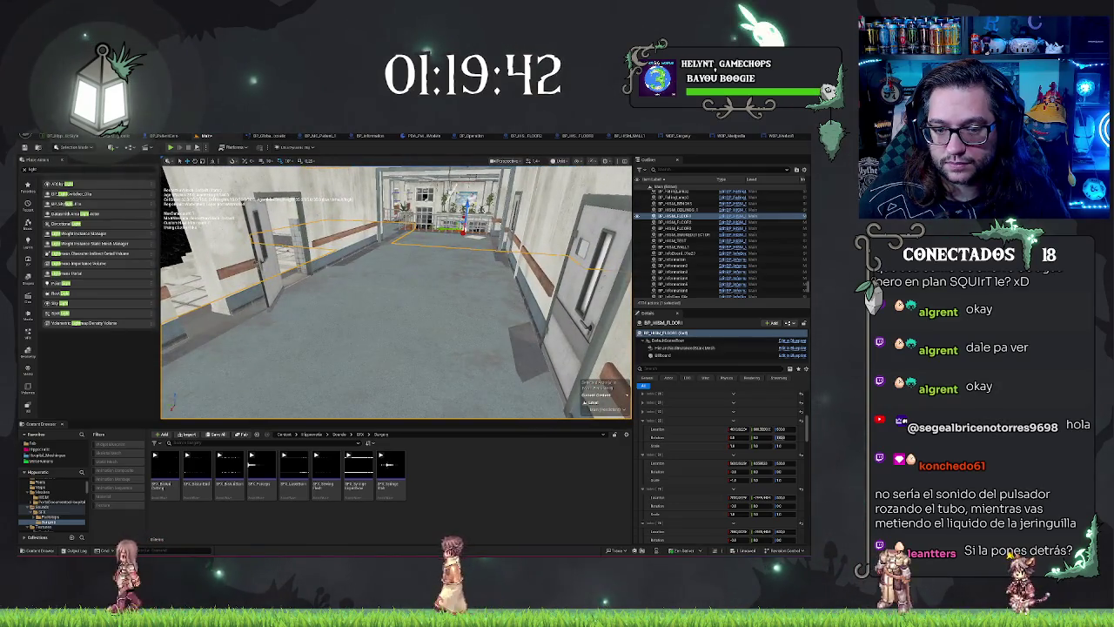
pyautogui.click(365, 348)
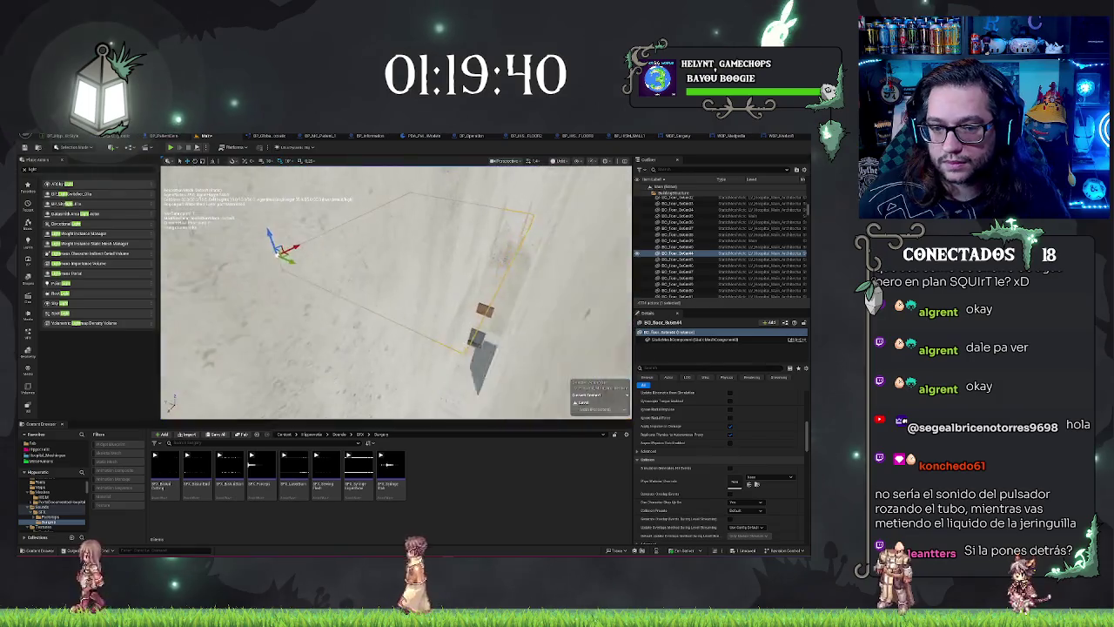
pyautogui.press('Escape')
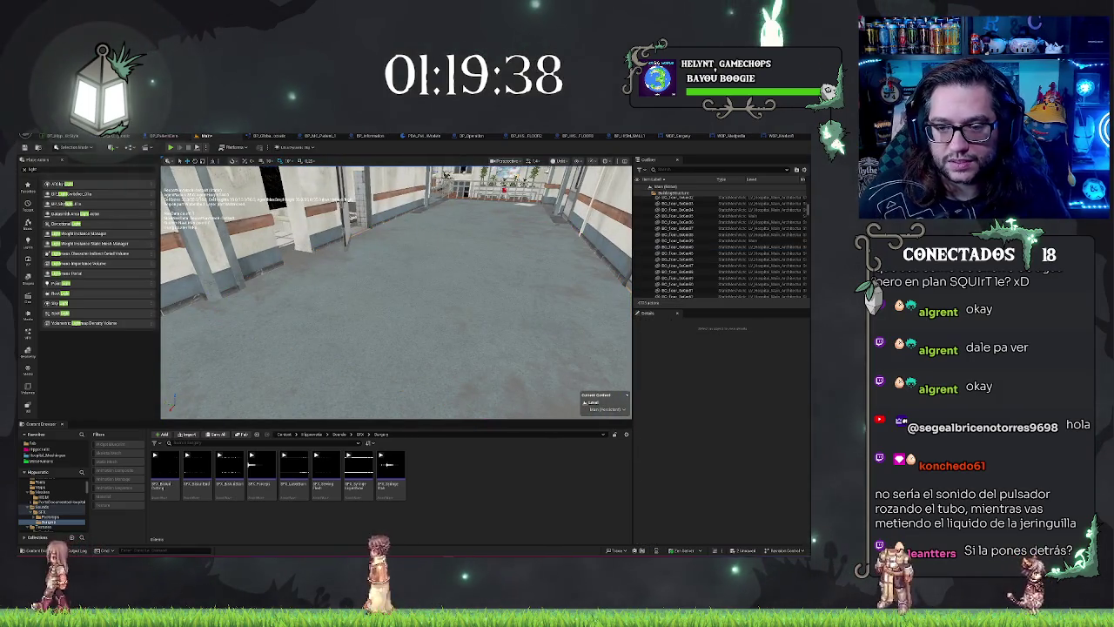
pyautogui.click(391, 261)
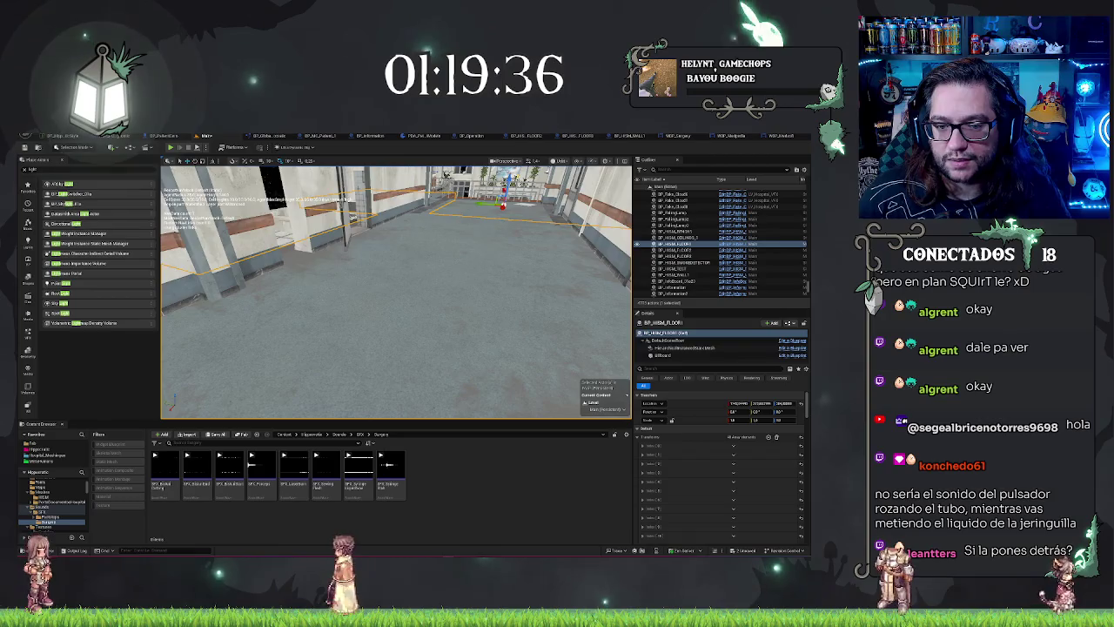
pyautogui.press('Escape')
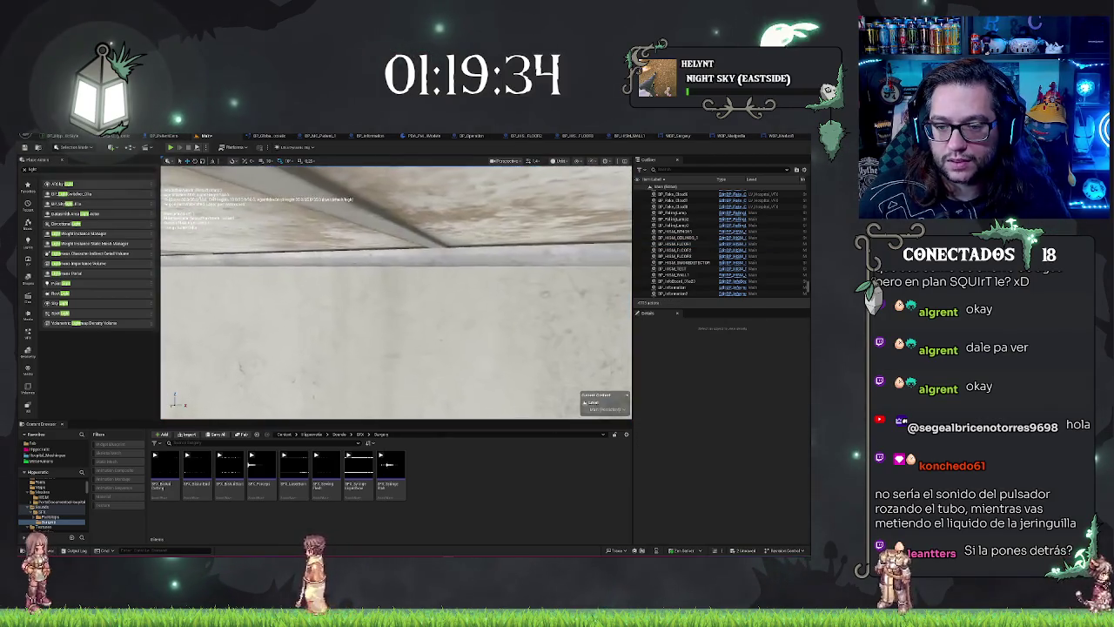
pyautogui.moveTo(391, 261); pyautogui.dragTo(439, 174)
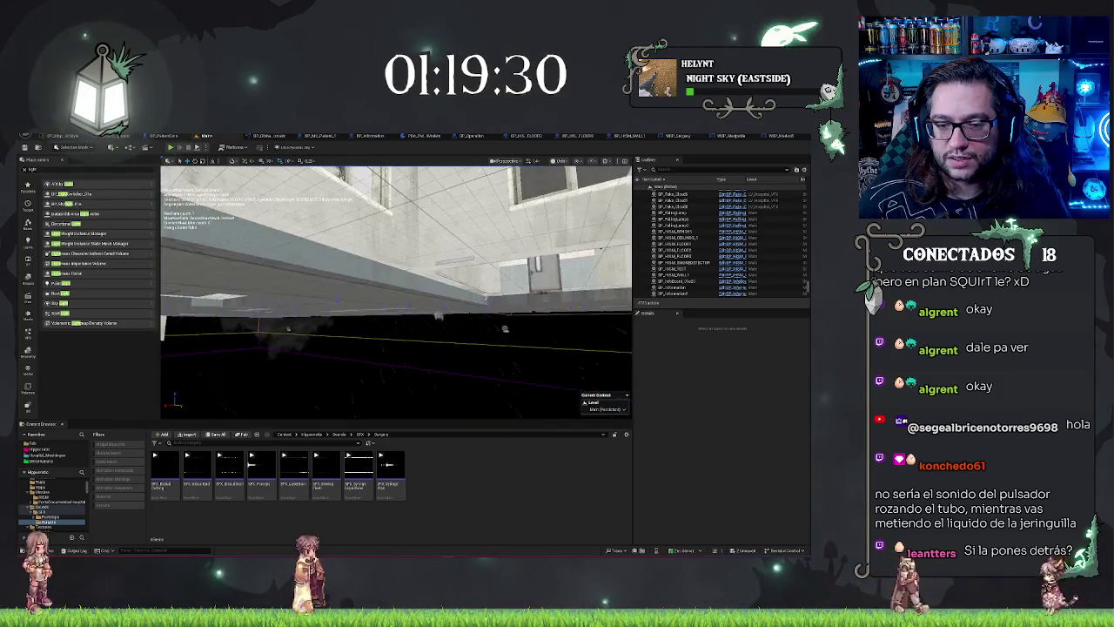
pyautogui.moveTo(396, 292); pyautogui.dragTo(396, 217)
pyautogui.moveTo(396, 291)
pyautogui.mouseDown()
pyautogui.moveTo(409, 261)
pyautogui.moveTo(435, 287)
pyautogui.moveTo(417, 313)
pyautogui.moveTo(400, 253)
pyautogui.moveTo(396, 261)
pyautogui.mouseUp()
pyautogui.click(396, 313)
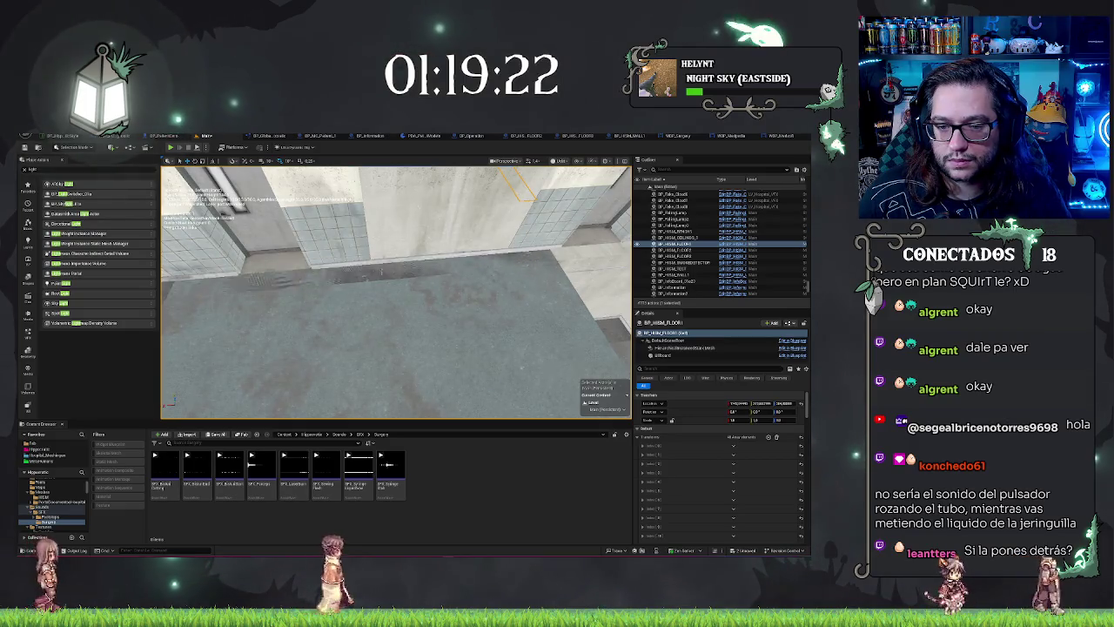
pyautogui.moveTo(396, 292)
pyautogui.mouseDown()
pyautogui.moveTo(409, 300)
pyautogui.moveTo(404, 278)
pyautogui.moveTo(461, 335)
pyautogui.moveTo(514, 361)
pyautogui.mouseUp()
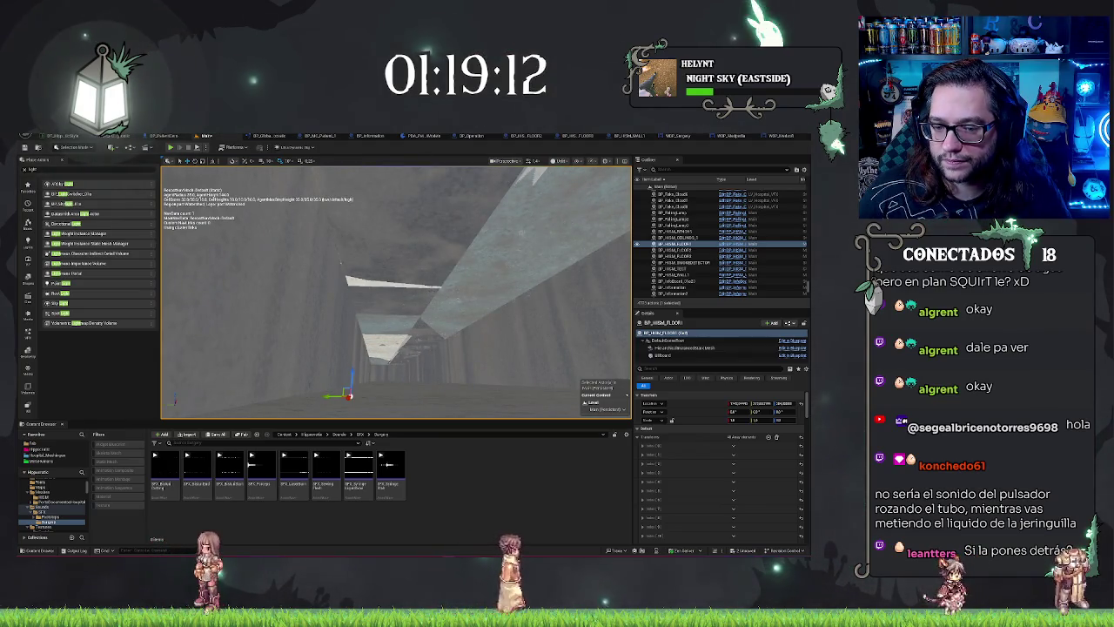
pyautogui.click(416, 277)
pyautogui.moveTo(396, 291); pyautogui.dragTo(439, 296)
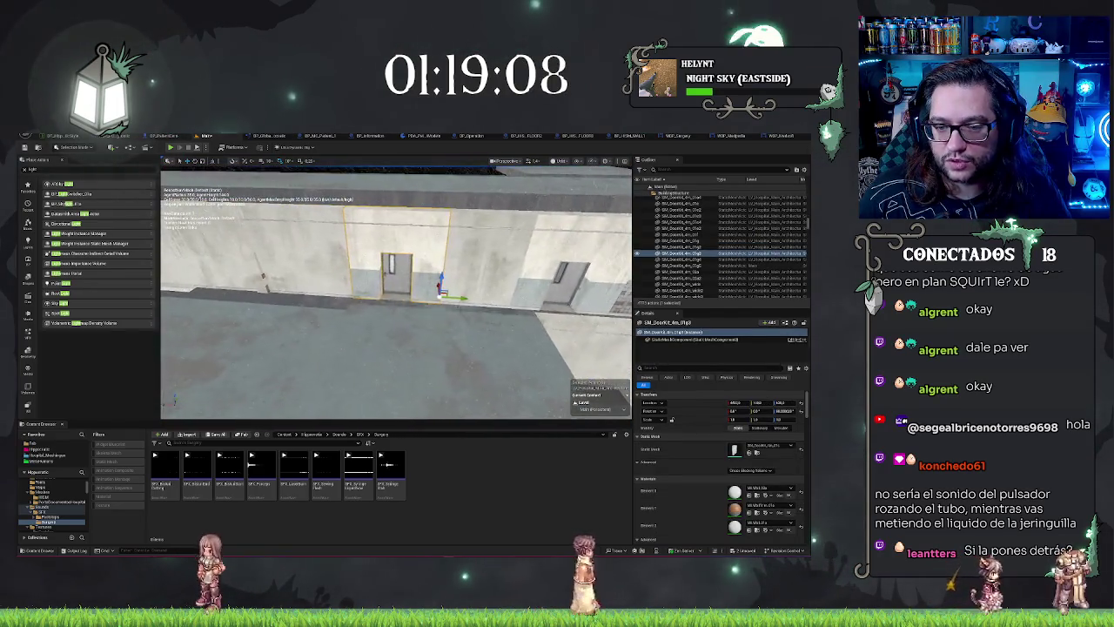
pyautogui.click(385, 273)
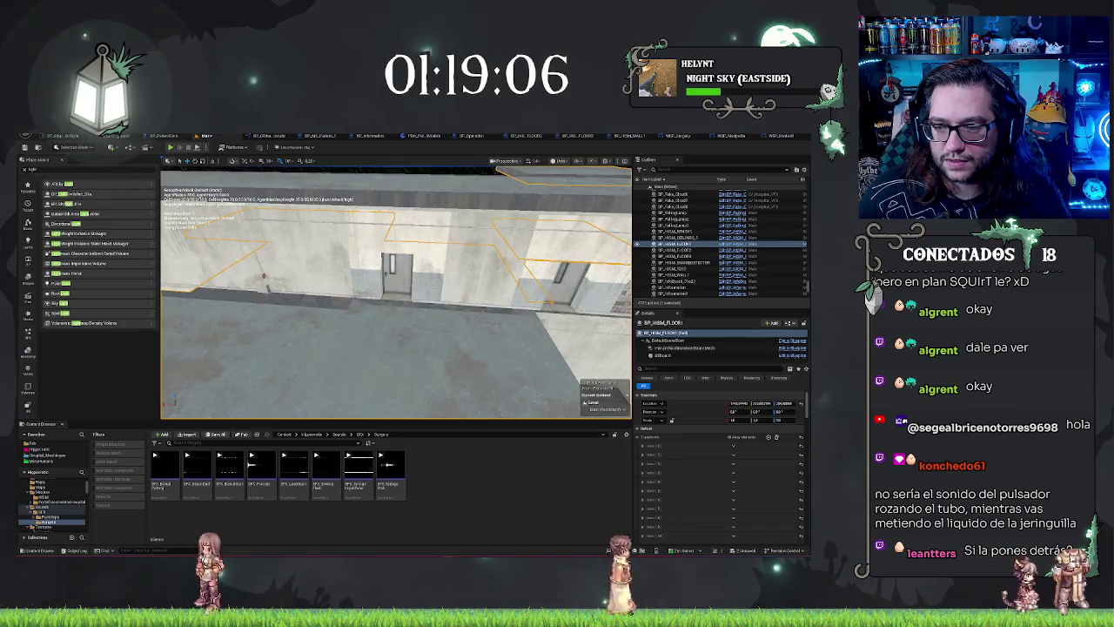
pyautogui.moveTo(396, 291)
pyautogui.mouseDown()
pyautogui.moveTo(436, 313)
pyautogui.moveTo(452, 304)
pyautogui.moveTo(396, 277)
pyautogui.mouseUp()
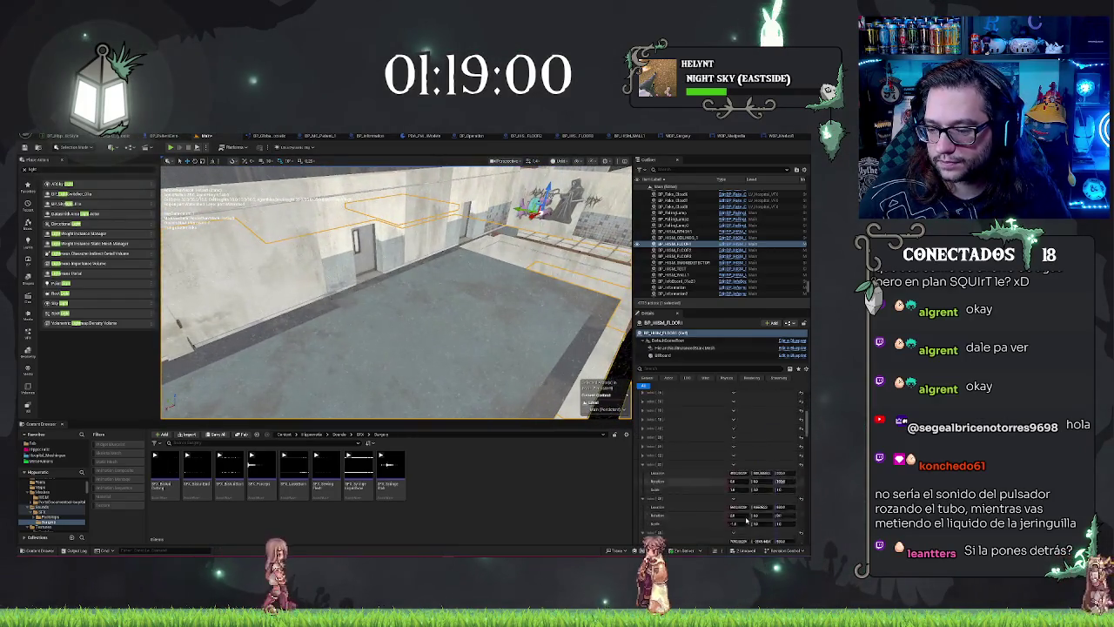
# Click a floor instance's Scale value and fly the camera over the floor slabs
pyautogui.scroll(-5, 739, 513)
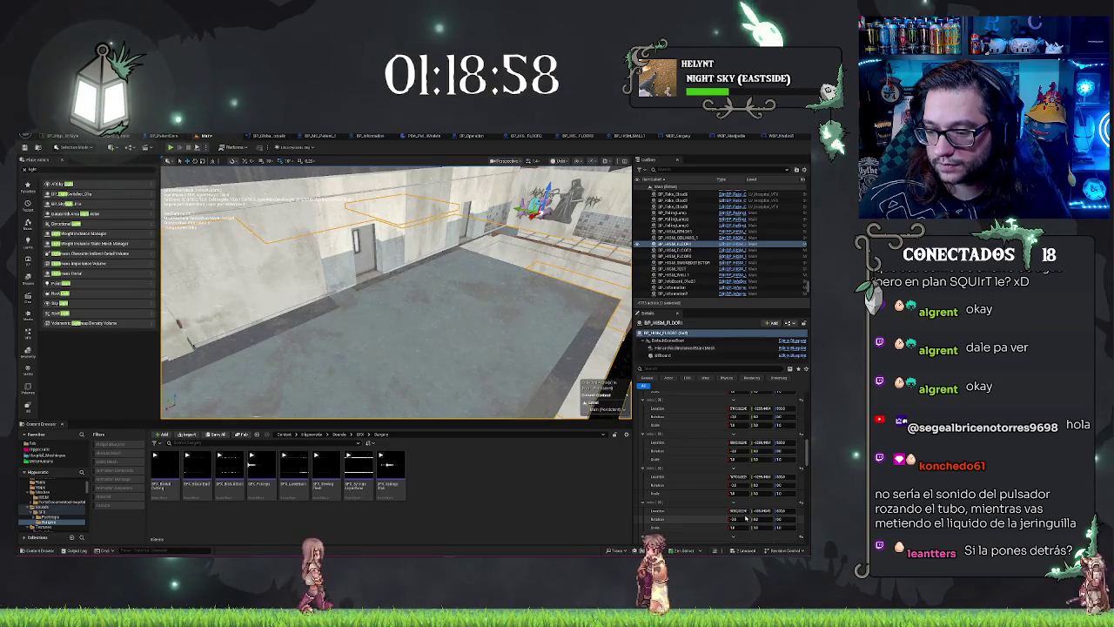
pyautogui.scroll(-1, 696, 453)
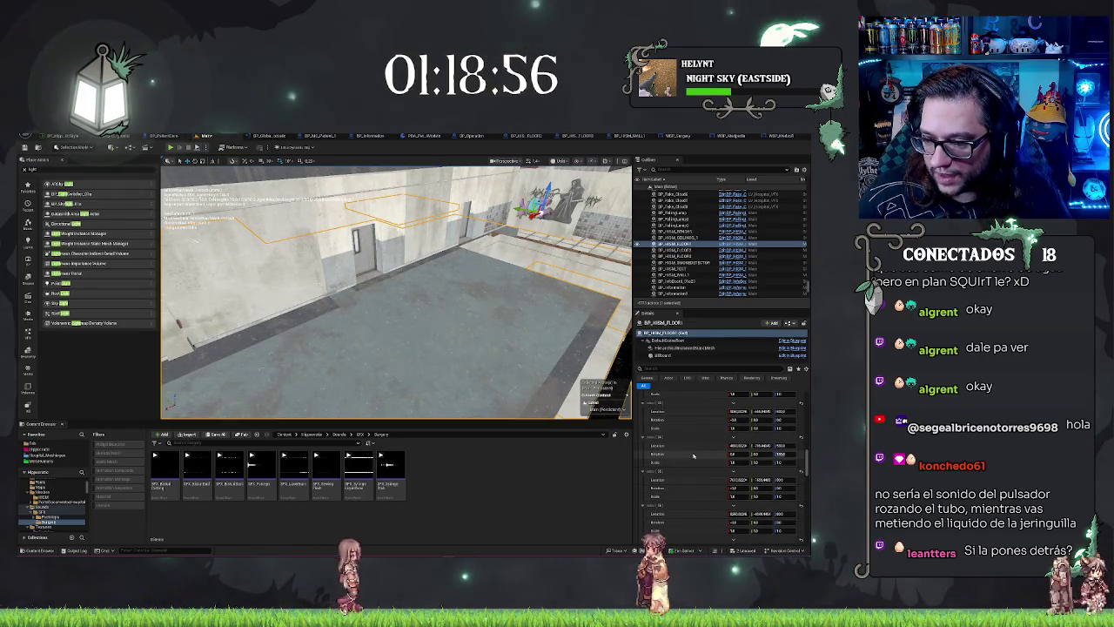
pyautogui.scroll(1, 700, 448)
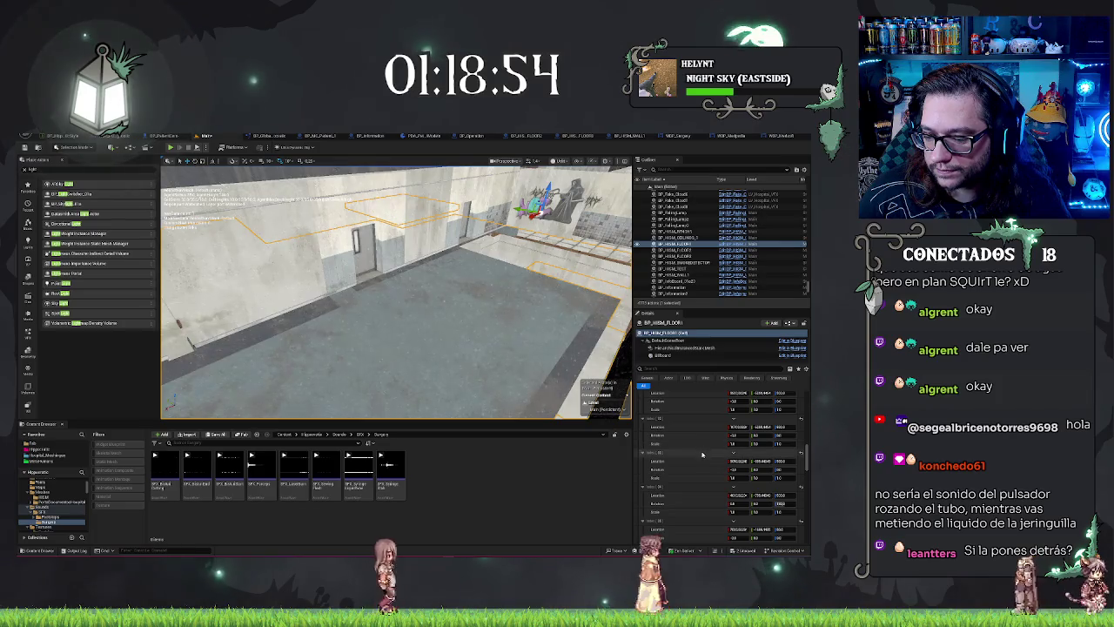
pyautogui.scroll(-1, 703, 446)
pyautogui.click(734, 481)
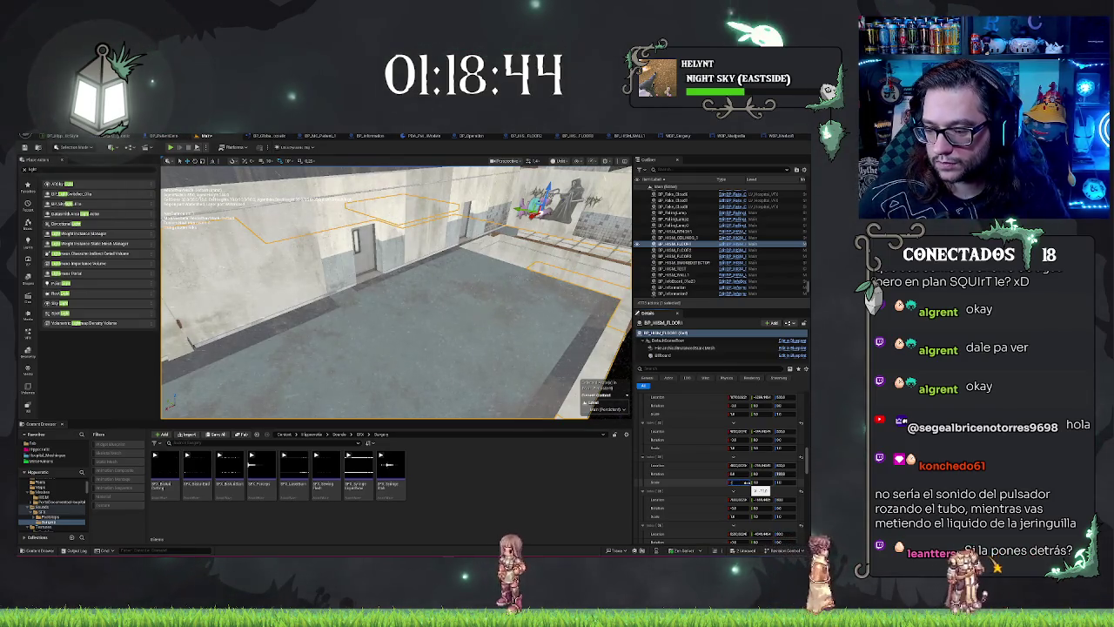
pyautogui.moveTo(396, 291); pyautogui.dragTo(383, 252)
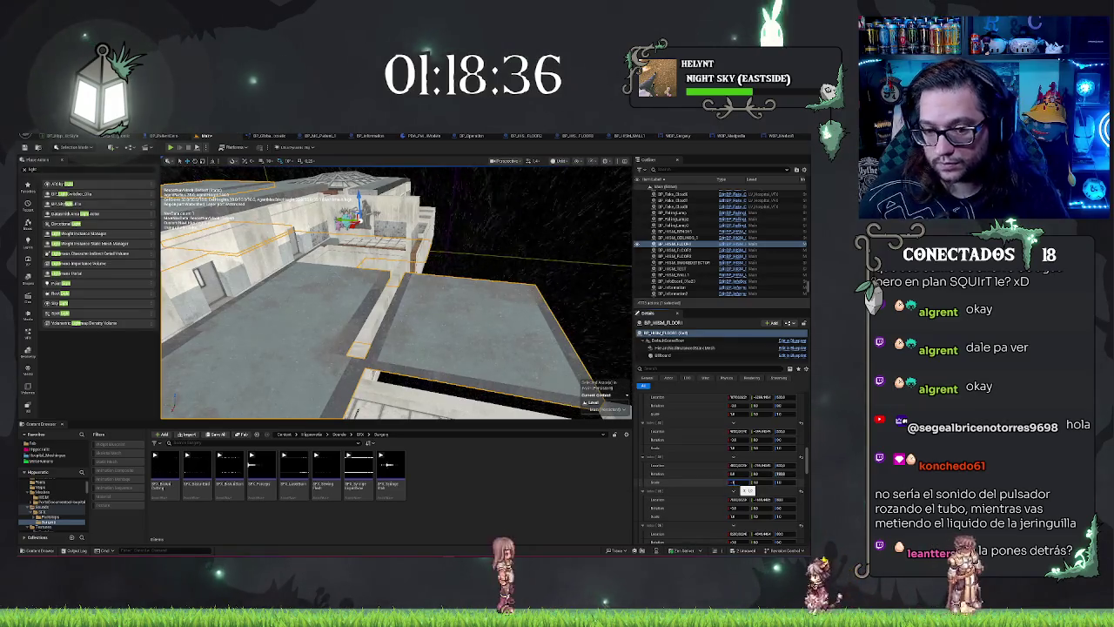
pyautogui.moveTo(744, 488); pyautogui.dragTo(745, 480)
pyautogui.moveTo(516, 361)
pyautogui.mouseDown()
pyautogui.moveTo(511, 335)
pyautogui.moveTo(513, 352)
pyautogui.moveTo(504, 350)
pyautogui.mouseUp()
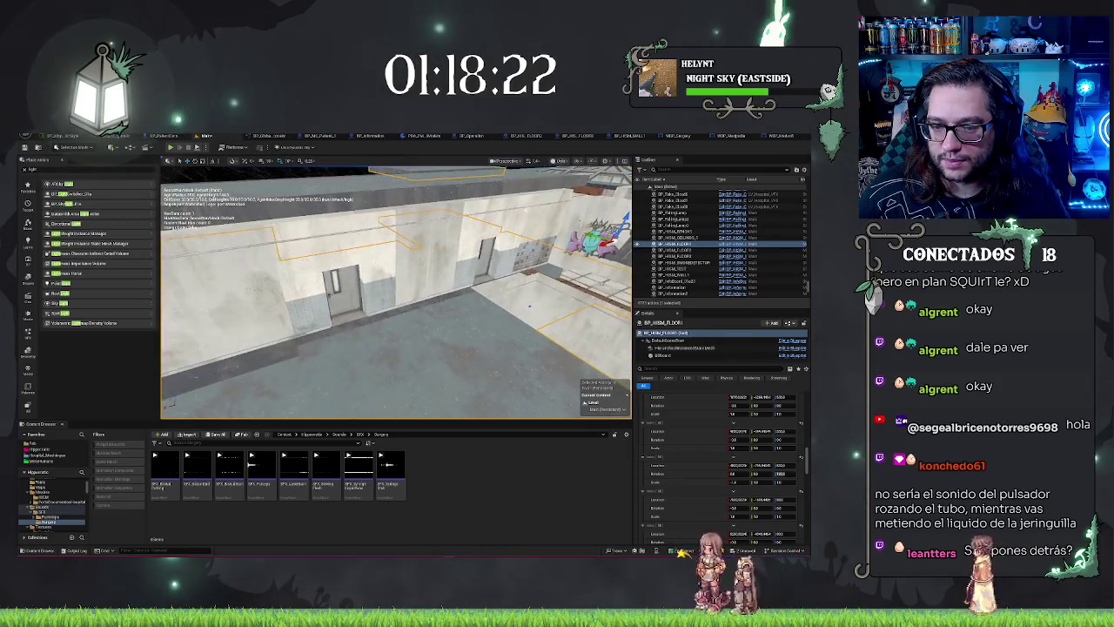
# Collapse the floor instance entries in the Details list
pyautogui.scroll(-2, 774, 487)
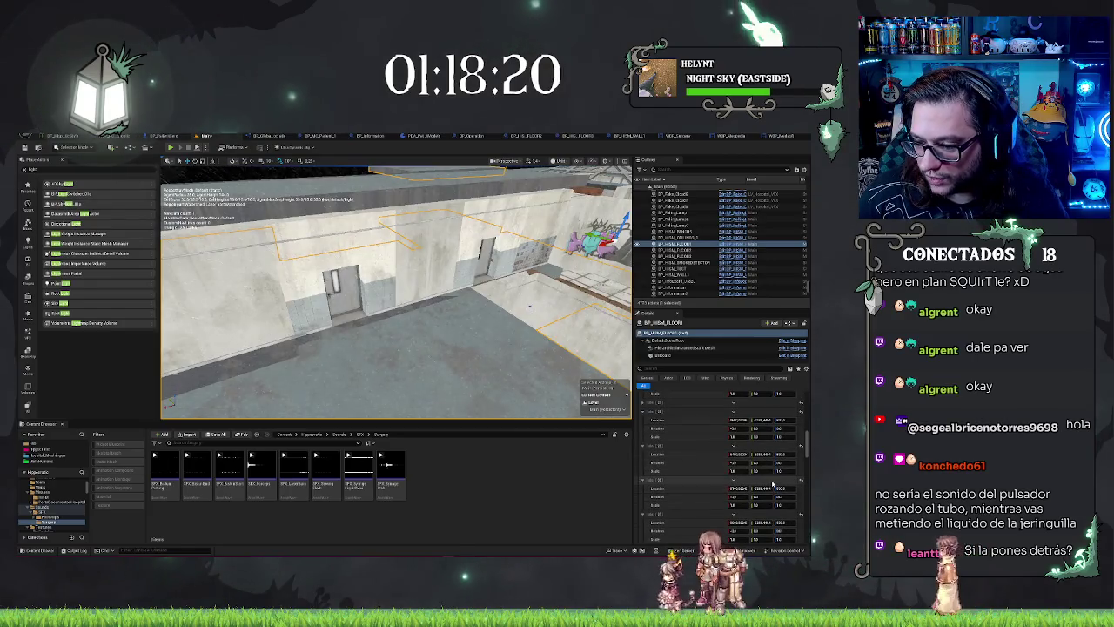
pyautogui.scroll(2, 774, 487)
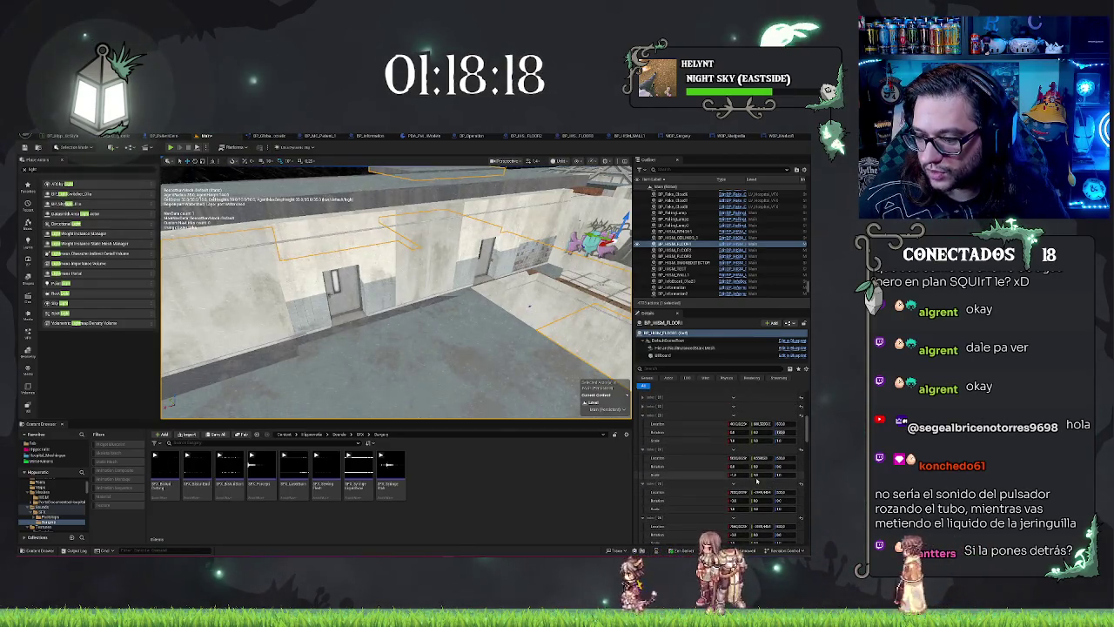
pyautogui.click(642, 439)
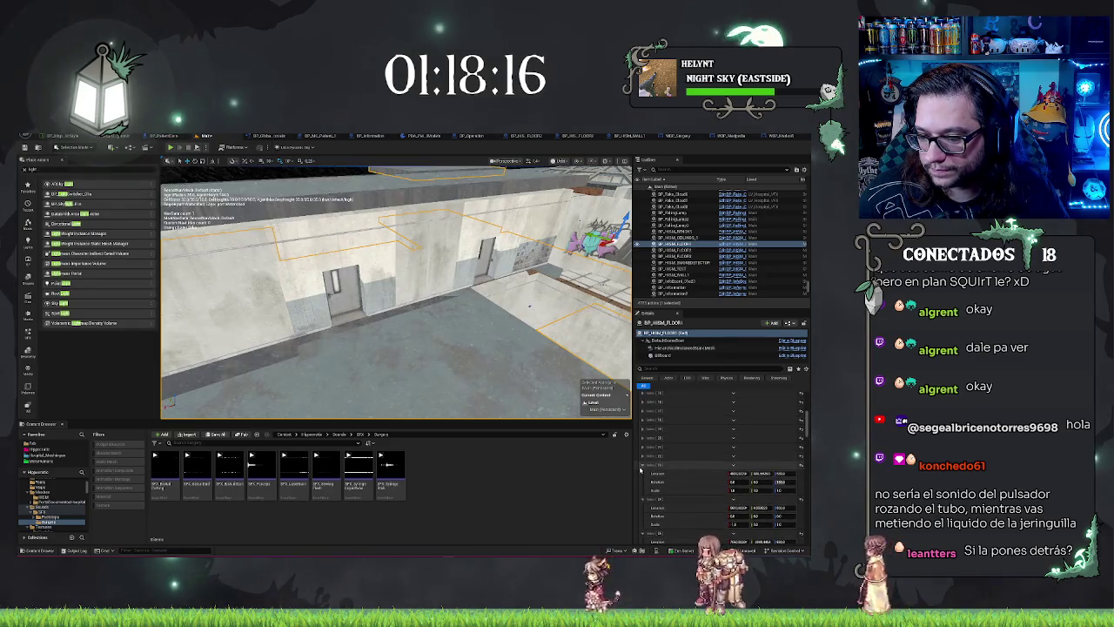
pyautogui.click(642, 456)
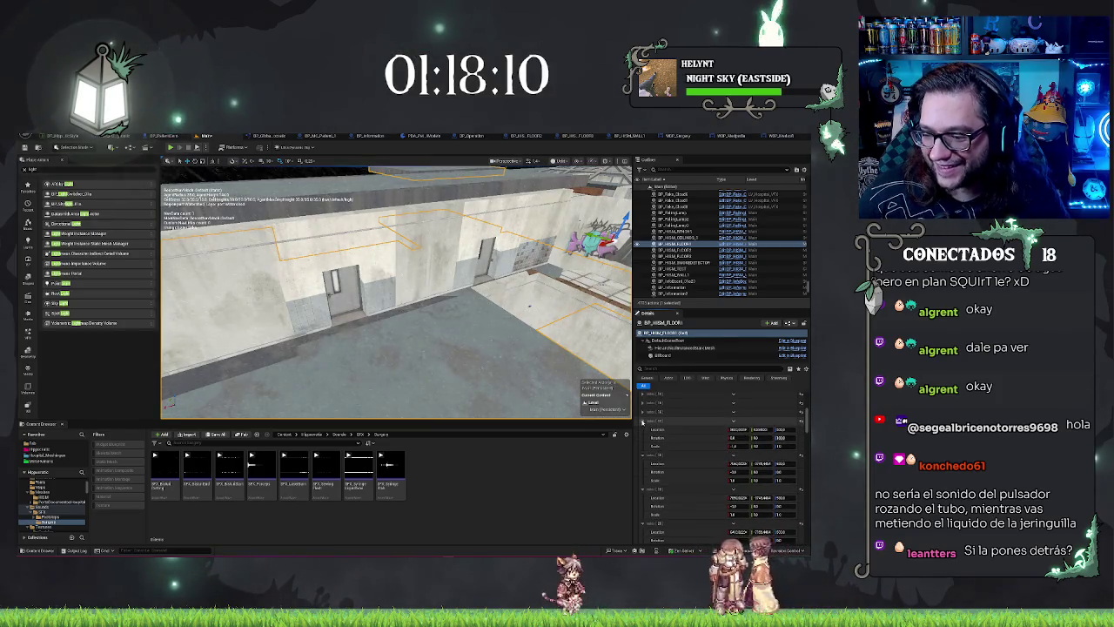
# Enter a new Location X for one floor instance, view the result, then undo it
pyautogui.click(642, 414)
pyautogui.scroll(-10, 540, 296)
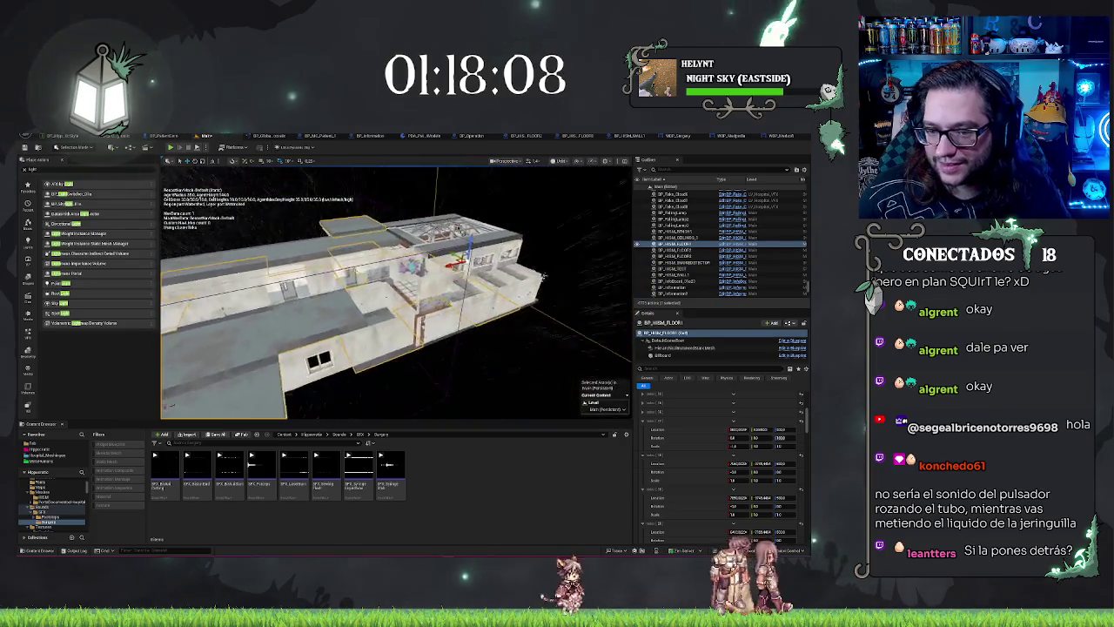
pyautogui.press('Return')
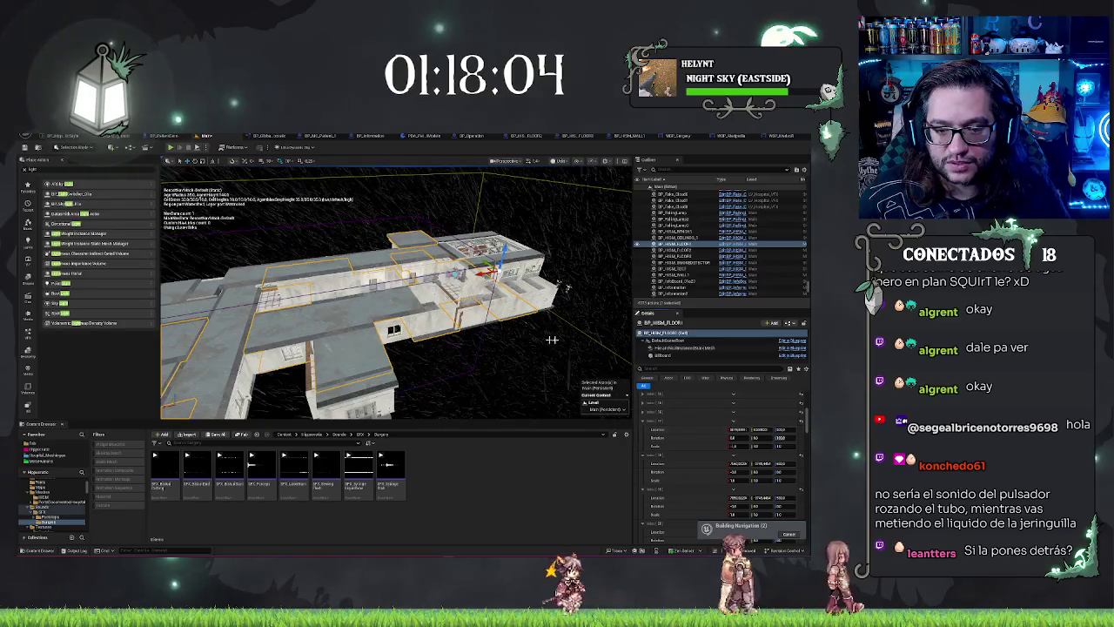
pyautogui.scroll(10, 567, 287)
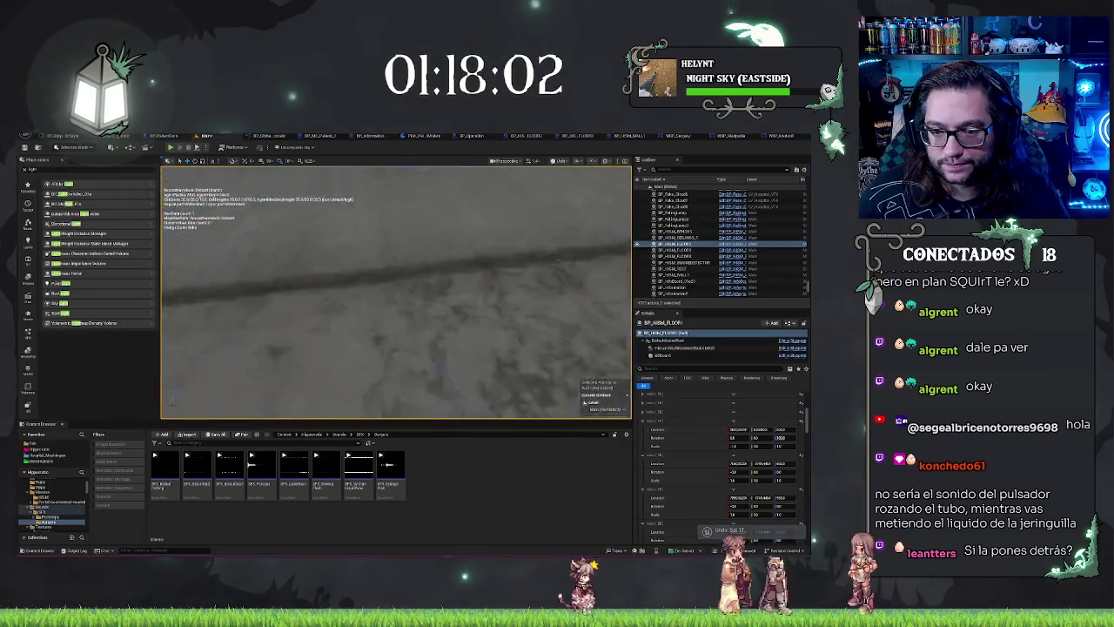
pyautogui.press('f')
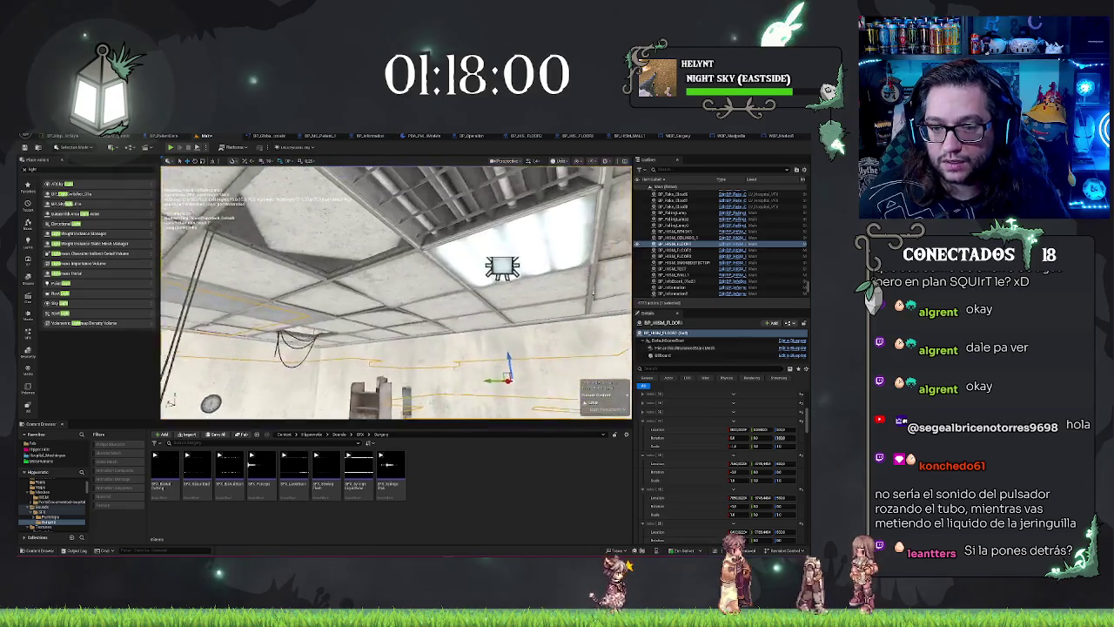
pyautogui.press('f')
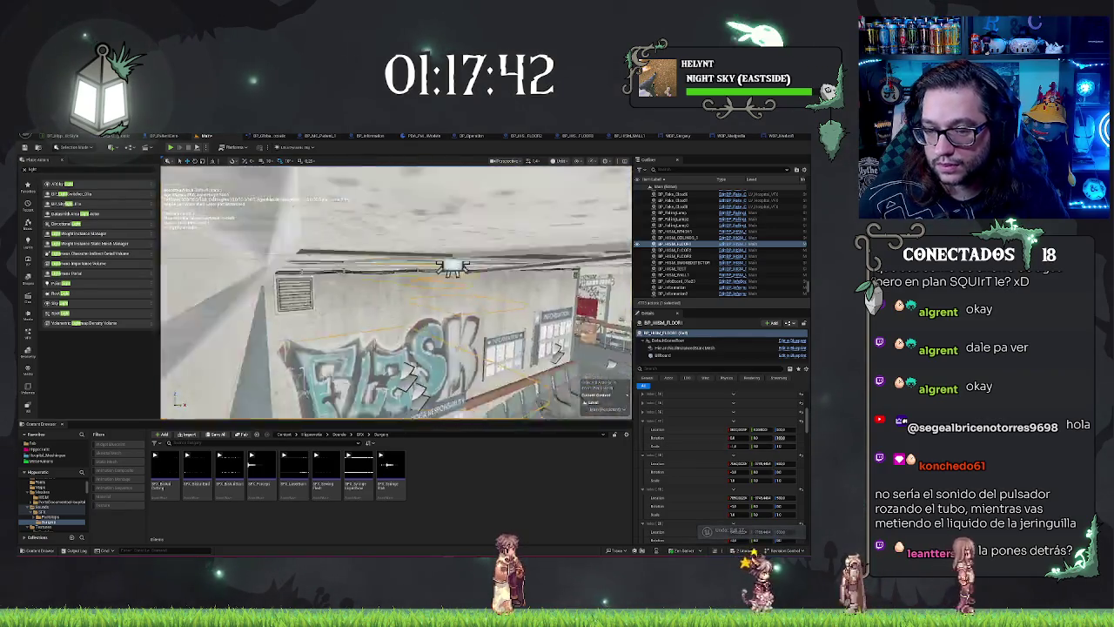
pyautogui.scroll(-2, 396, 292)
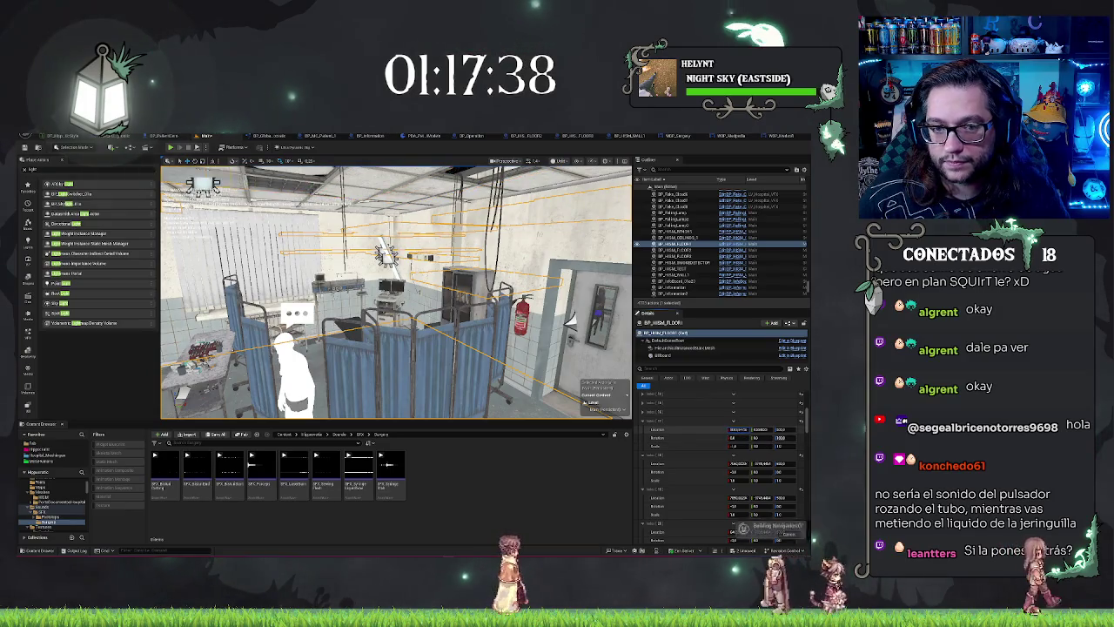
pyautogui.hotkey('ctrl', 'z')
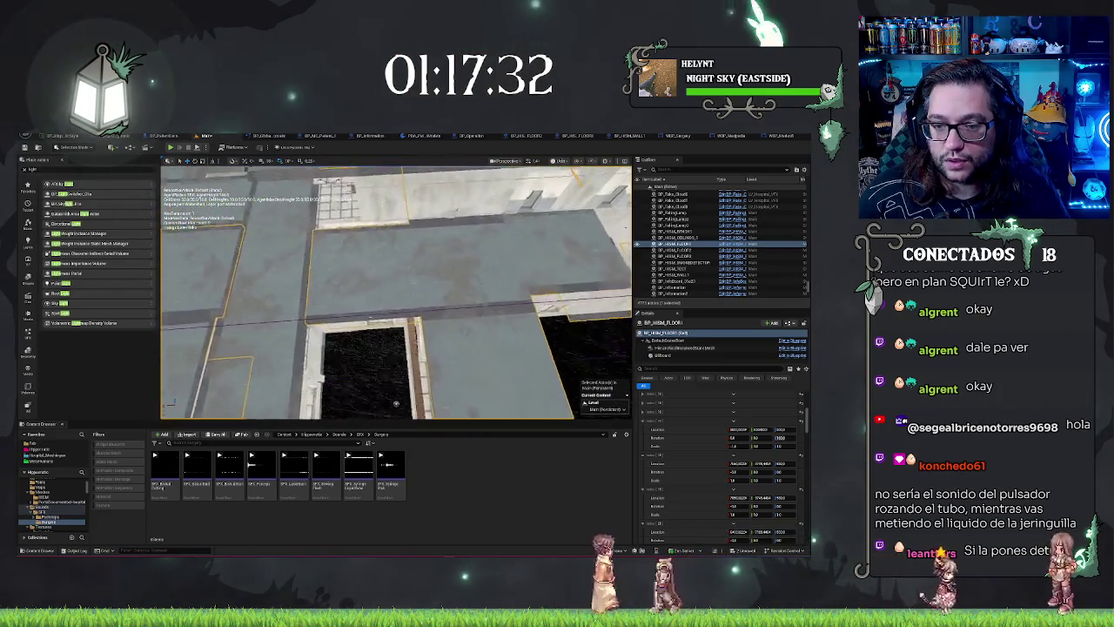
# Slide the roof slab off the ladder opening, then undo that and the earlier transform change
pyautogui.moveTo(736, 430)
pyautogui.mouseDown()
pyautogui.moveTo(752, 430)
pyautogui.moveTo(727, 430)
pyautogui.mouseUp()
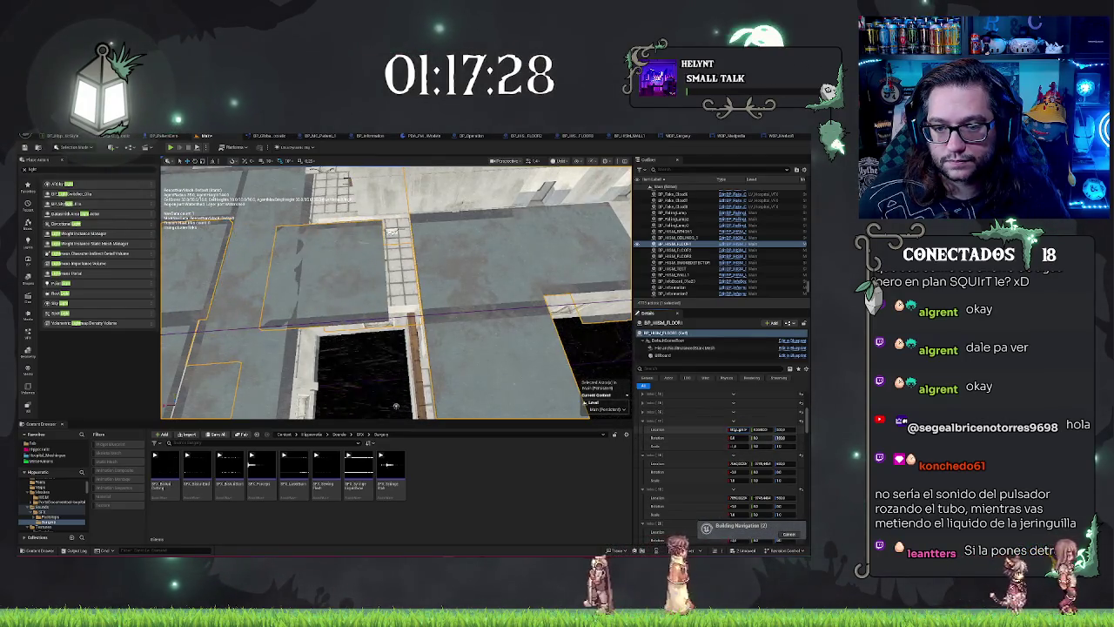
pyautogui.hotkey('ctrl', 'z')
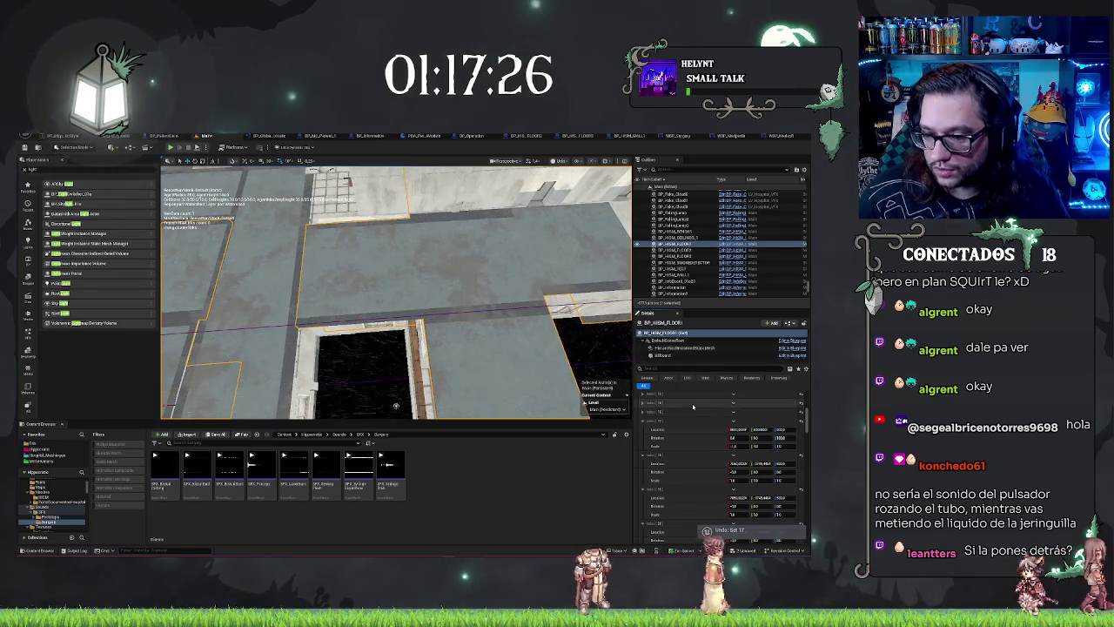
pyautogui.scroll(1, 665, 442)
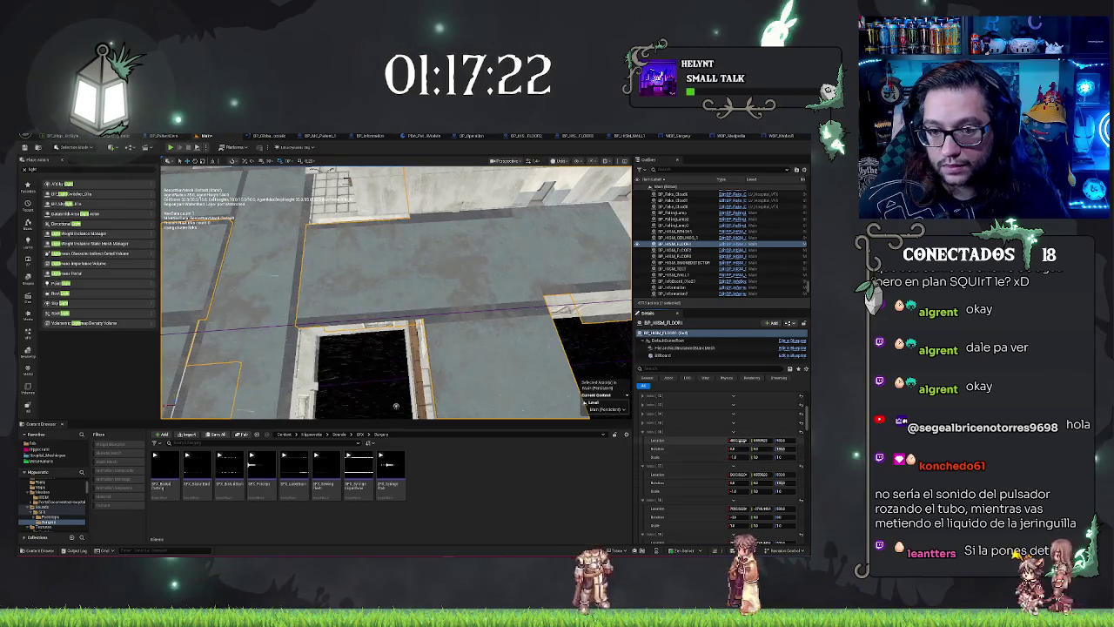
pyautogui.hotkey('ctrl', 'z')
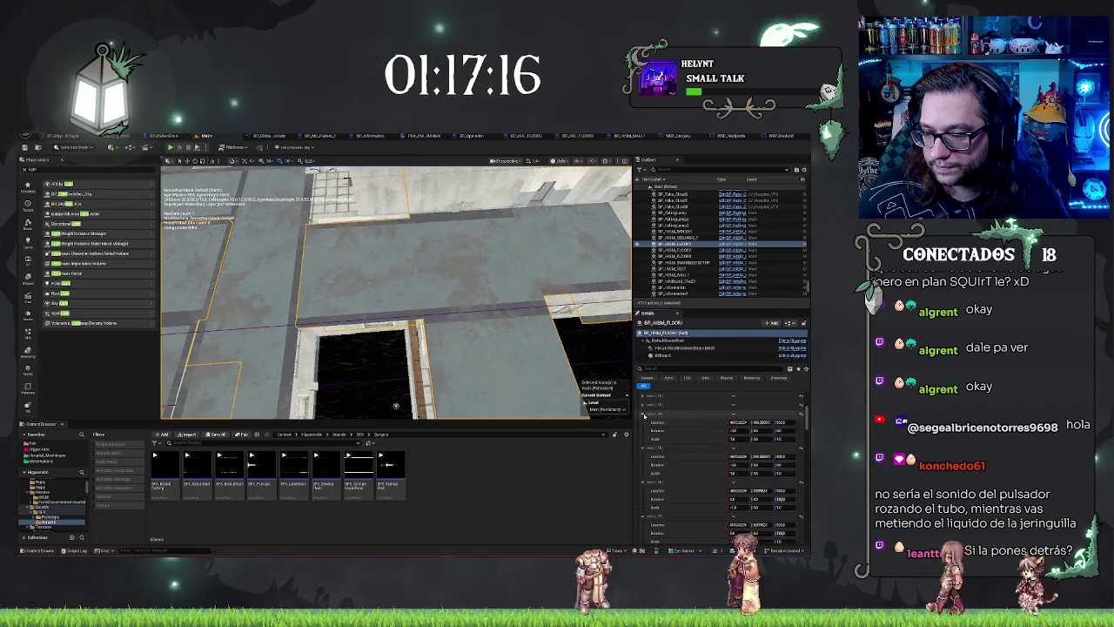
pyautogui.scroll(-2, 648, 411)
# Collapse the instance transform groups, undo the previous edit, and fly down into the room
pyautogui.click(652, 405)
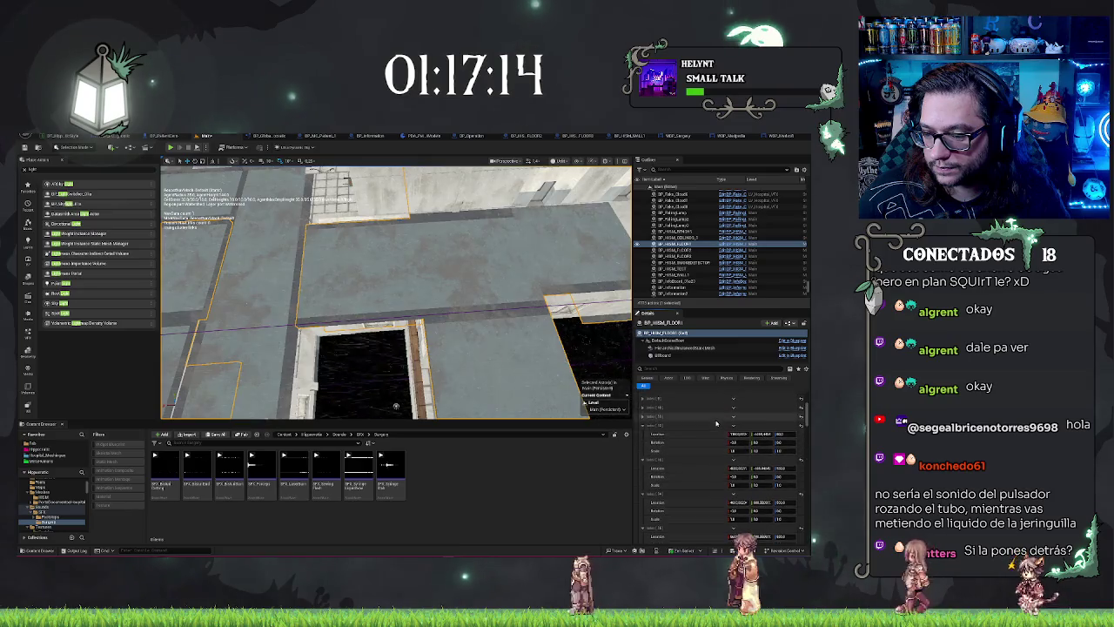
pyautogui.click(650, 442)
pyautogui.click(642, 445)
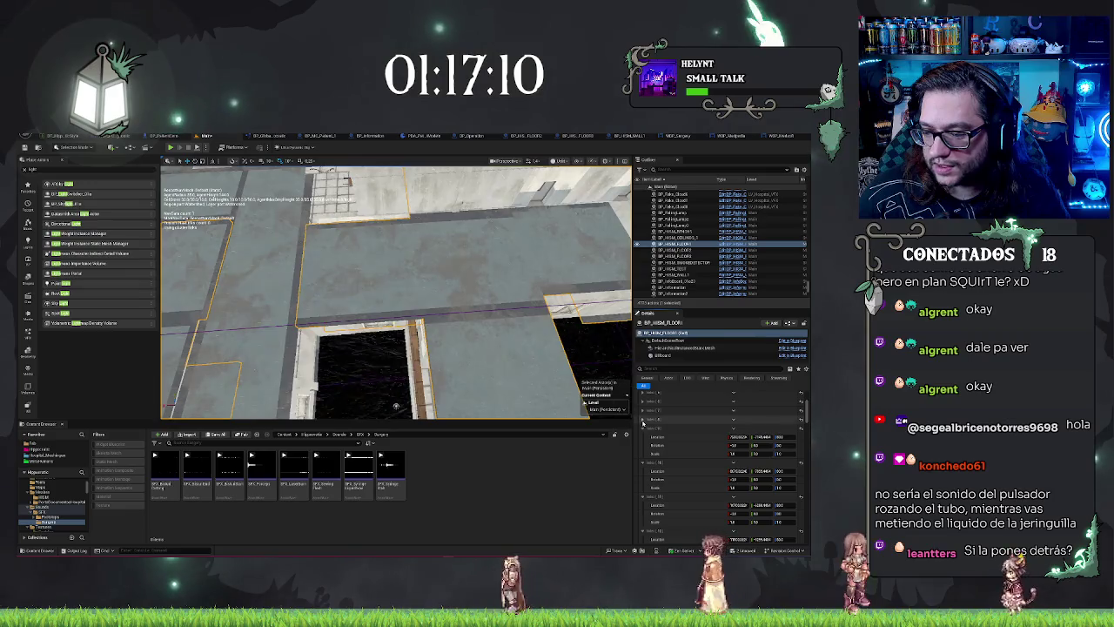
pyautogui.click(651, 429)
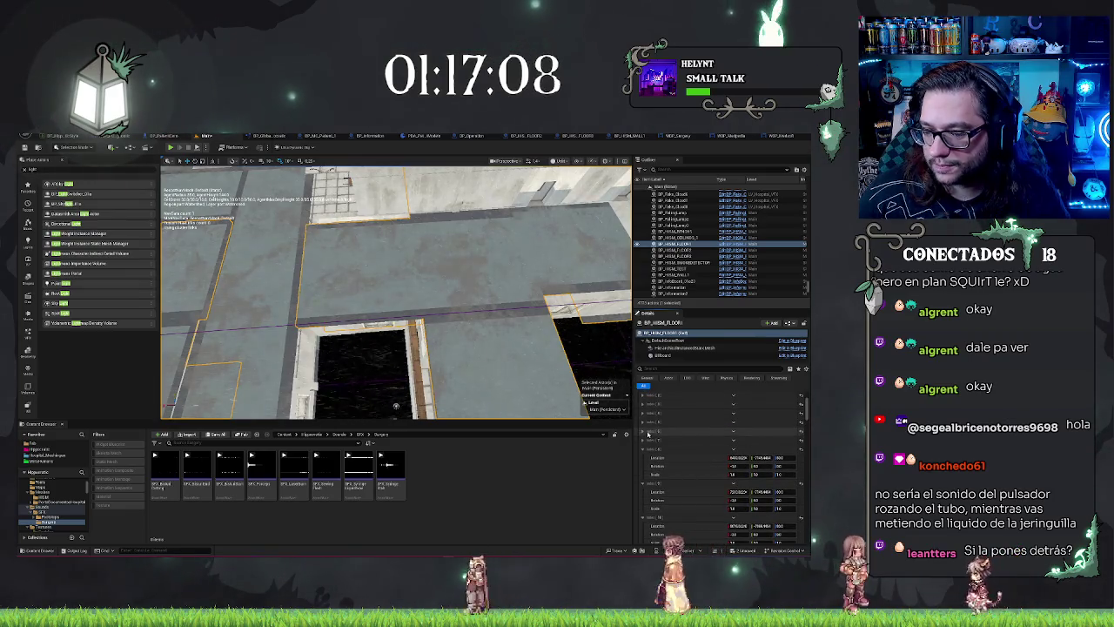
pyautogui.click(644, 438)
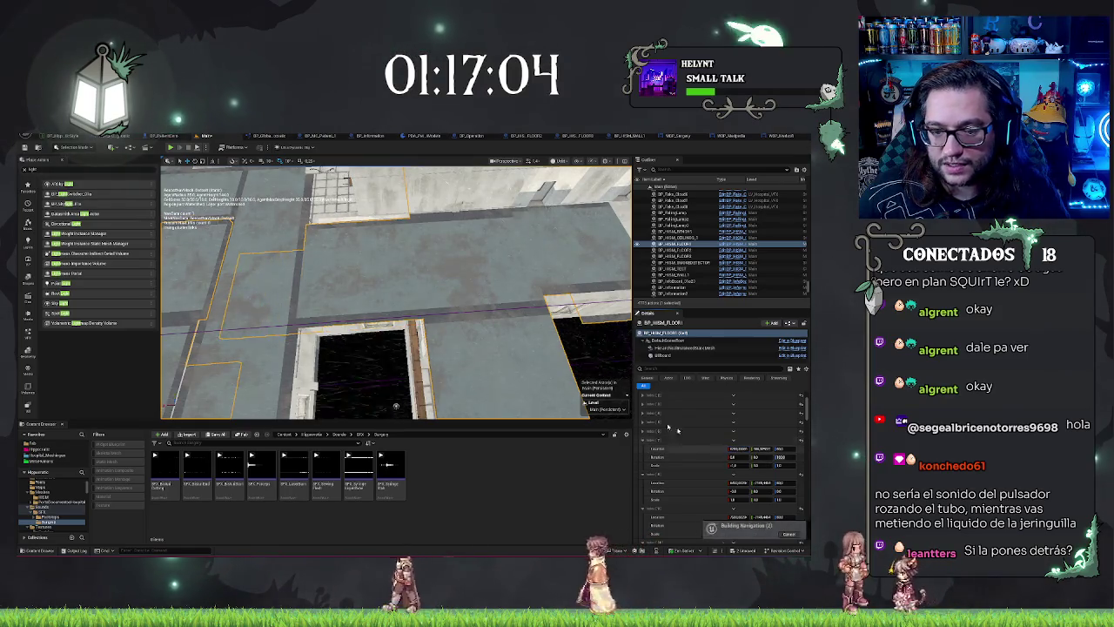
pyautogui.hotkey('ctrl', 'z')
pyautogui.moveTo(396, 406)
pyautogui.mouseDown()
pyautogui.moveTo(374, 322)
pyautogui.moveTo(469, 314)
pyautogui.moveTo(532, 170)
pyautogui.moveTo(452, 174)
pyautogui.moveTo(479, 174)
pyautogui.mouseUp()
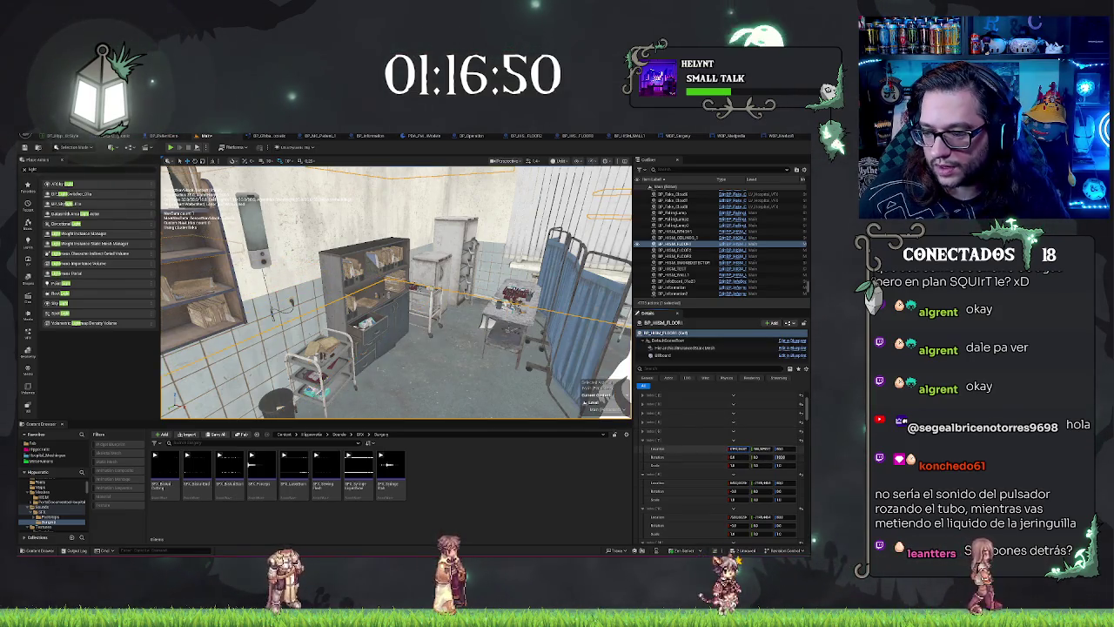
# Look around the dark patient room and inspect a floor actor's instance transforms
pyautogui.moveTo(396, 287)
pyautogui.mouseDown()
pyautogui.moveTo(400, 259)
pyautogui.moveTo(378, 265)
pyautogui.moveTo(252, 228)
pyautogui.moveTo(352, 320)
pyautogui.moveTo(370, 313)
pyautogui.moveTo(370, 355)
pyautogui.moveTo(329, 333)
pyautogui.moveTo(397, 234)
pyautogui.moveTo(402, 342)
pyautogui.mouseUp()
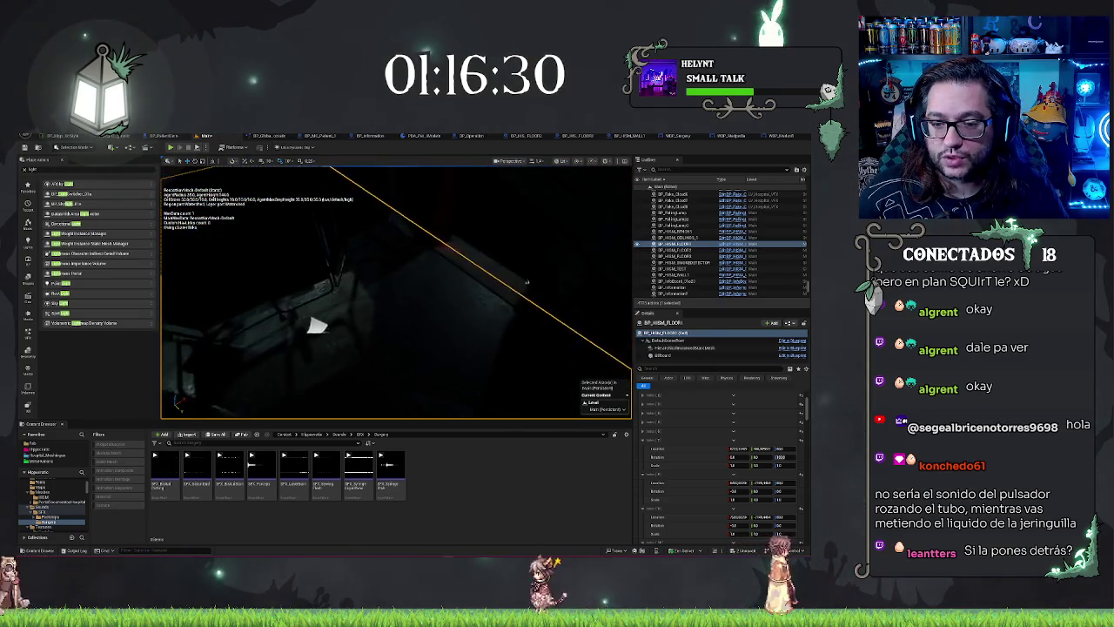
pyautogui.moveTo(402, 342); pyautogui.dragTo(349, 342)
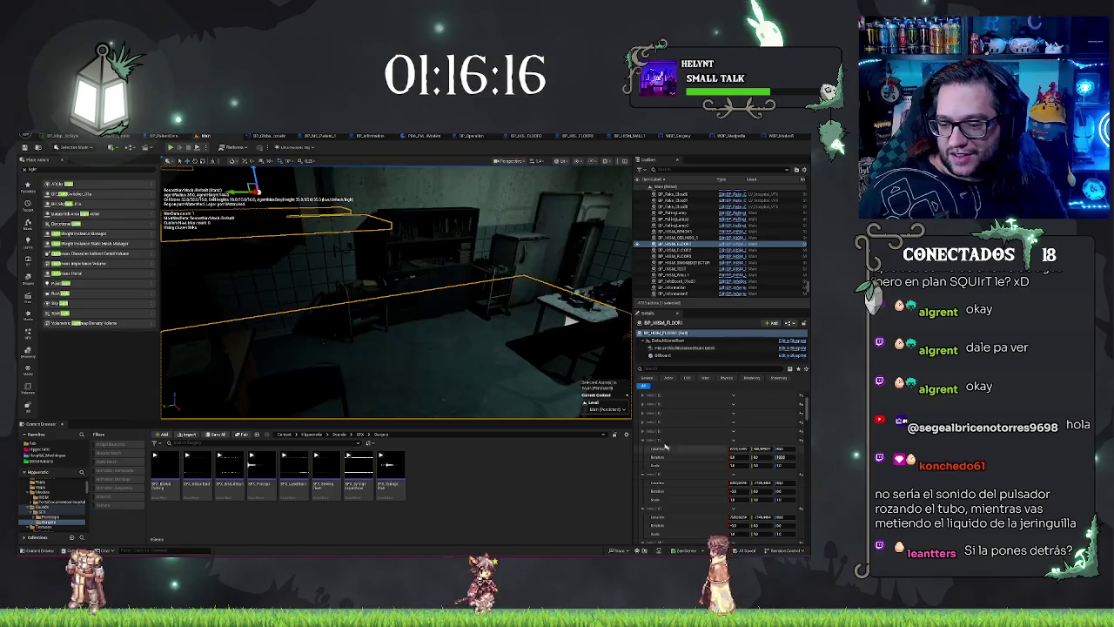
pyautogui.click(645, 432)
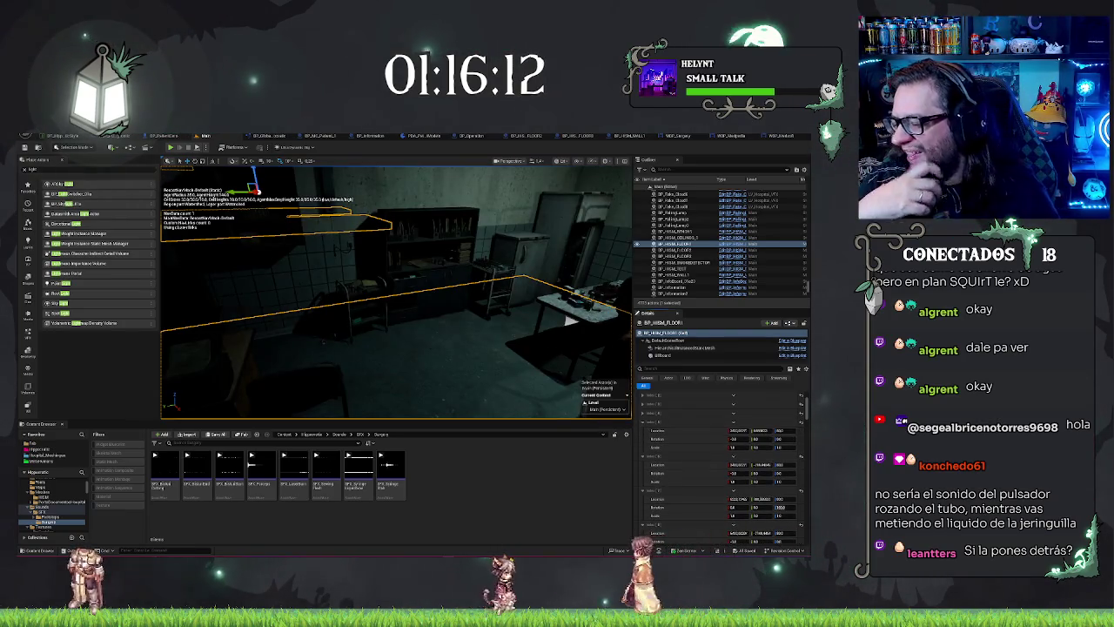
pyautogui.moveTo(554, 386); pyautogui.dragTo(505, 374)
pyautogui.moveTo(461, 321); pyautogui.dragTo(427, 331)
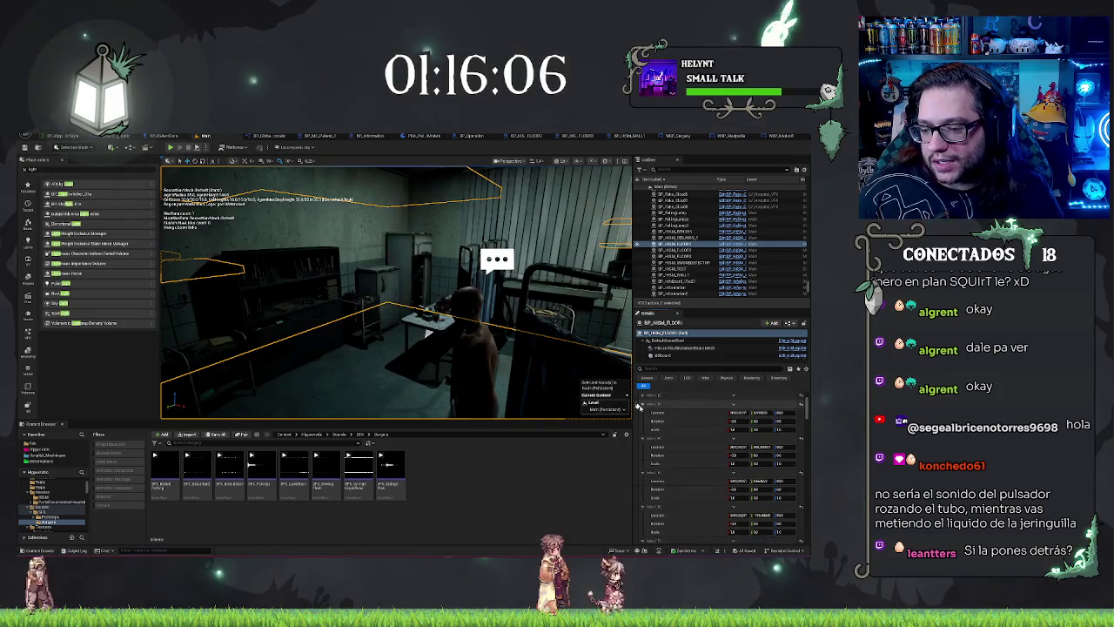
pyautogui.moveTo(426, 331); pyautogui.dragTo(470, 315)
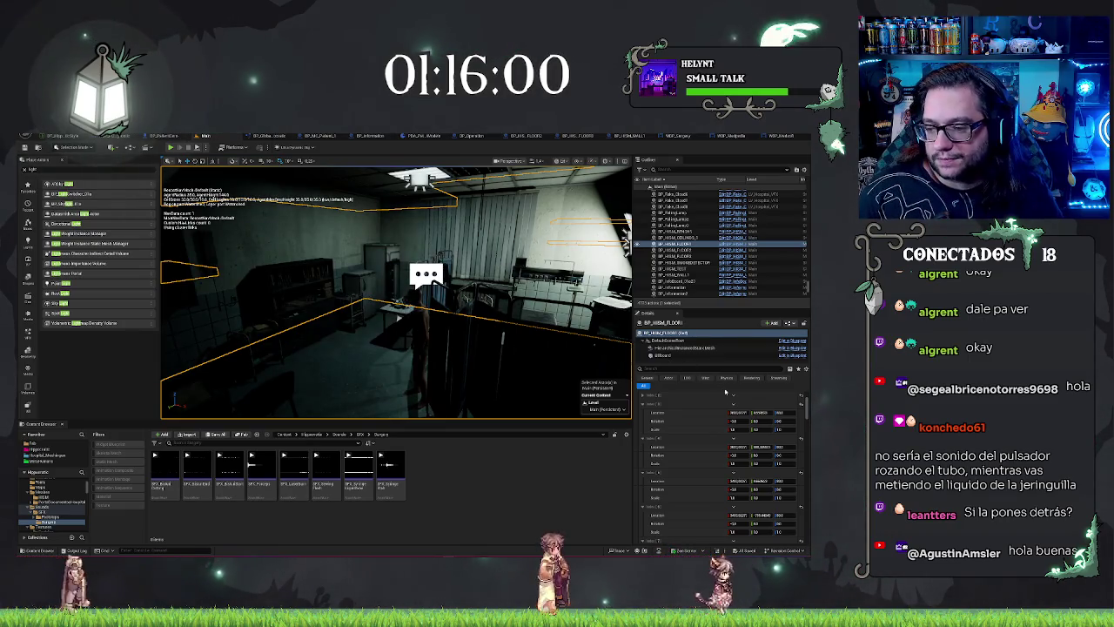
pyautogui.click(642, 435)
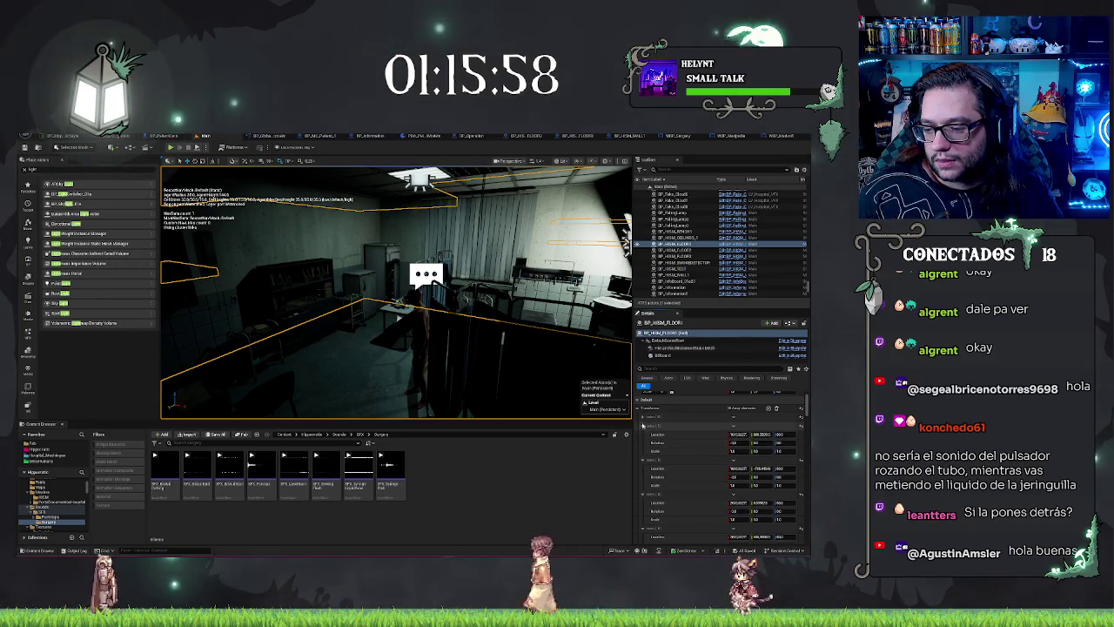
pyautogui.click(642, 419)
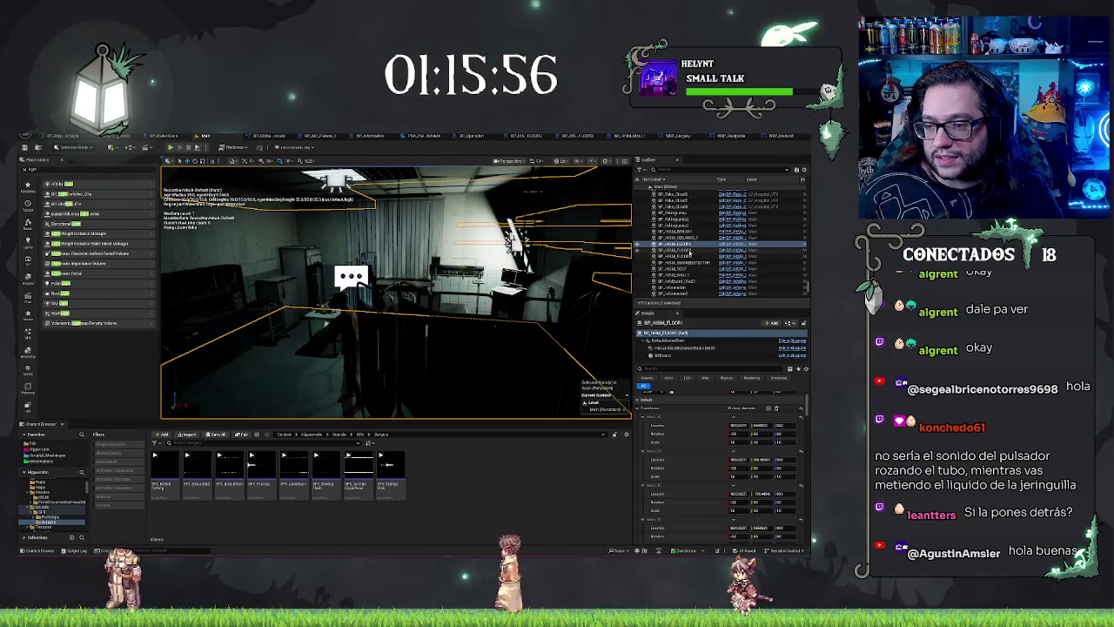
# Select BP_HISM_FLOOR2 and fly the camera down the corridor in game view (G)
pyautogui.click(513, 239)
pyautogui.moveTo(514, 239)
pyautogui.mouseDown()
pyautogui.moveTo(504, 261)
pyautogui.moveTo(487, 256)
pyautogui.mouseUp()
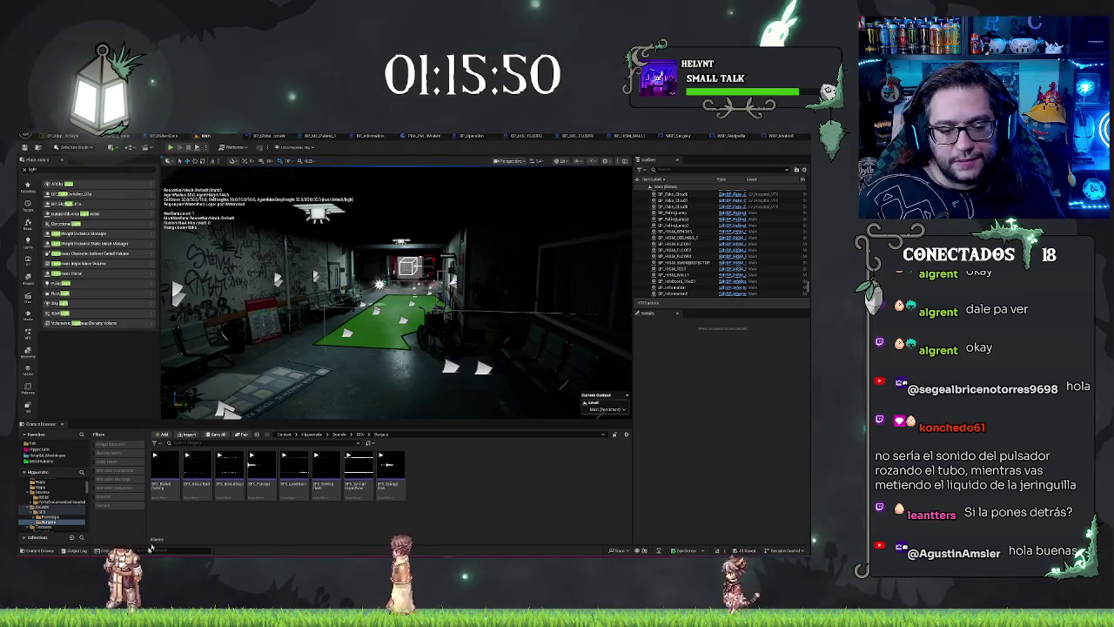
pyautogui.press('g')
pyautogui.moveTo(488, 256); pyautogui.dragTo(494, 262)
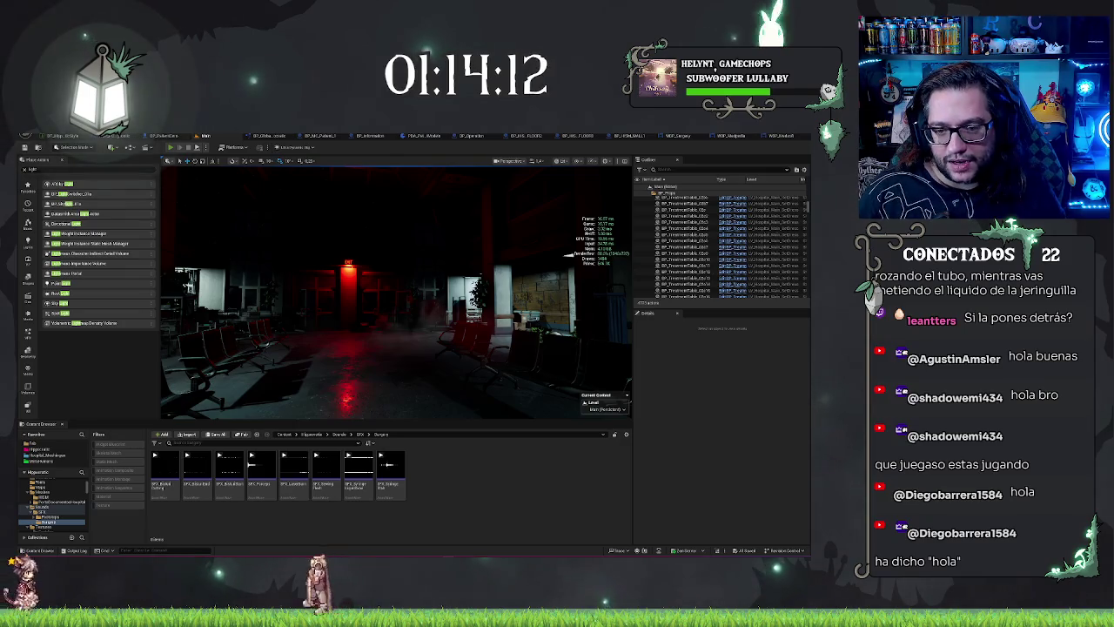
pyautogui.hotkey('alt', 'p')
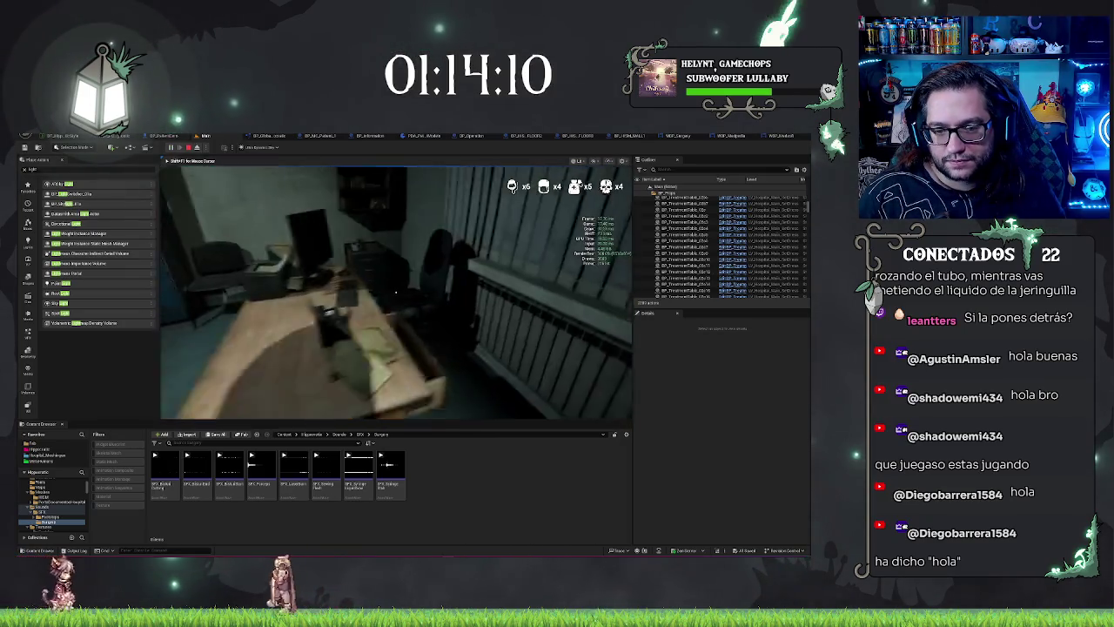
pyautogui.click(396, 292)
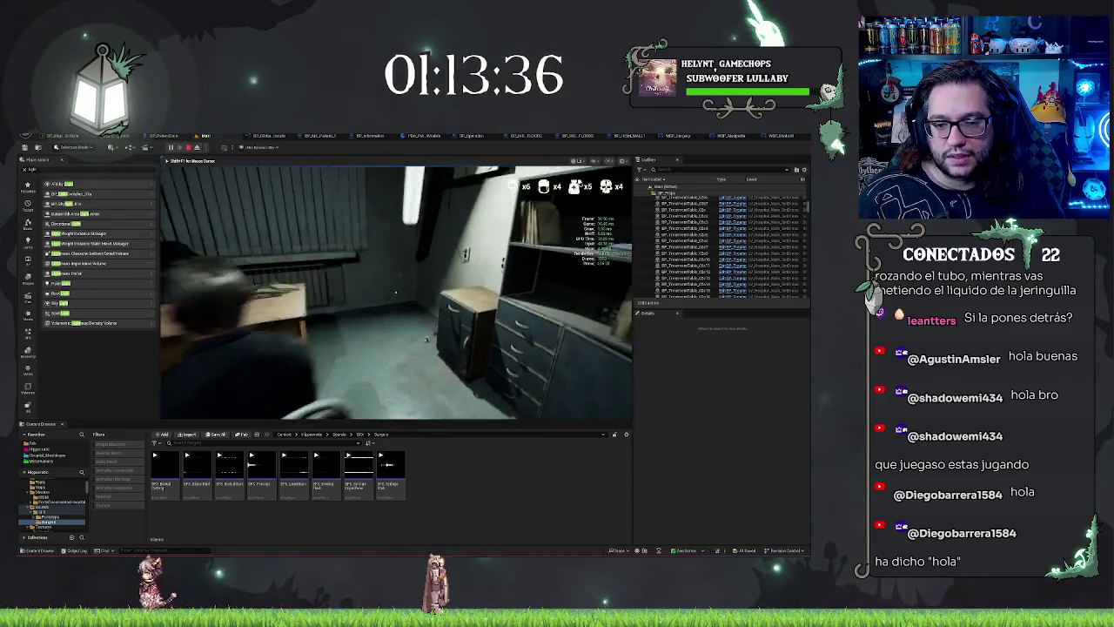
pyautogui.press('Escape')
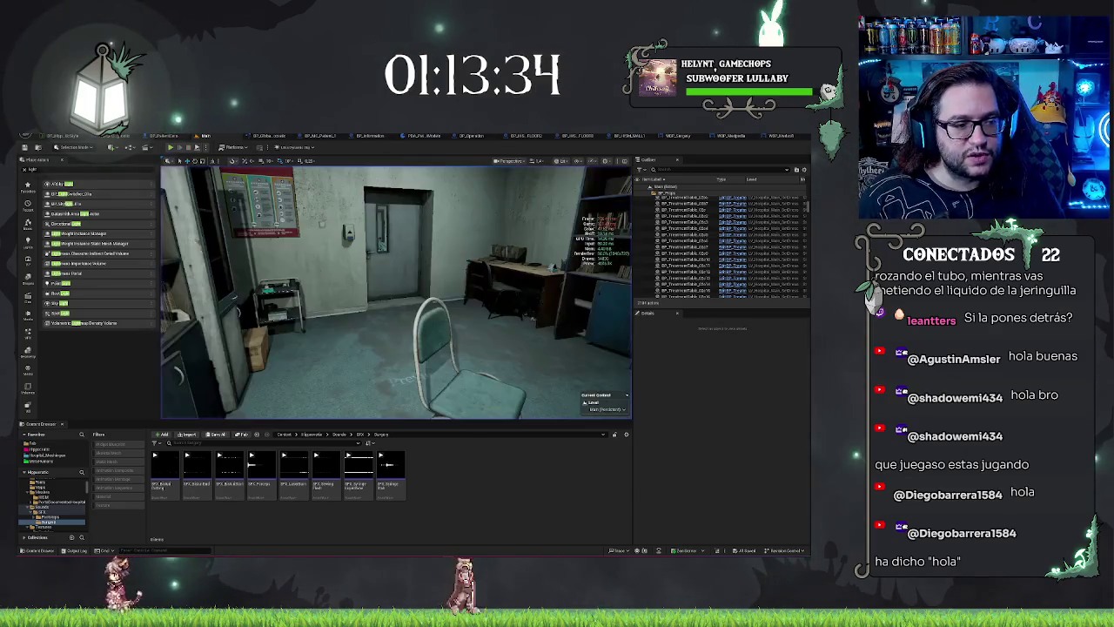
pyautogui.click(391, 135)
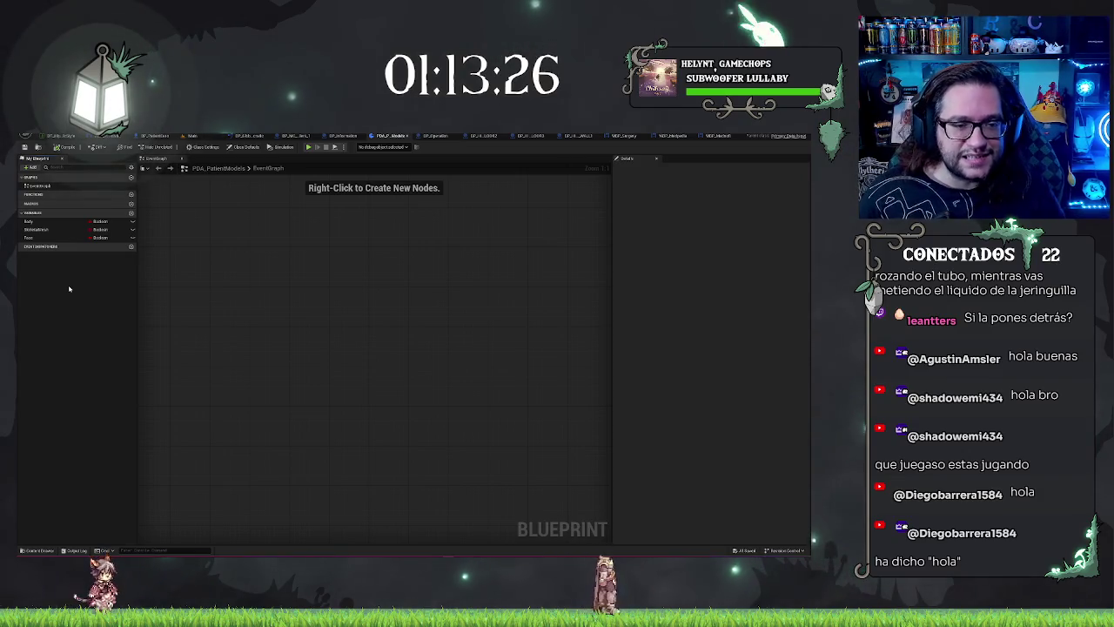
# Change Body's type from Boolean to Skeletal Mesh Object Reference via a 'skeletal' search
pyautogui.click(39, 221)
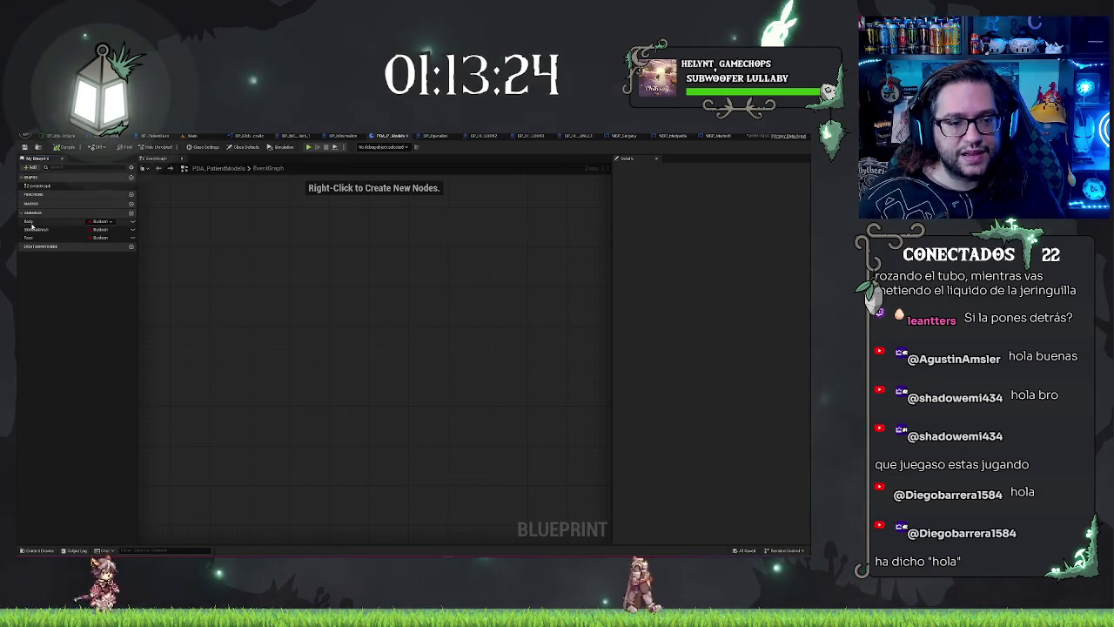
pyautogui.click(42, 290)
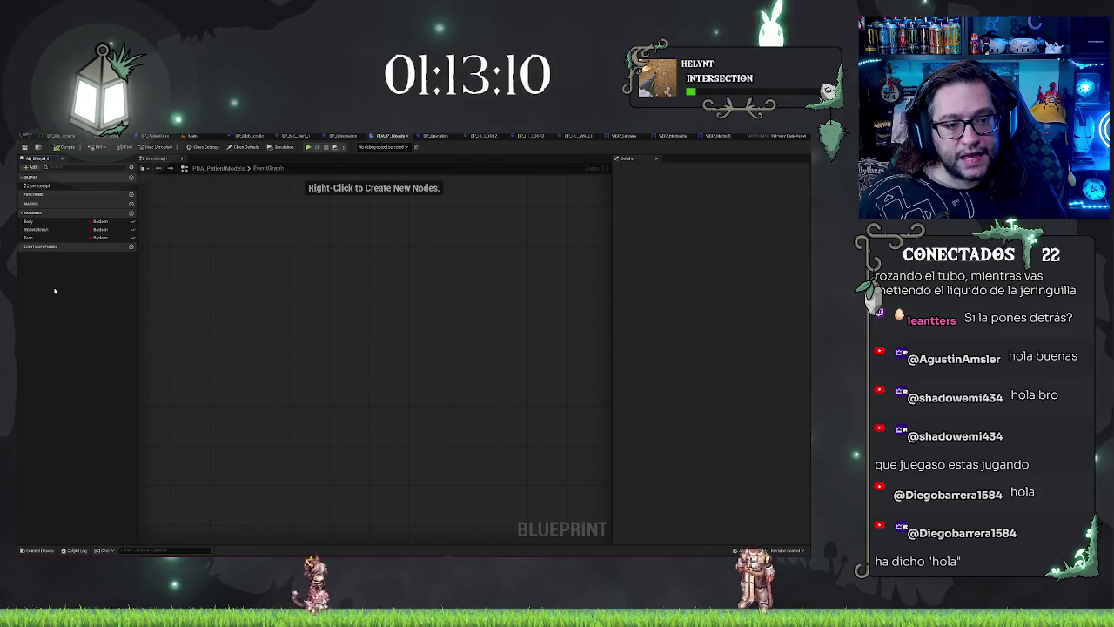
pyautogui.click(39, 221)
pyautogui.click(101, 221)
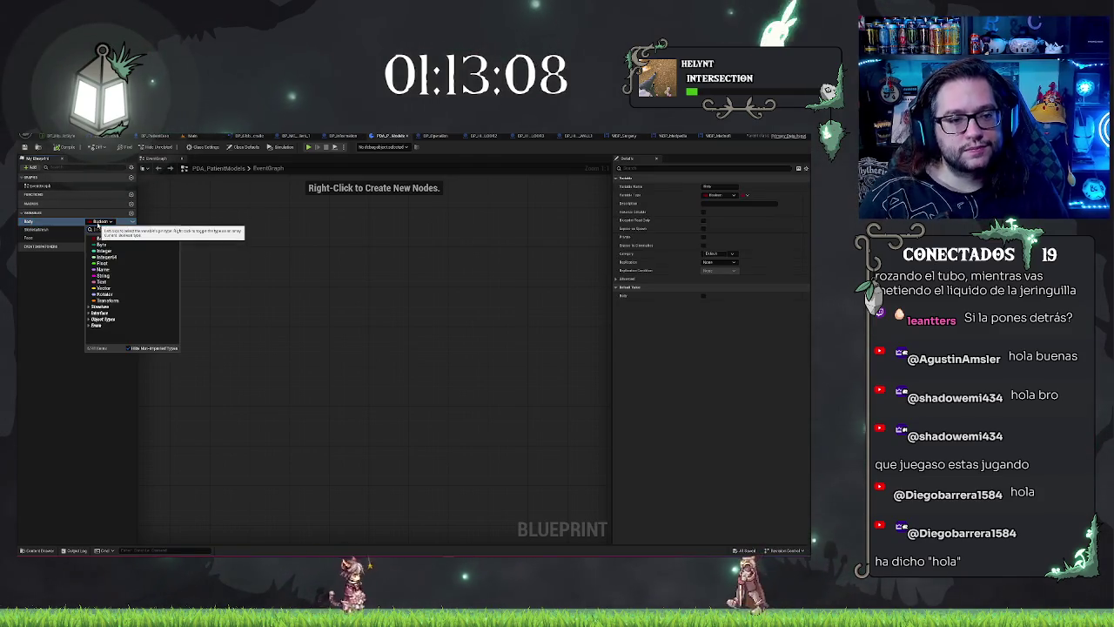
pyautogui.write('c')
pyautogui.write('skeletal')
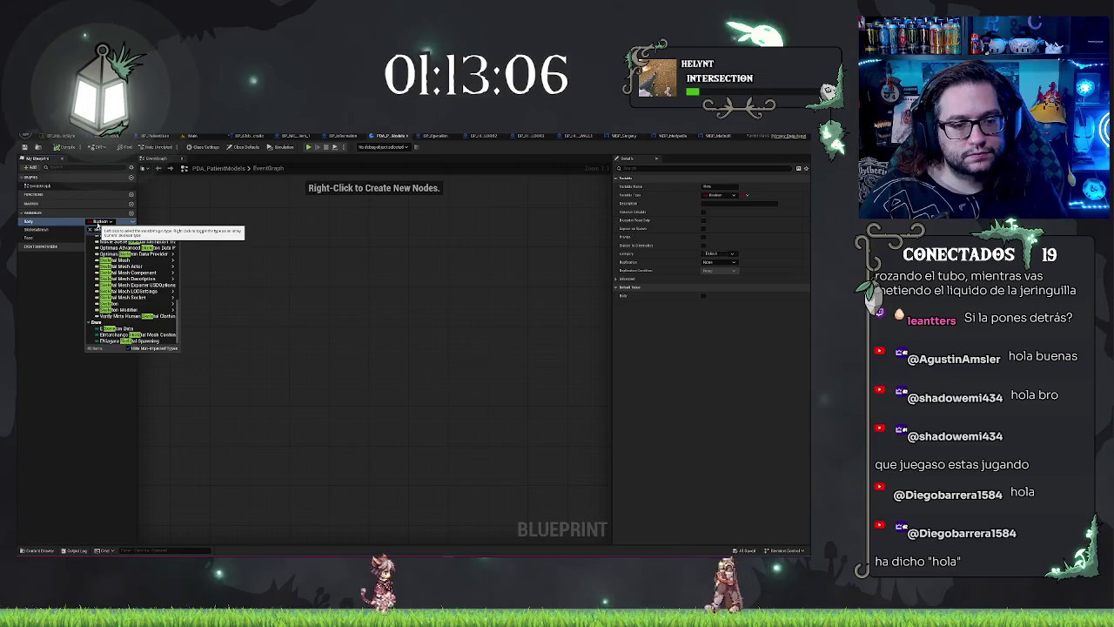
pyautogui.moveTo(128, 293)
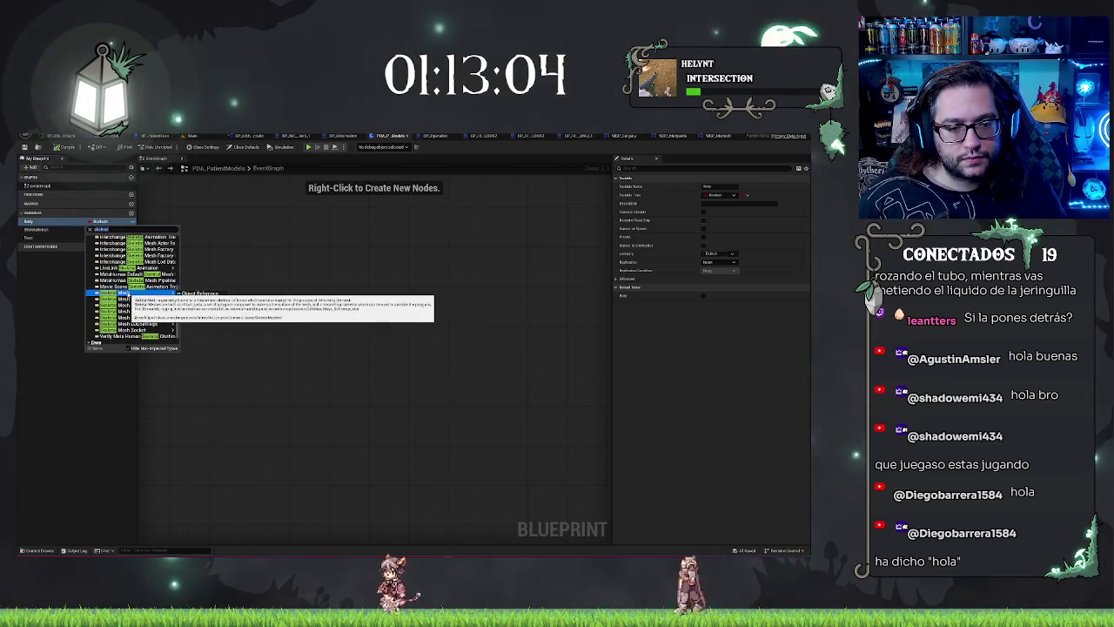
pyautogui.click(202, 294)
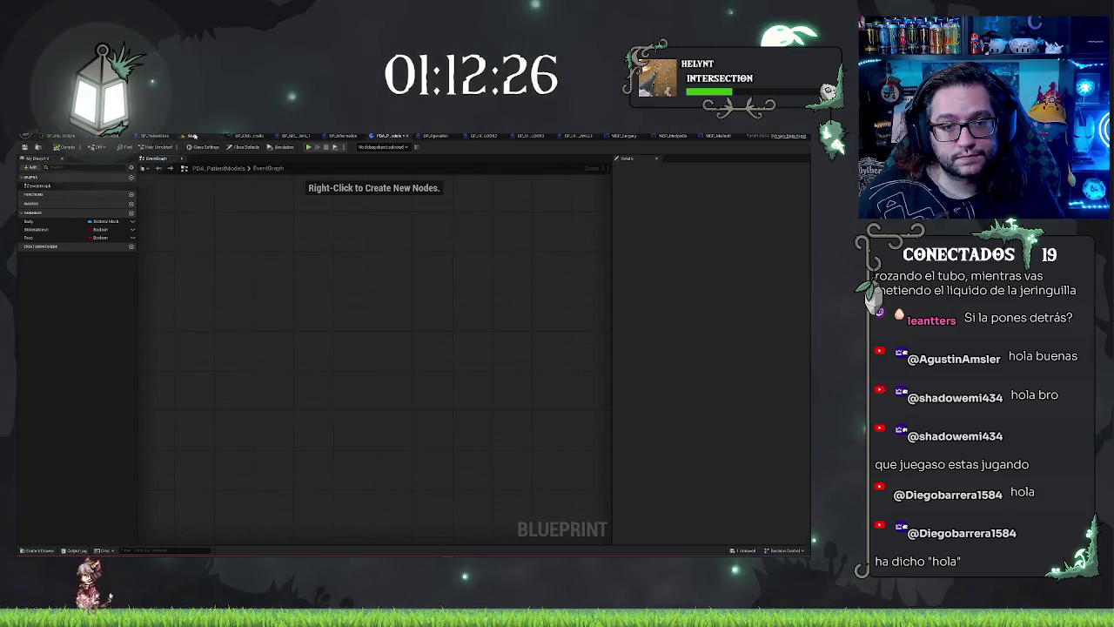
pyautogui.click(192, 136)
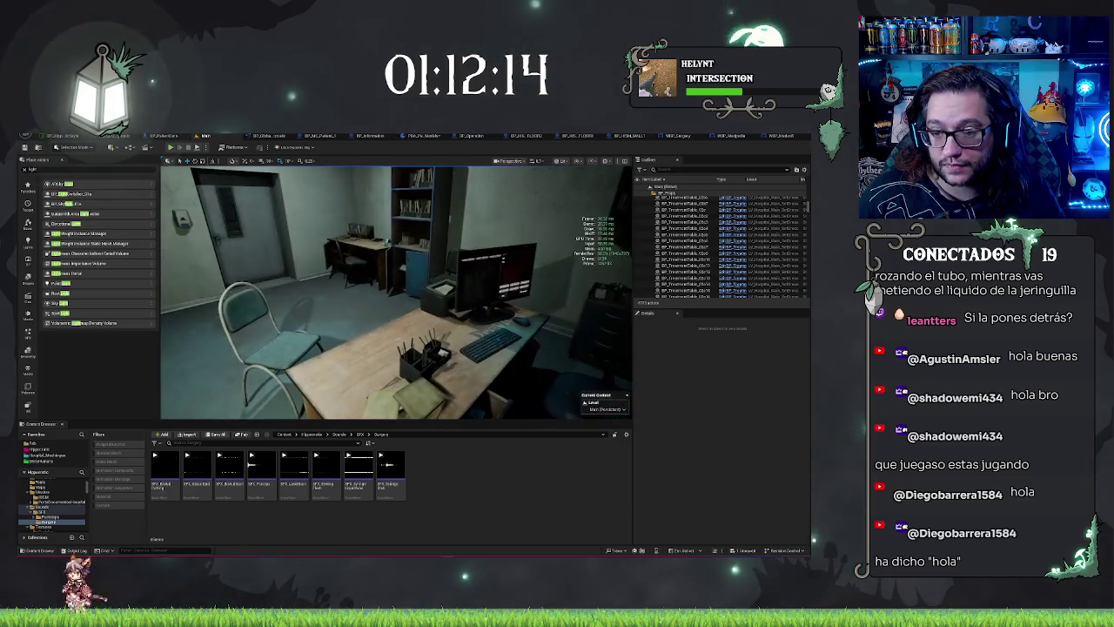
# Close the WBP_Surgery, WBP_Medpella and WBP_Medkit editors, keeping PDA_PatientModels open
pyautogui.click(413, 136)
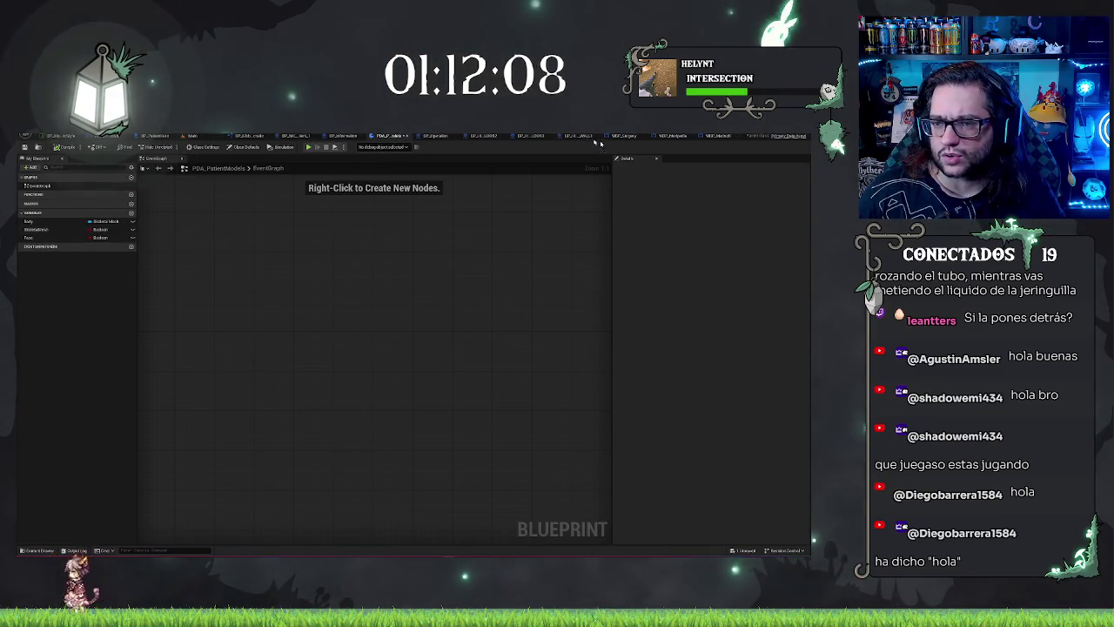
pyautogui.click(509, 137)
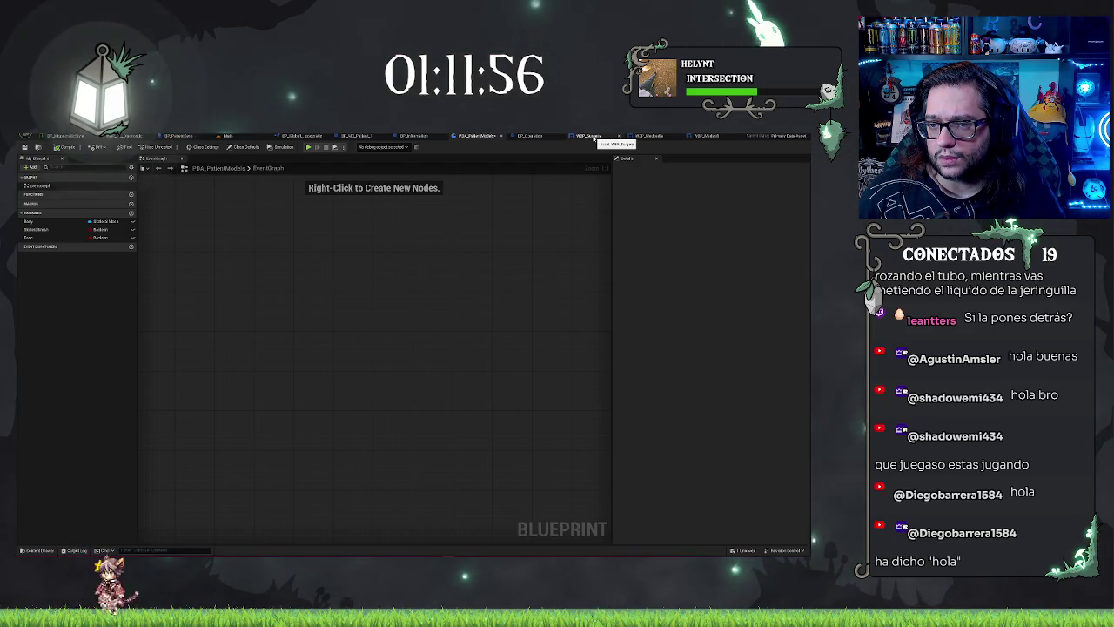
pyautogui.middleClick(594, 136)
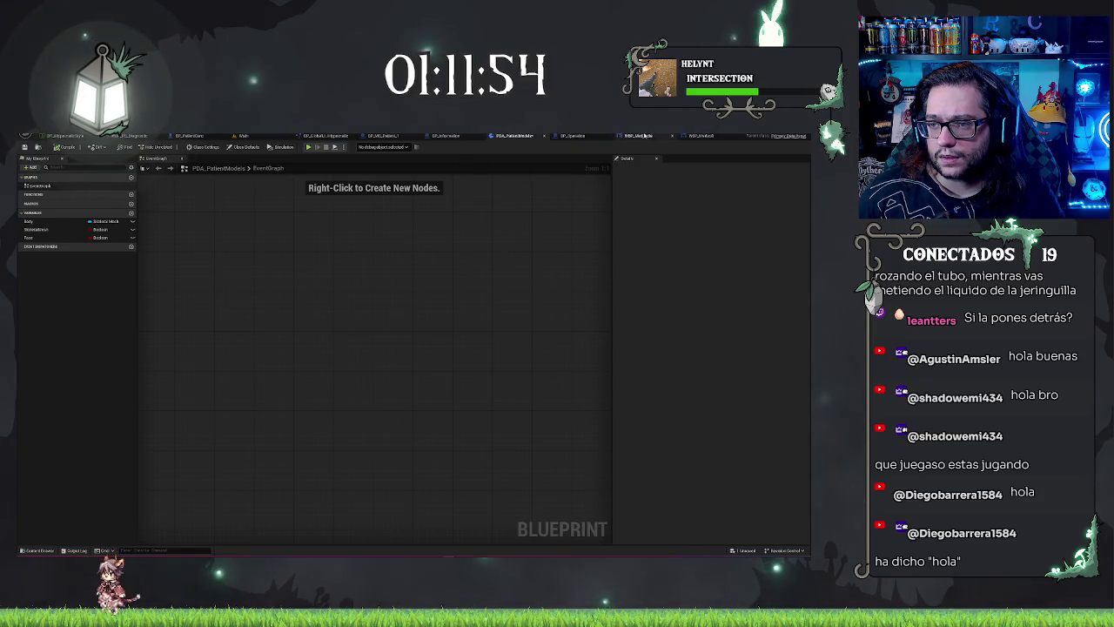
pyautogui.middleClick(649, 137)
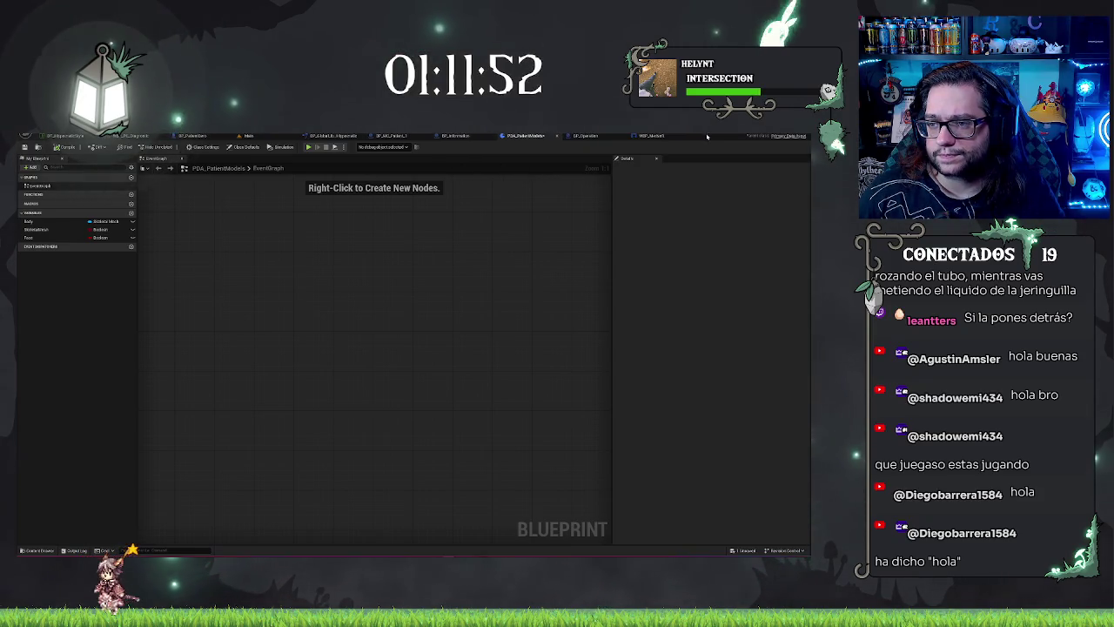
pyautogui.middleClick(642, 137)
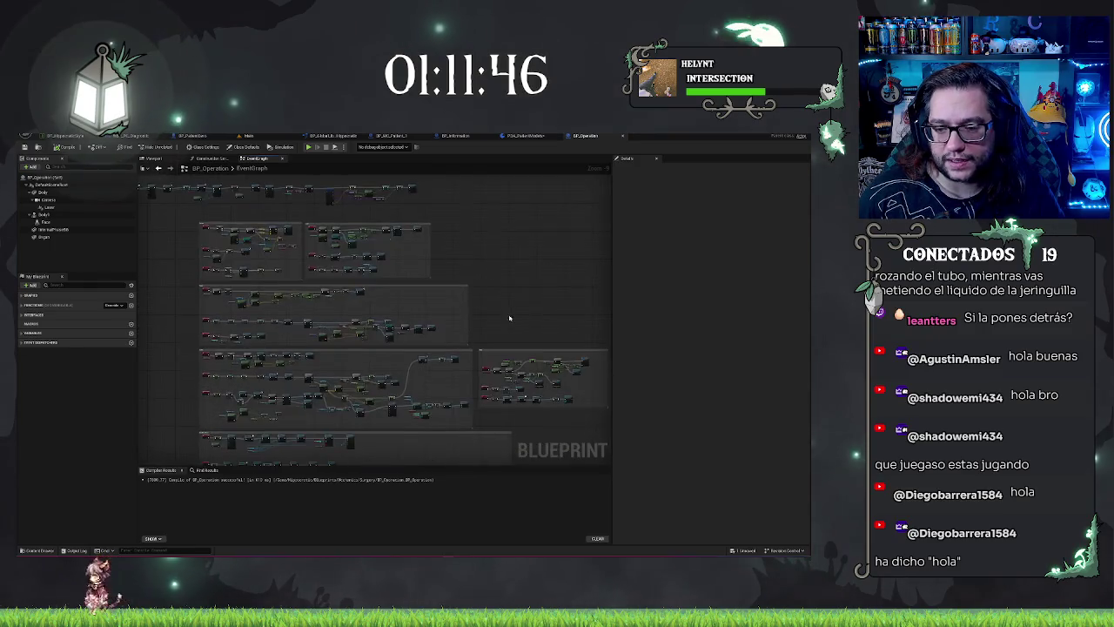
# Box-select Create Sound 2D, SET and Play in the Heal comment and move them right
pyautogui.scroll(5, 509, 318)
pyautogui.scroll(2, 382, 300)
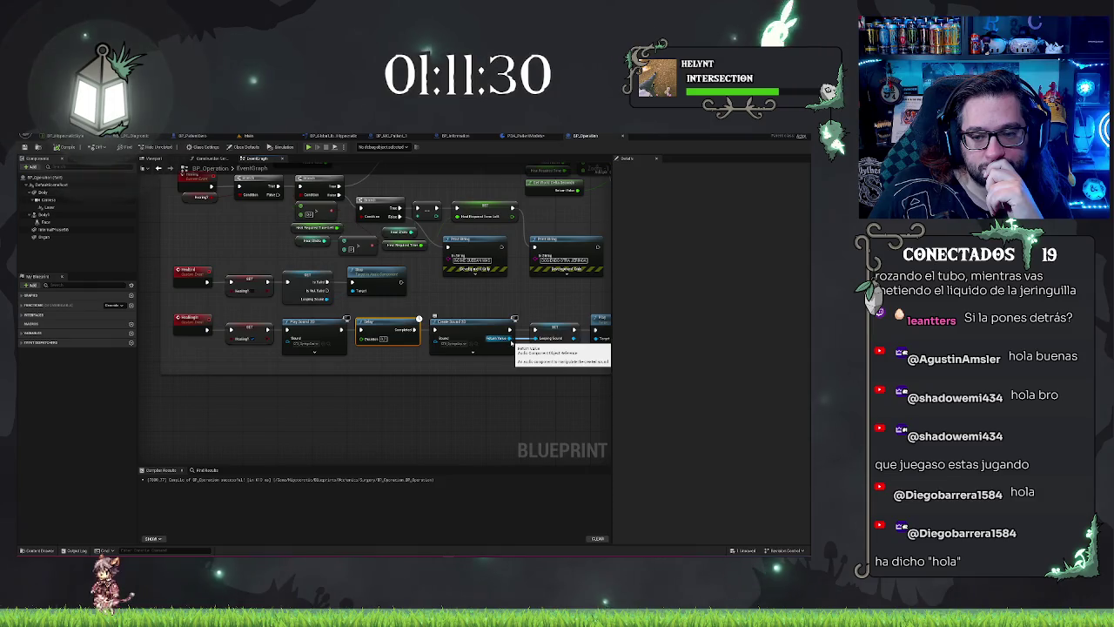
pyautogui.moveTo(469, 434)
pyautogui.mouseDown()
pyautogui.moveTo(367, 416)
pyautogui.moveTo(471, 394)
pyautogui.mouseUp()
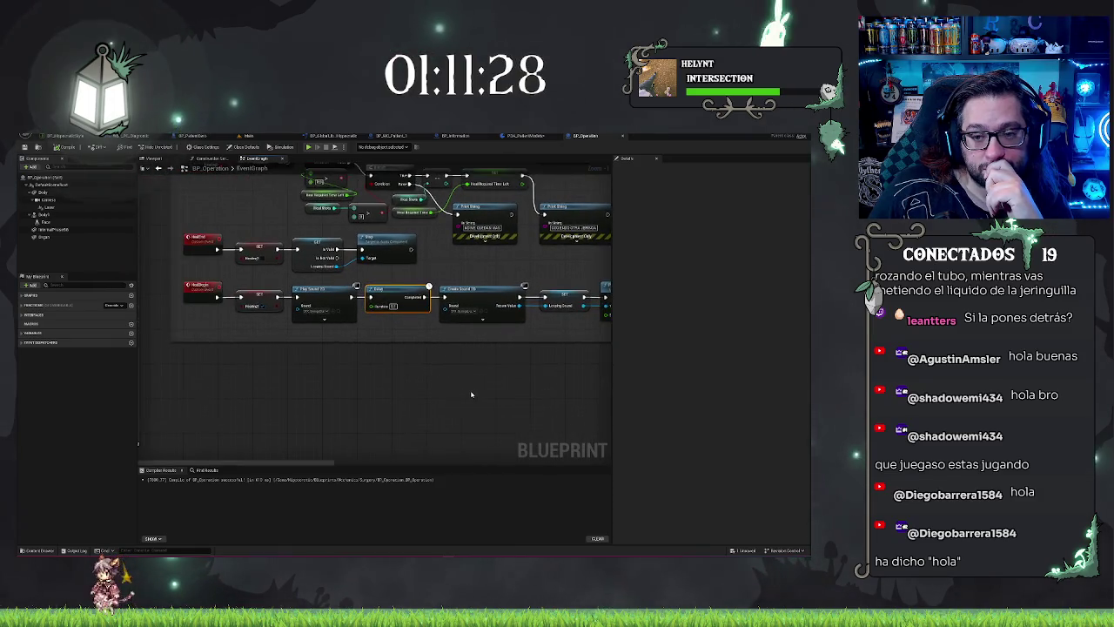
pyautogui.moveTo(392, 329); pyautogui.dragTo(287, 271)
pyautogui.moveTo(439, 308); pyautogui.dragTo(489, 343)
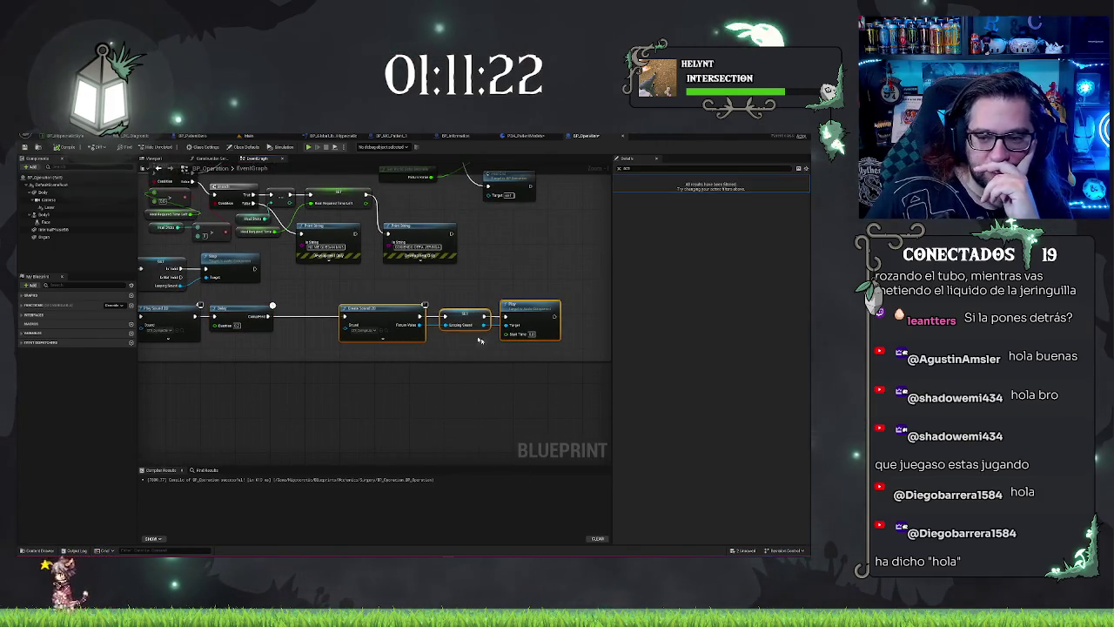
pyautogui.moveTo(427, 386); pyautogui.dragTo(507, 379)
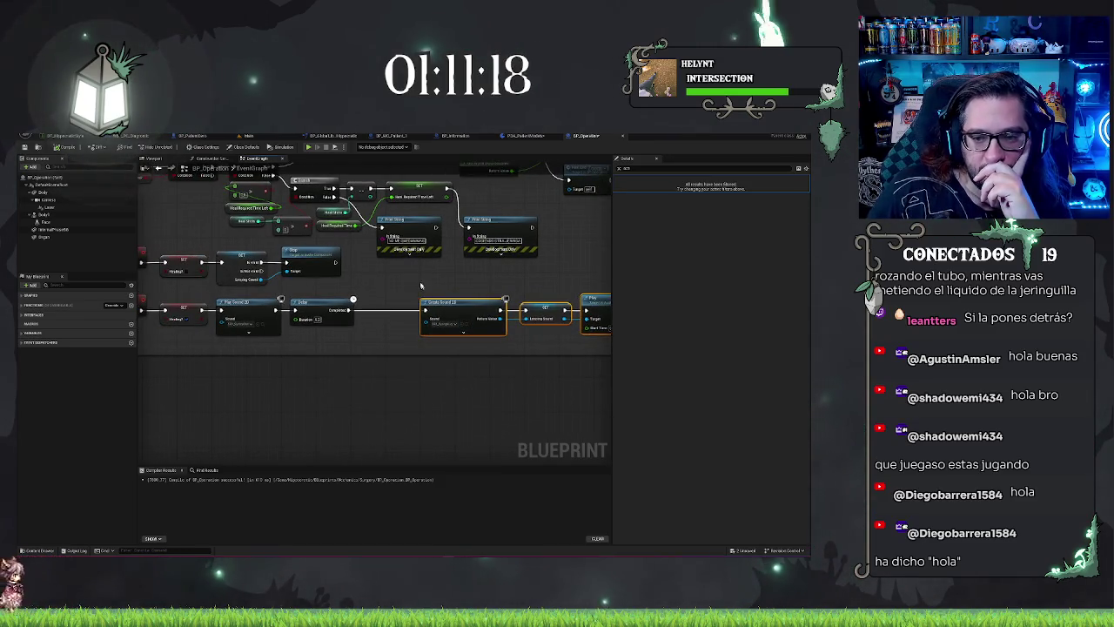
pyautogui.click(438, 319)
pyautogui.moveTo(420, 281); pyautogui.dragTo(621, 346)
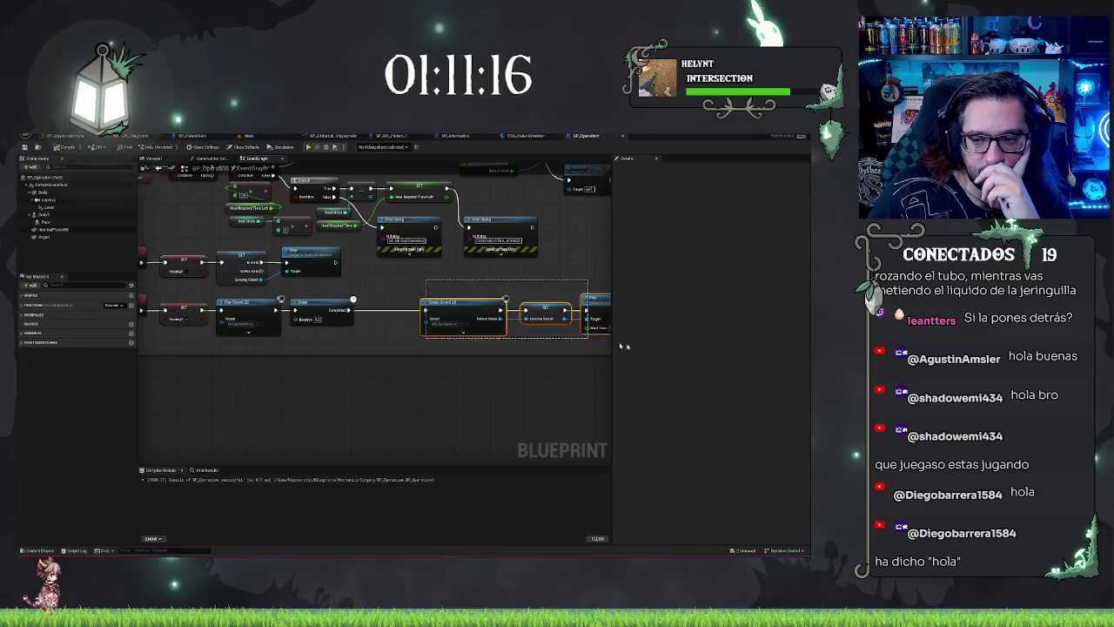
pyautogui.moveTo(447, 293); pyautogui.dragTo(469, 293)
pyautogui.moveTo(292, 292); pyautogui.dragTo(338, 298, button='right')
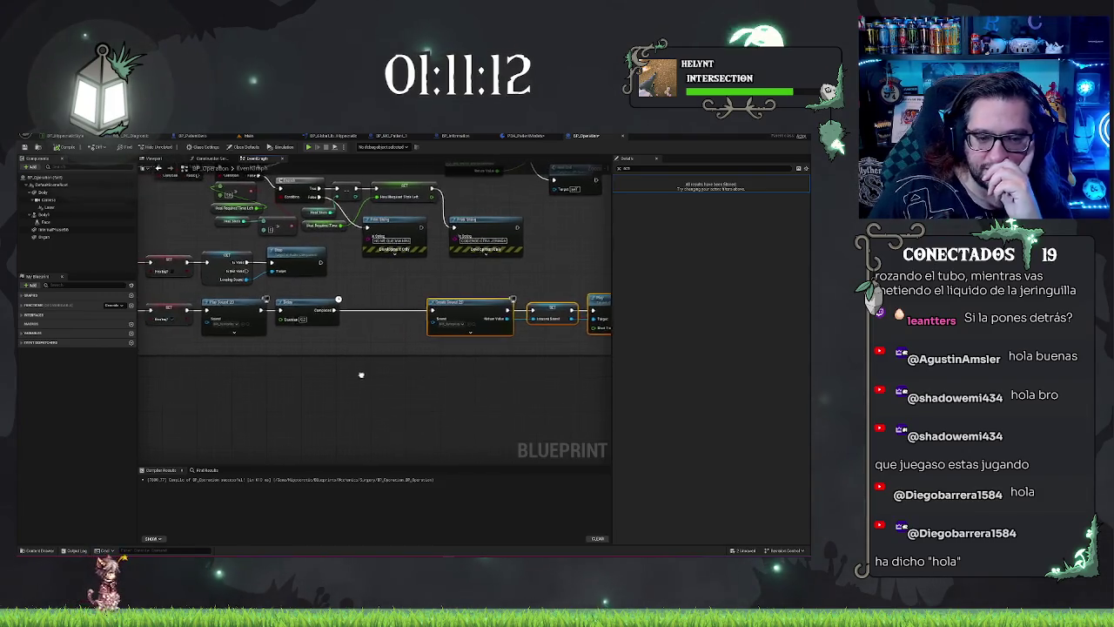
pyautogui.moveTo(330, 393); pyautogui.dragTo(409, 406, button='right')
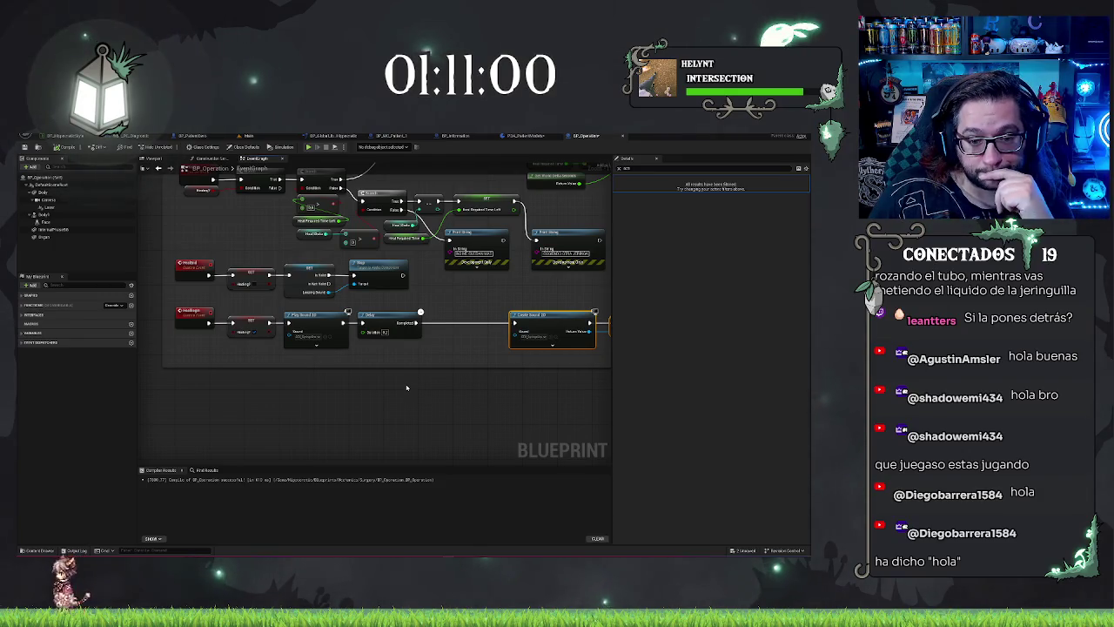
# Find the Boolean variable via a 'bool' search and wire its getter into the Branch condition
pyautogui.click(32, 333)
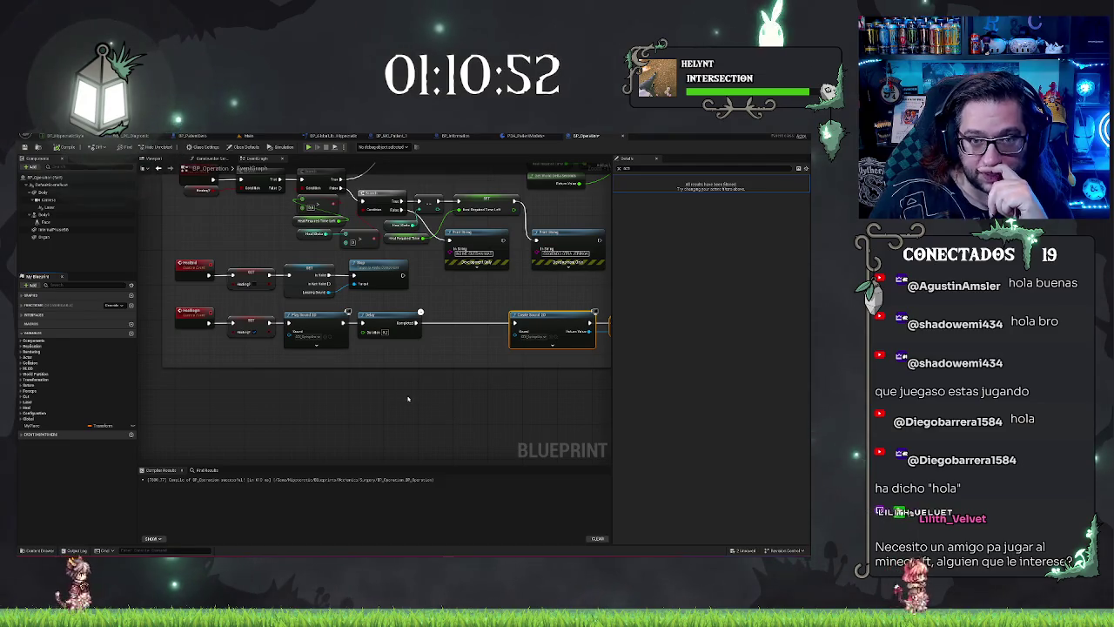
pyautogui.moveTo(407, 398); pyautogui.dragTo(304, 414)
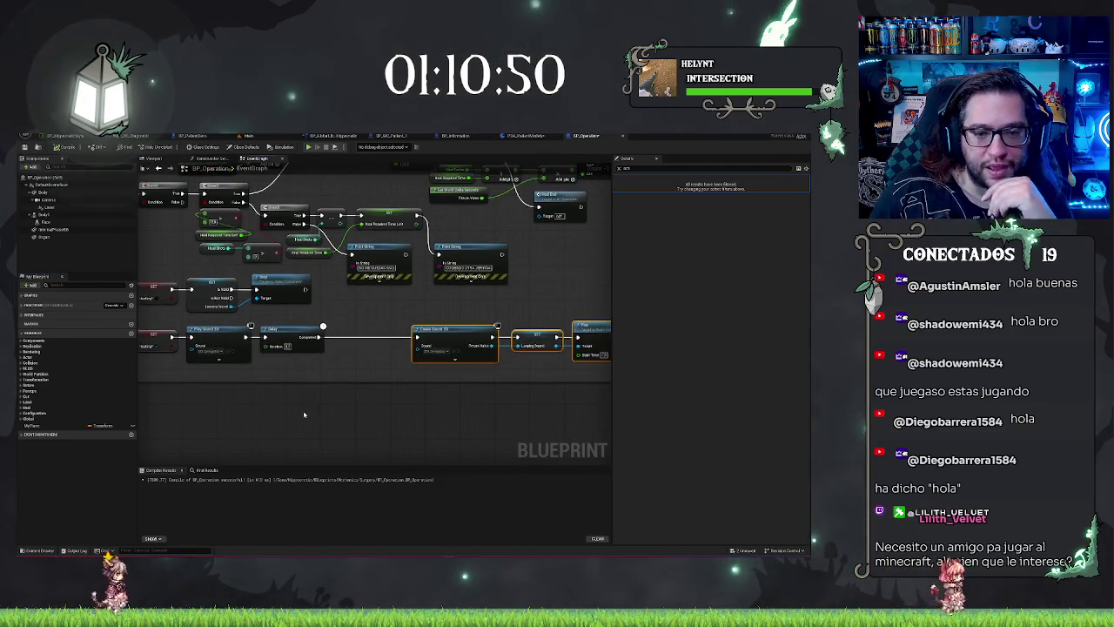
pyautogui.moveTo(328, 310); pyautogui.dragTo(374, 324)
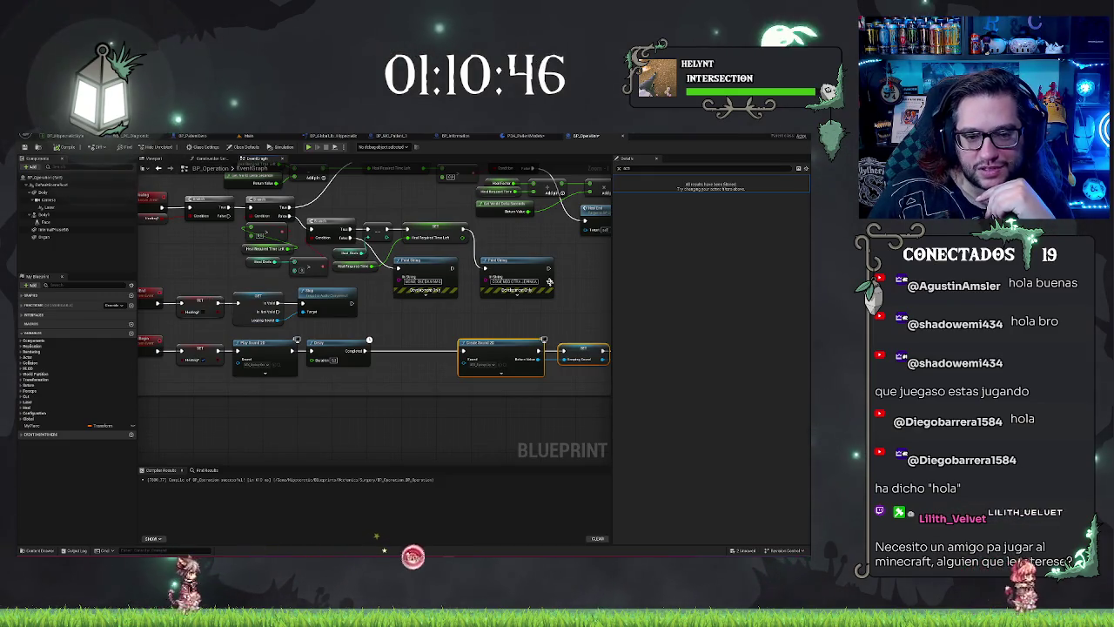
pyautogui.moveTo(419, 422)
pyautogui.mouseDown()
pyautogui.moveTo(493, 379)
pyautogui.moveTo(366, 430)
pyautogui.moveTo(280, 406)
pyautogui.moveTo(491, 371)
pyautogui.moveTo(383, 376)
pyautogui.mouseUp()
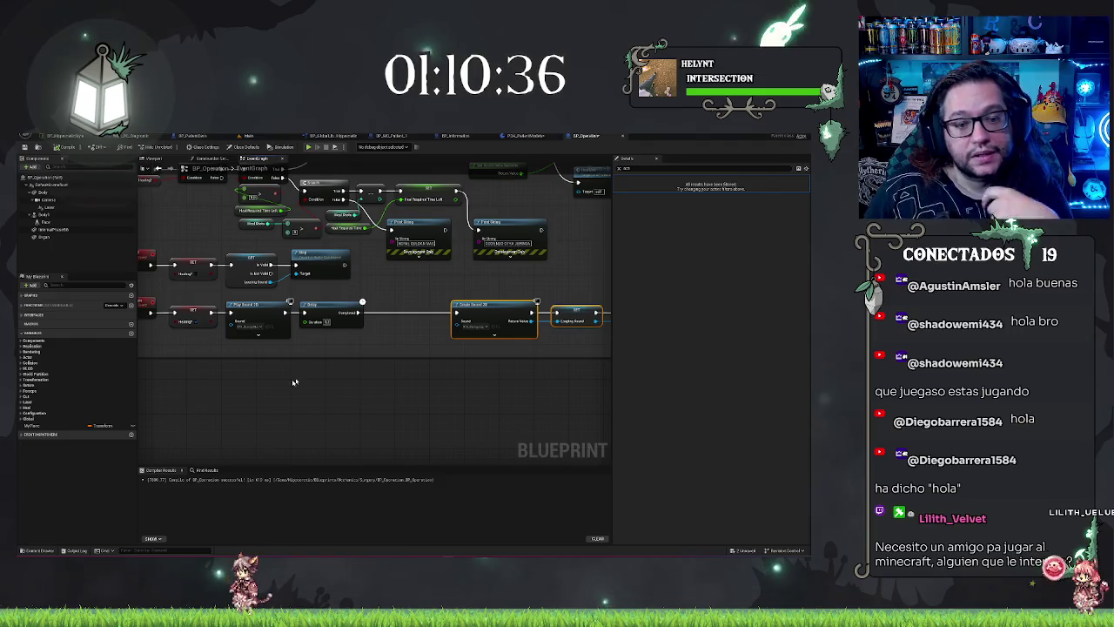
pyautogui.click(50, 285)
pyautogui.write('bool')
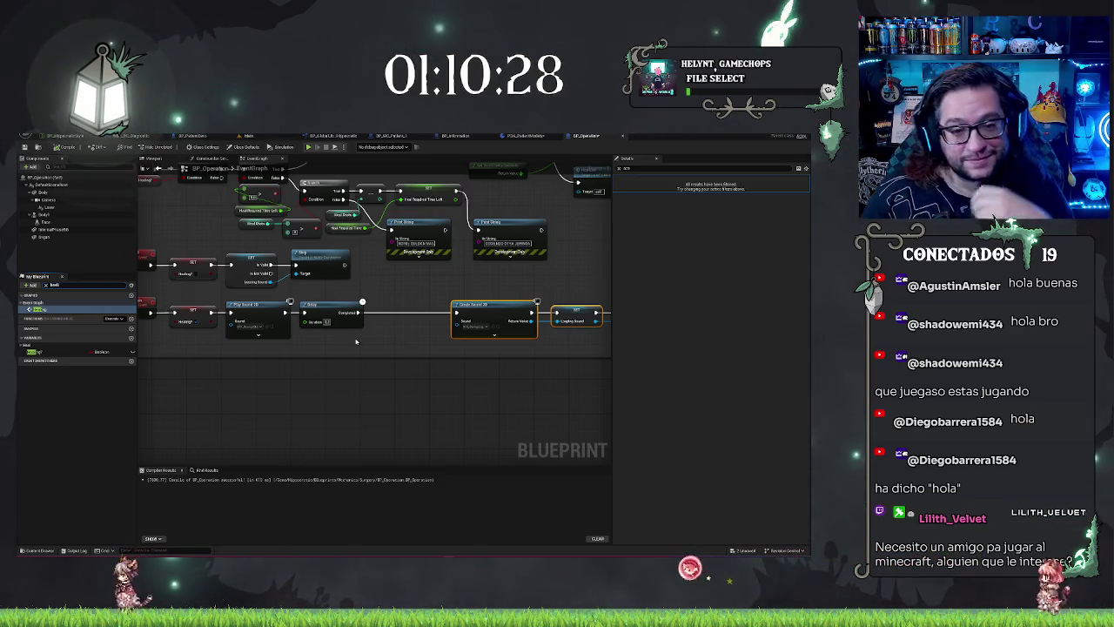
pyautogui.moveTo(35, 350)
pyautogui.mouseDown()
pyautogui.moveTo(348, 385)
pyautogui.moveTo(380, 380)
pyautogui.moveTo(410, 308)
pyautogui.mouseUp()
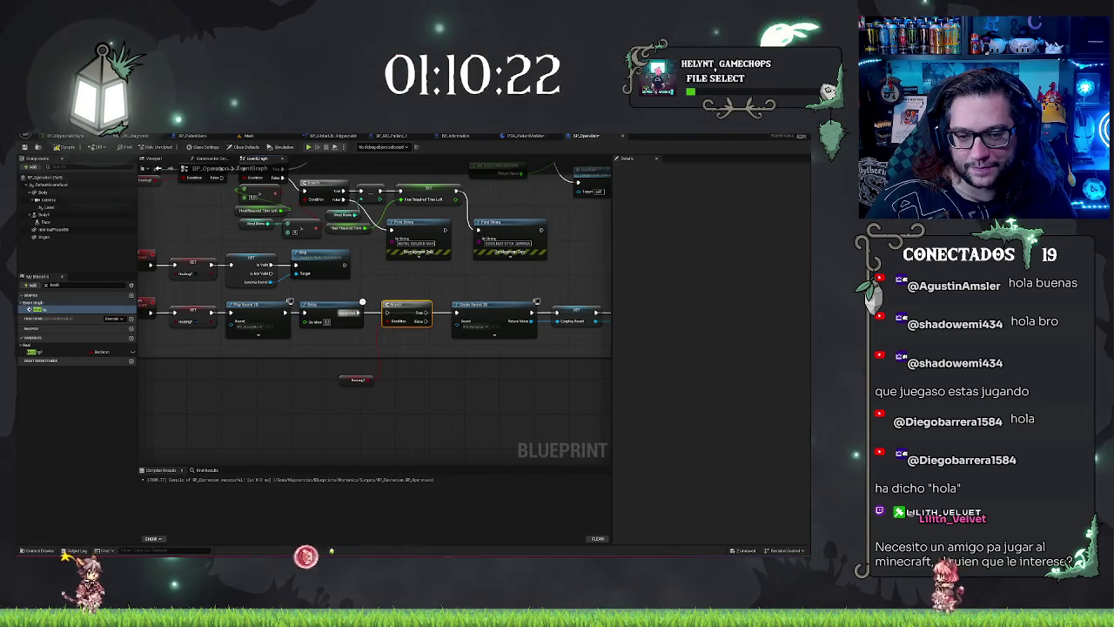
pyautogui.moveTo(342, 380); pyautogui.dragTo(329, 345)
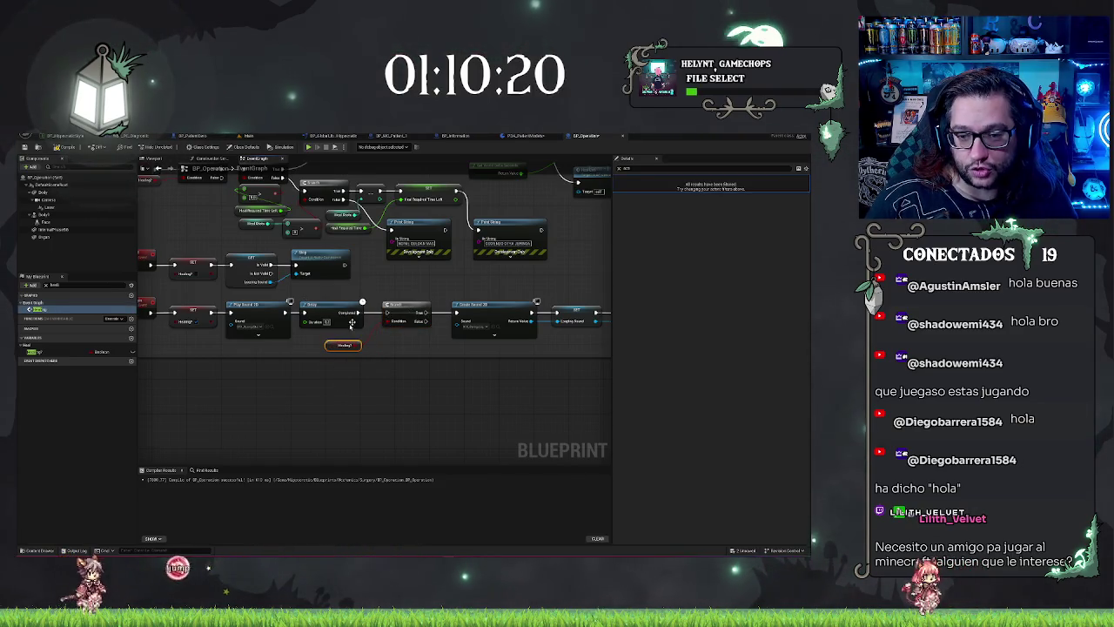
pyautogui.moveTo(362, 311); pyautogui.dragTo(390, 312)
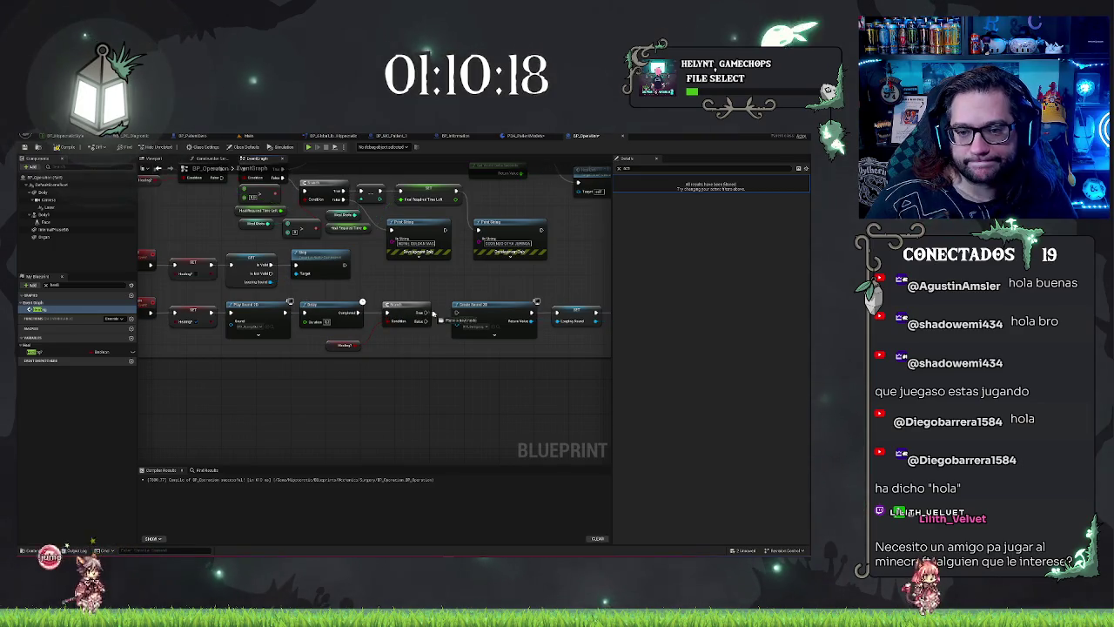
# Save and compile BP_Operation
pyautogui.moveTo(534, 422)
pyautogui.mouseDown()
pyautogui.moveTo(392, 423)
pyautogui.moveTo(450, 376)
pyautogui.mouseUp()
pyautogui.hotkey('ctrl', 's')
pyautogui.moveTo(384, 394)
pyautogui.mouseDown()
pyautogui.moveTo(339, 392)
pyautogui.moveTo(369, 380)
pyautogui.mouseUp()
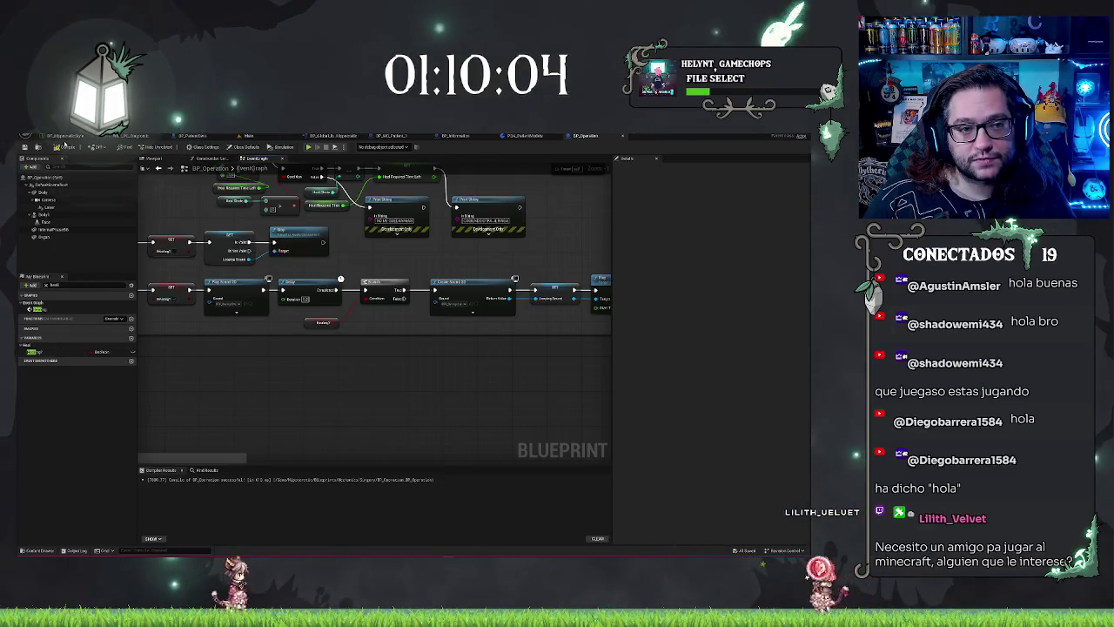
pyautogui.click(26, 148)
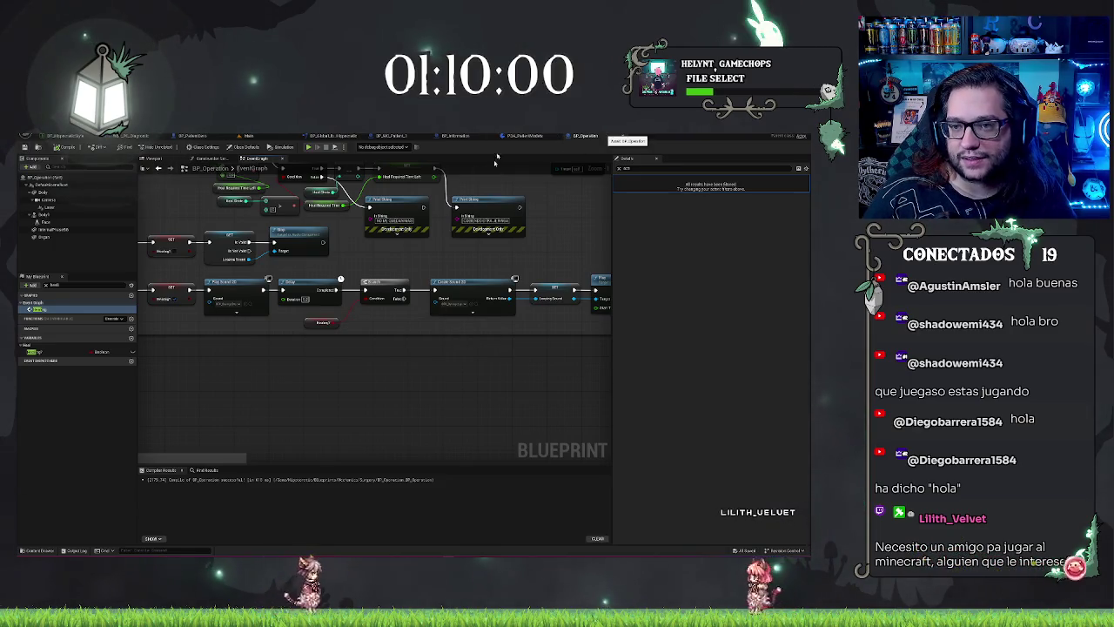
pyautogui.click(524, 136)
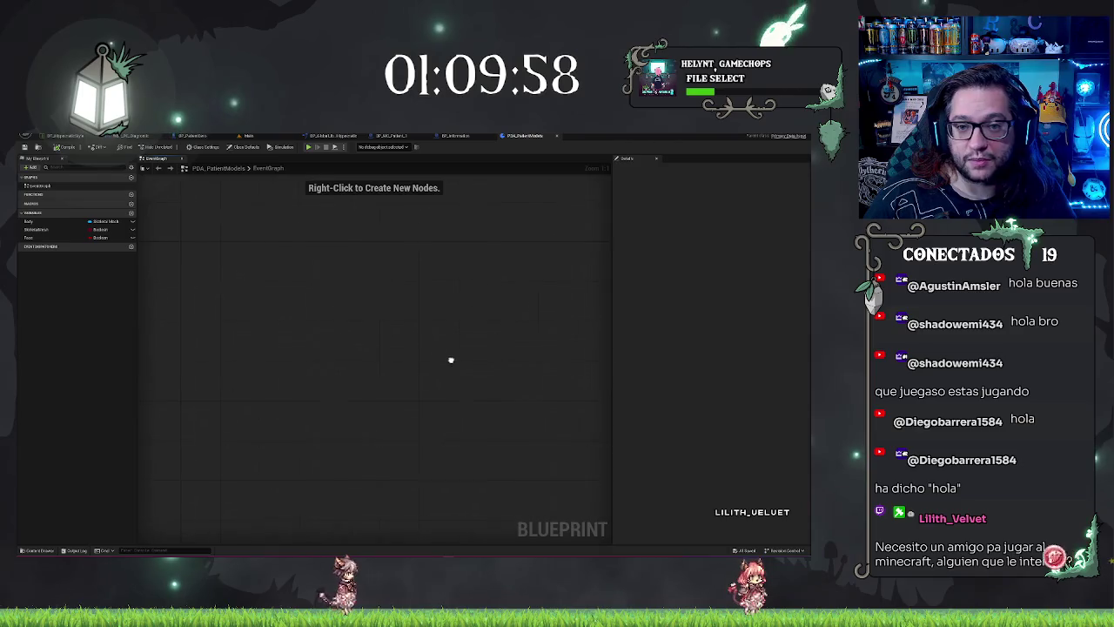
# Check BP_PatientCore's components, then open the Body variable's type choices in PDA_PatientModels
pyautogui.scroll(-3, 446, 353)
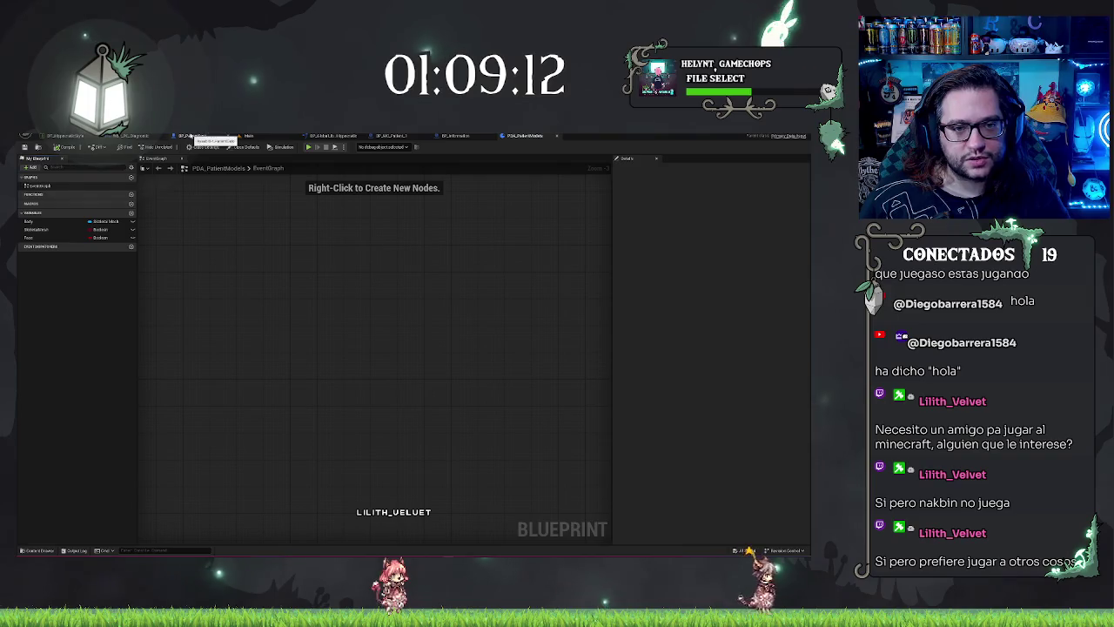
pyautogui.click(192, 136)
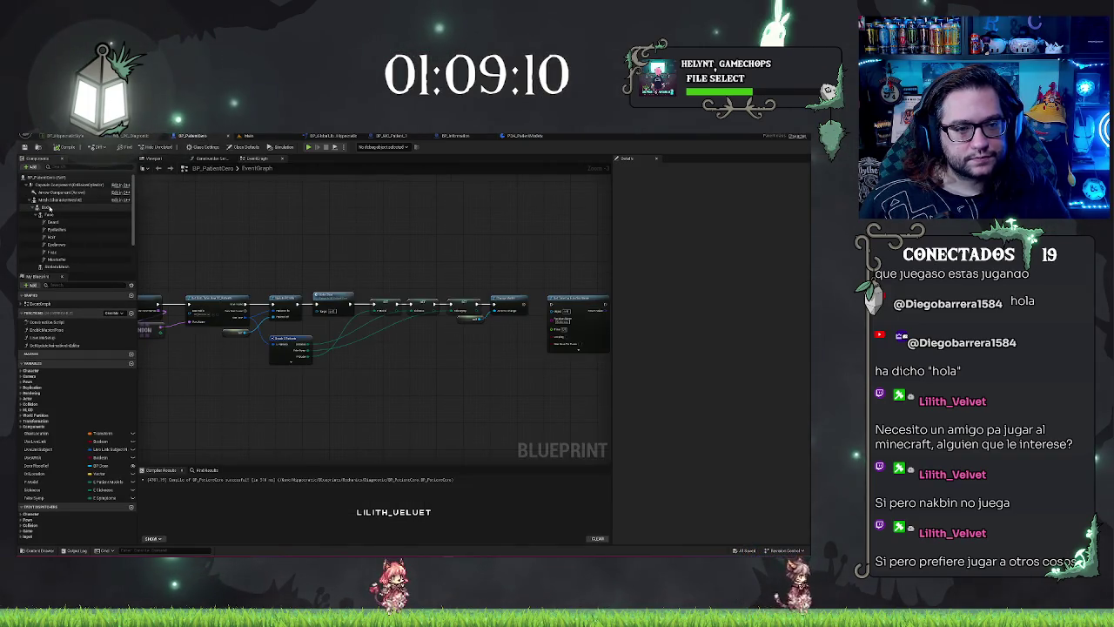
pyautogui.click(538, 136)
pyautogui.click(94, 222)
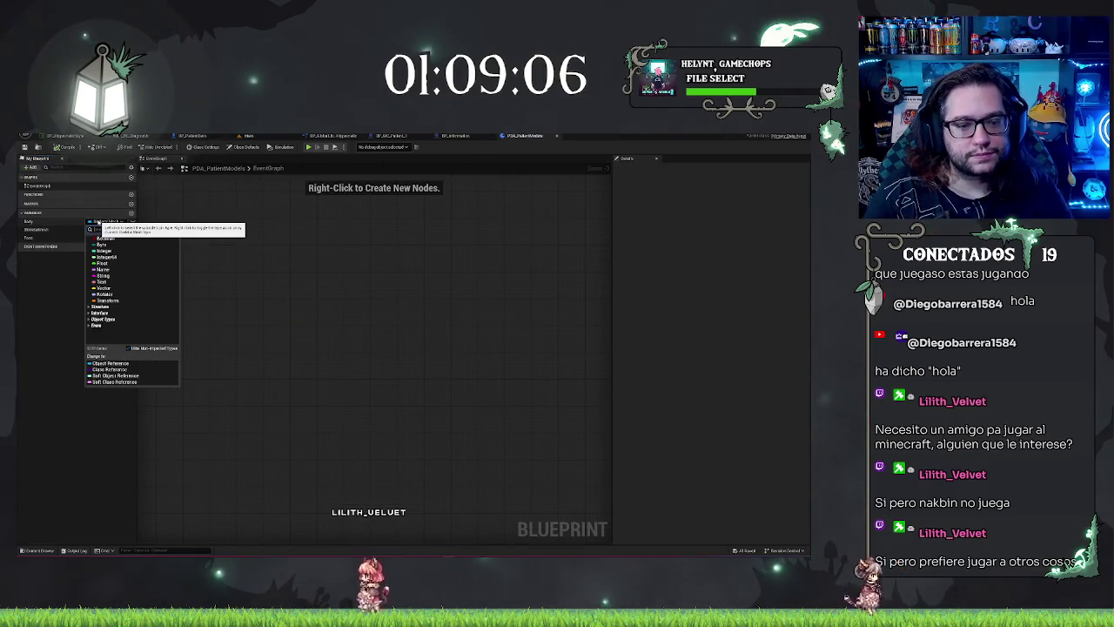
# Retype Body, SkeletalMesh and Face as Skeletal Mesh Component object references
pyautogui.write('skelet')
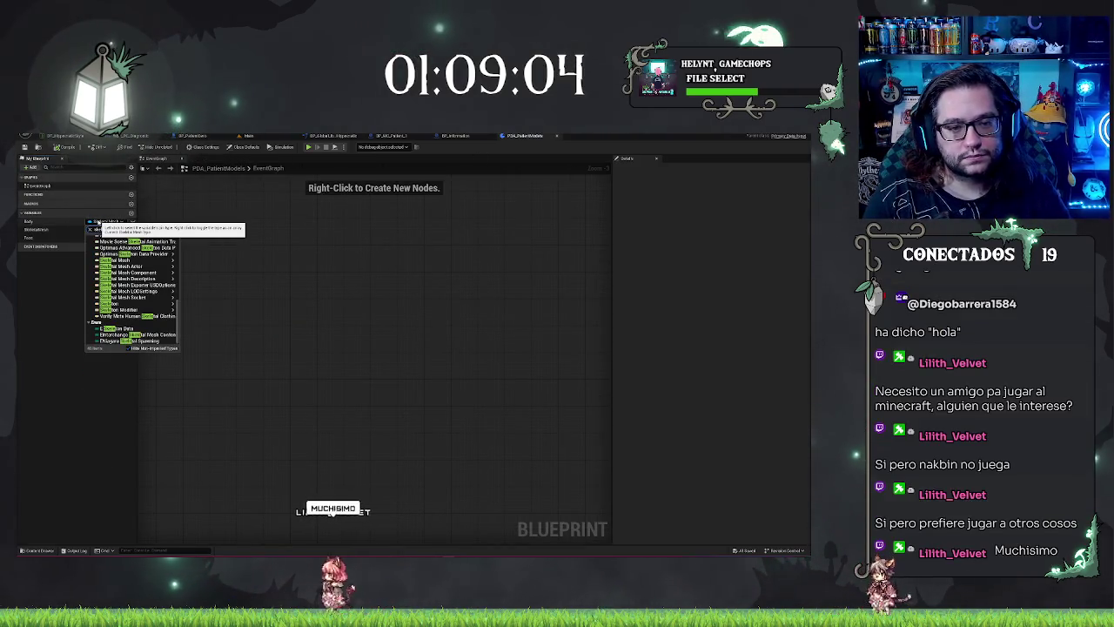
pyautogui.write('al mesh')
pyautogui.moveTo(161, 305)
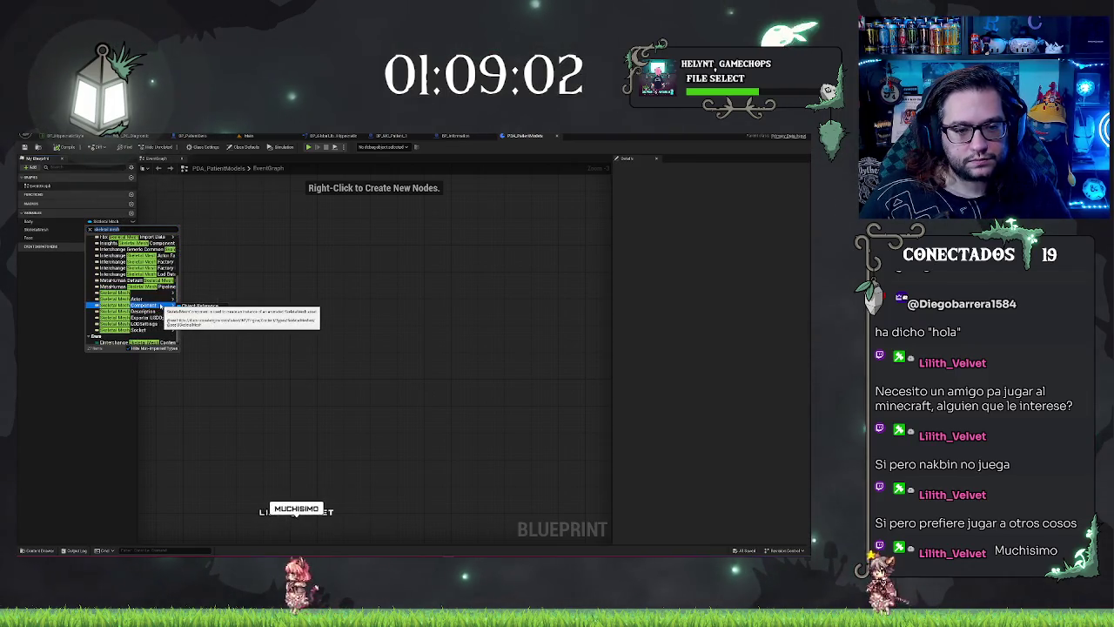
pyautogui.click(195, 305)
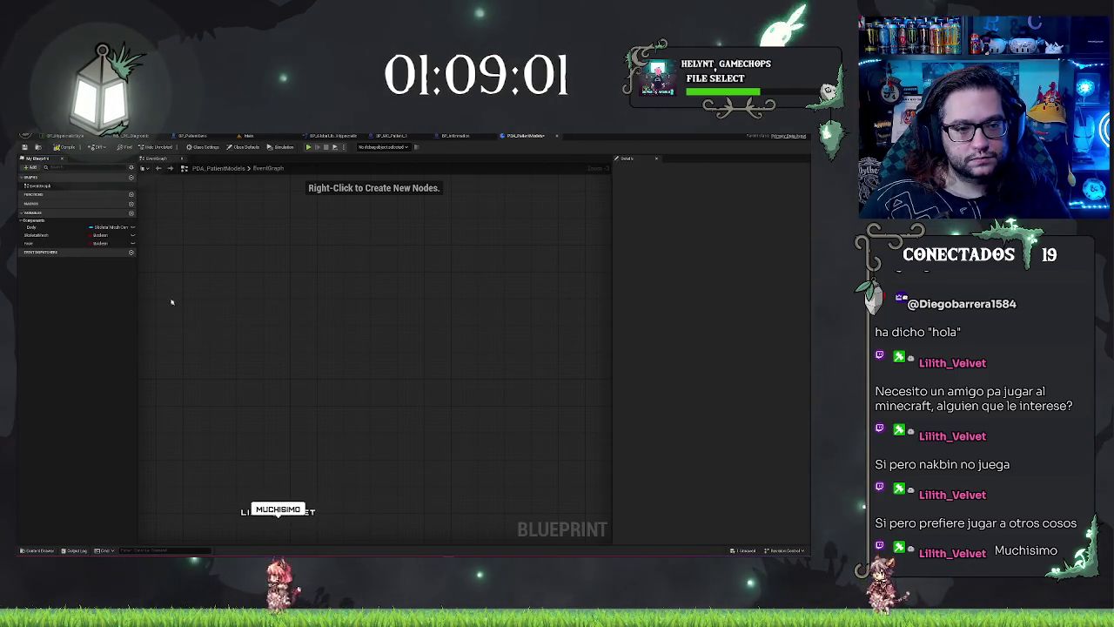
pyautogui.click(101, 235)
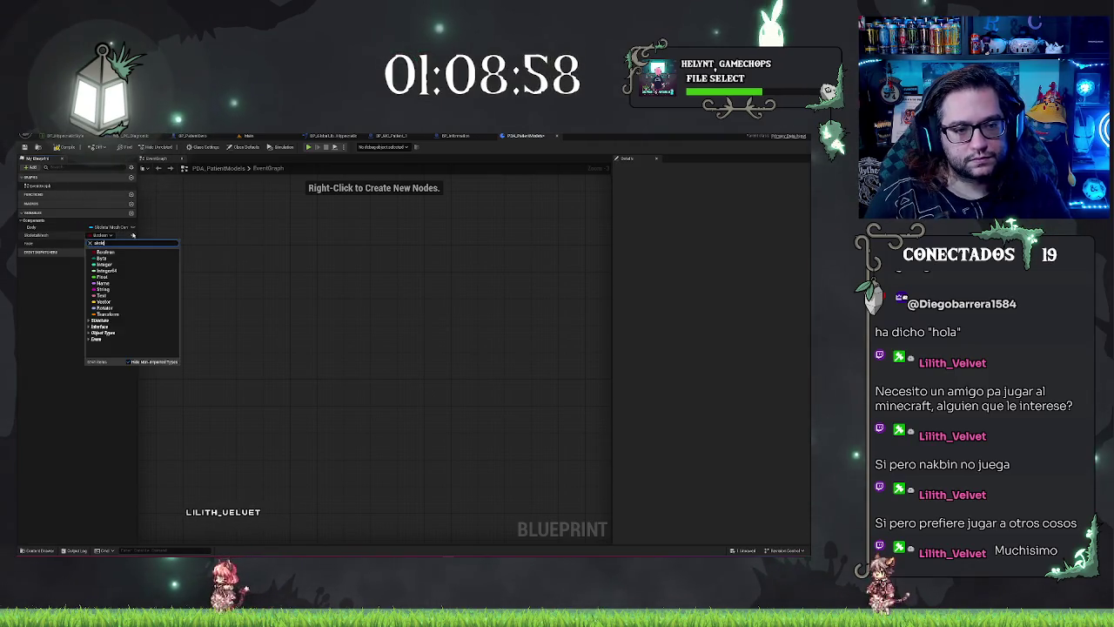
pyautogui.write('tal mesh comp')
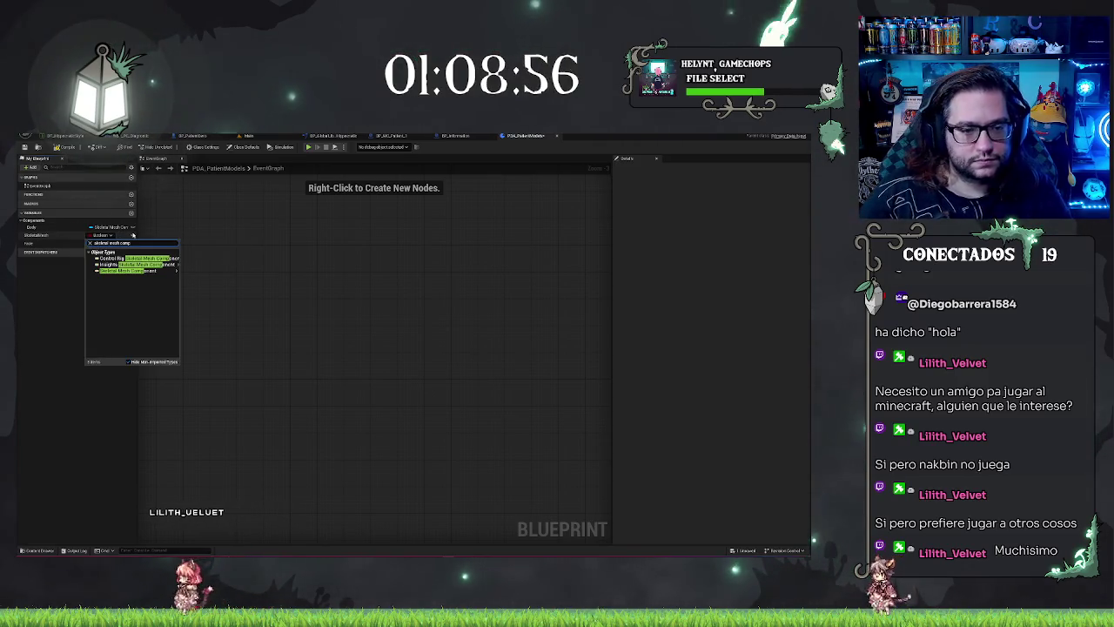
pyautogui.moveTo(139, 270)
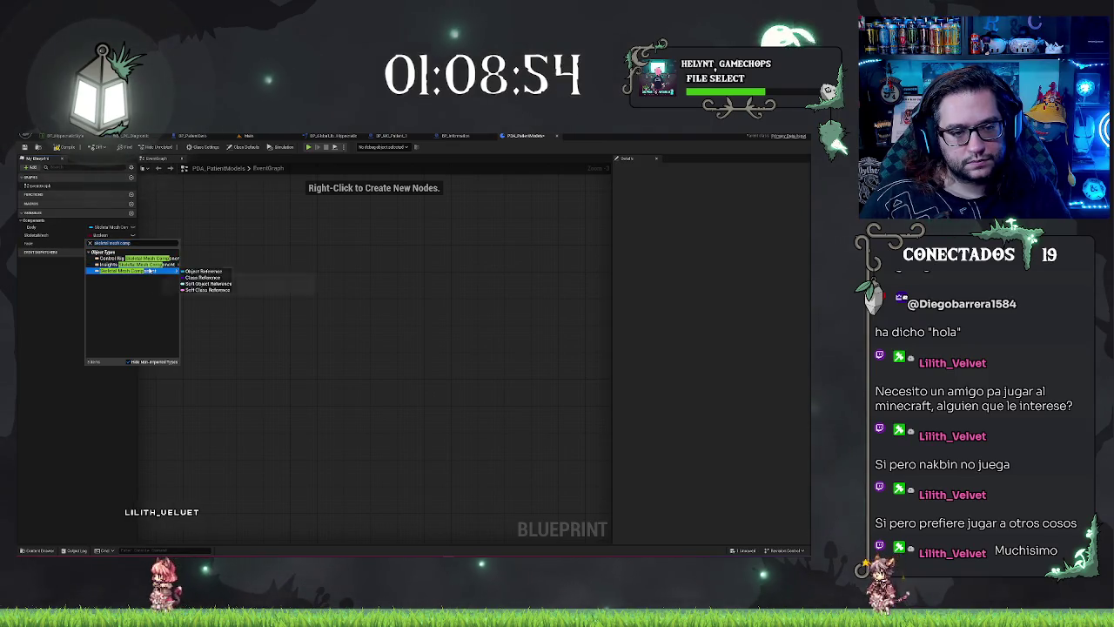
pyautogui.click(196, 274)
pyautogui.click(101, 243)
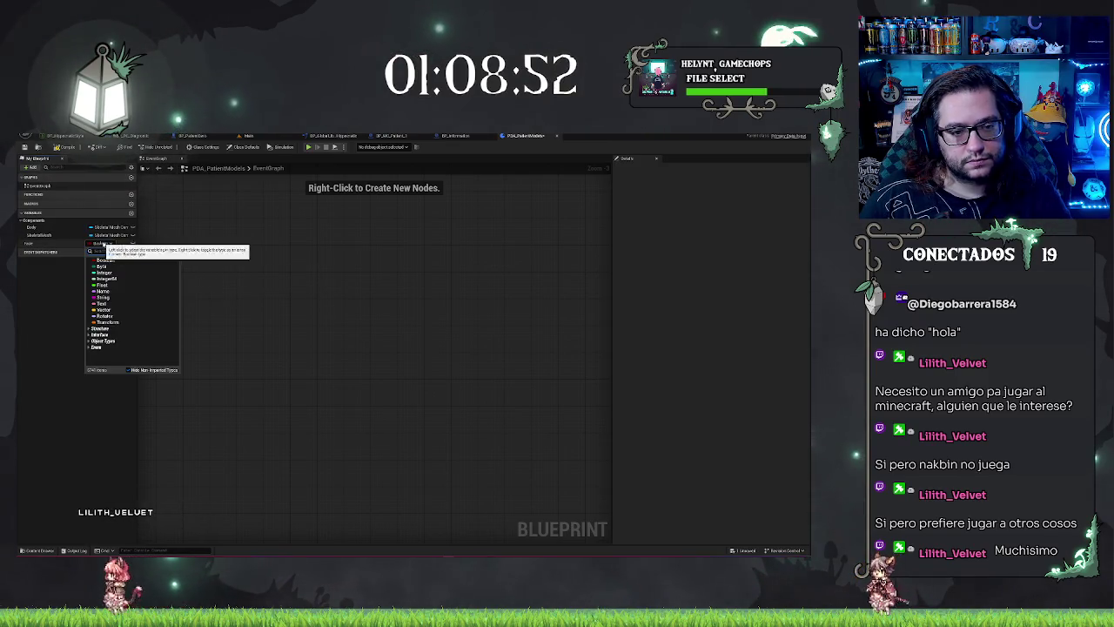
pyautogui.write('skeletal mesh compo')
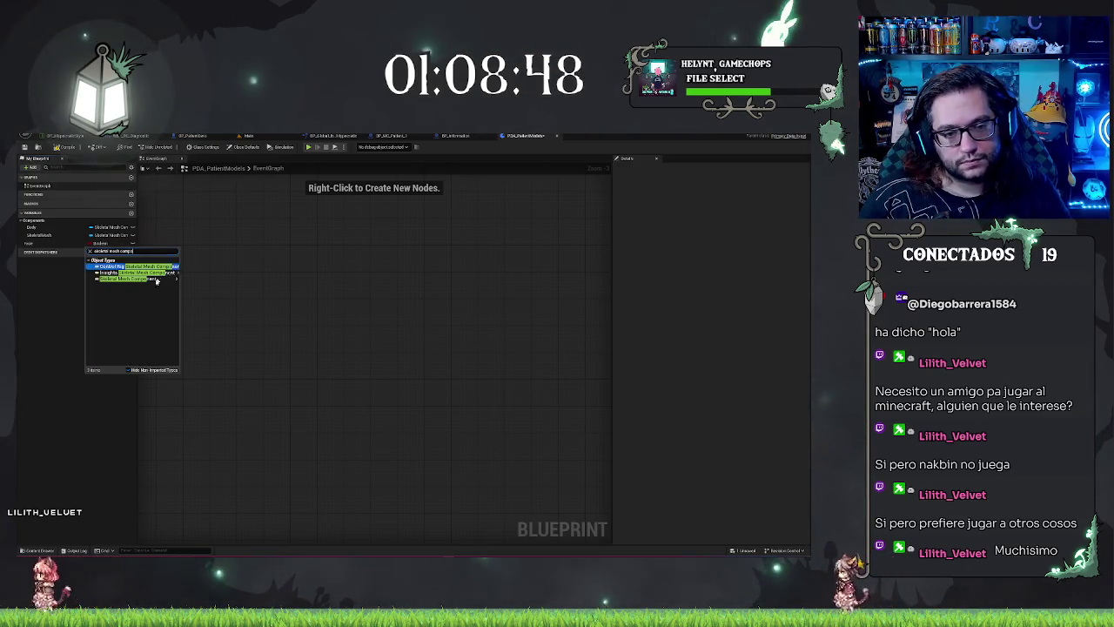
pyautogui.click(180, 283)
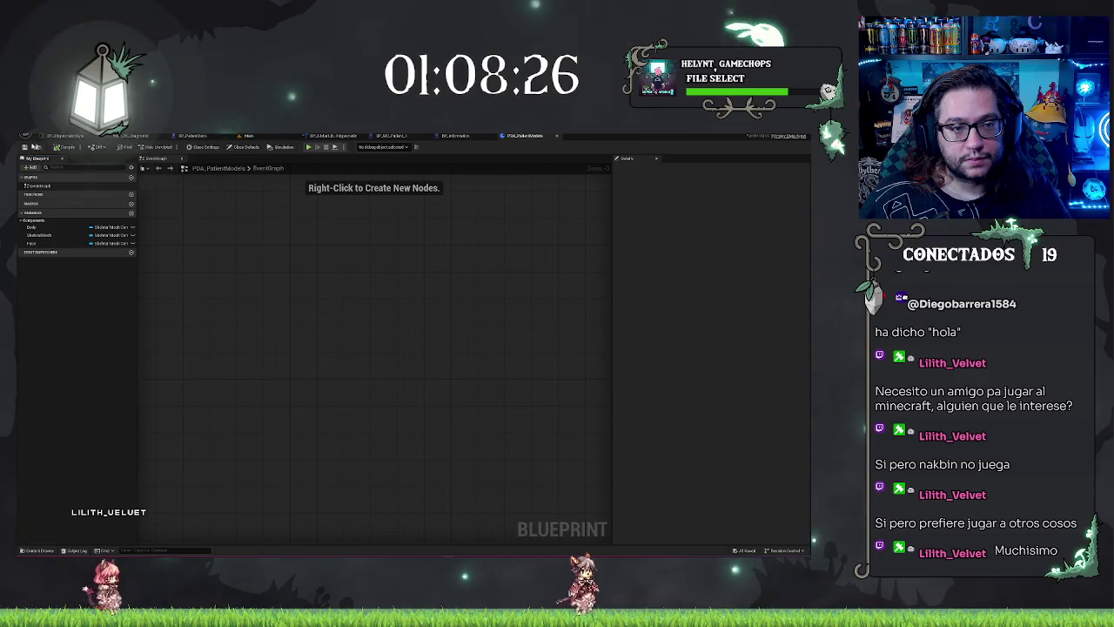
pyautogui.click(248, 136)
# Create a Data Asset of class PDA_PatientModels in the Content Browser and open it
pyautogui.scroll(-1, 507, 510)
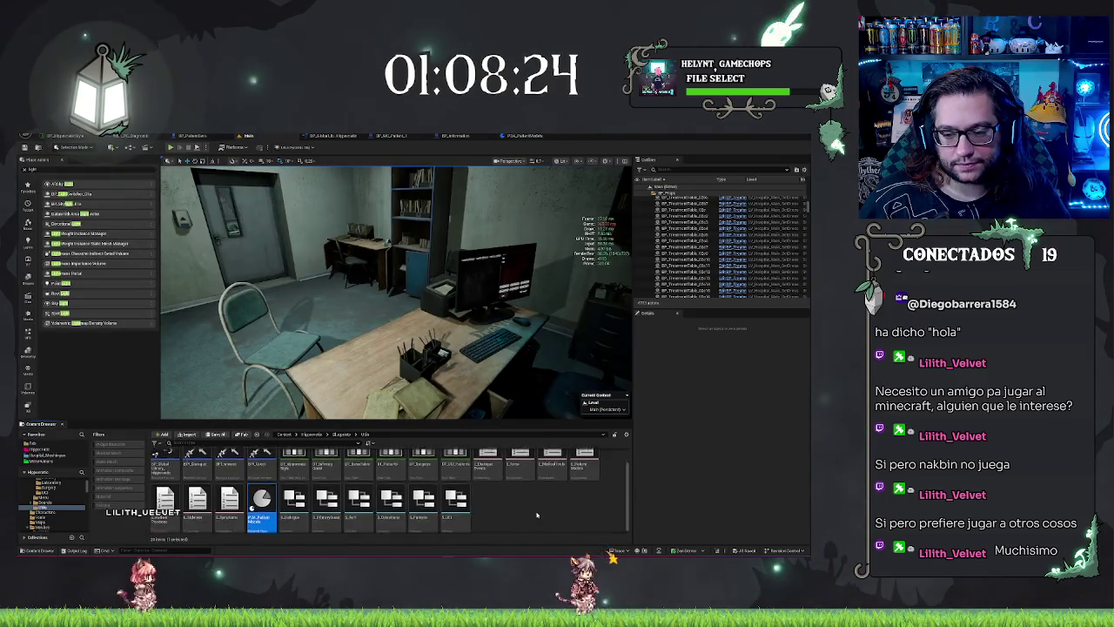
pyautogui.rightClick(508, 511)
pyautogui.write('d')
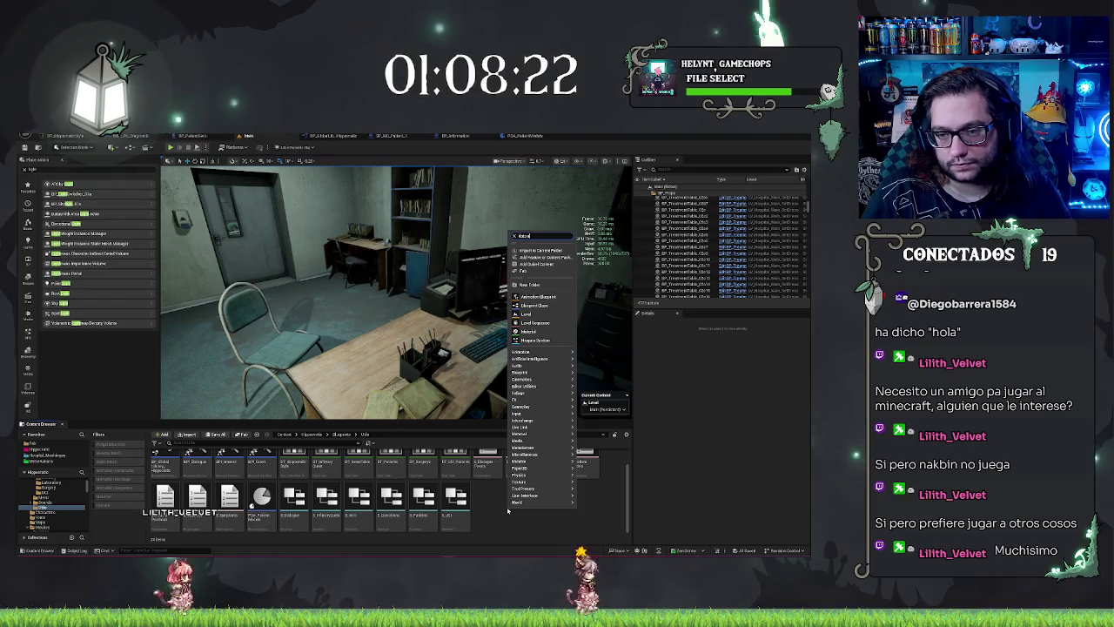
pyautogui.write('ataasset')
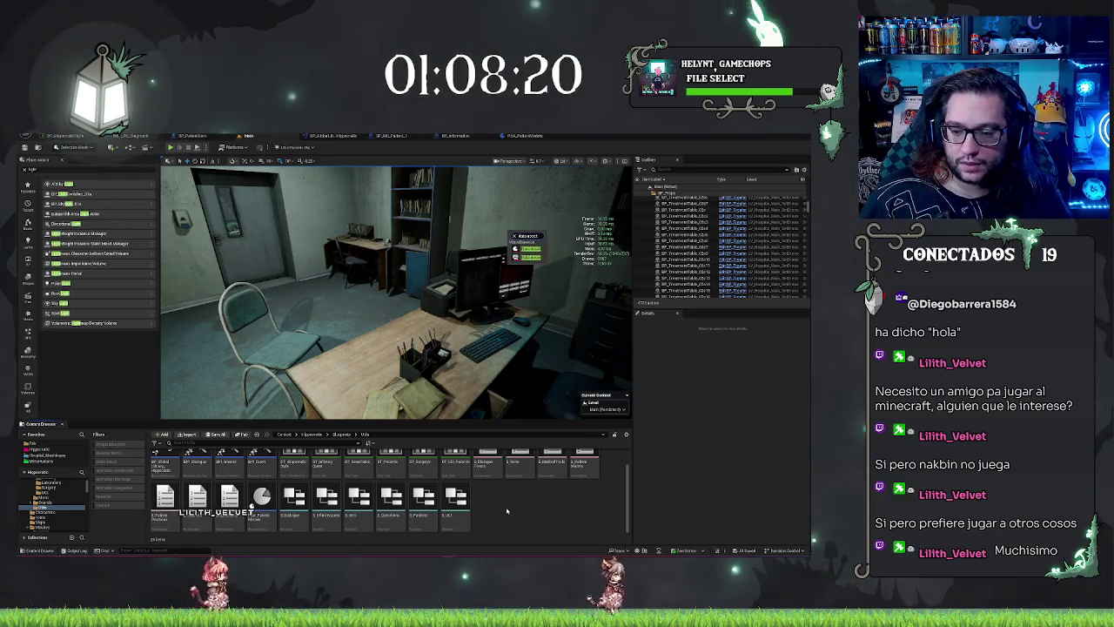
pyautogui.click(528, 251)
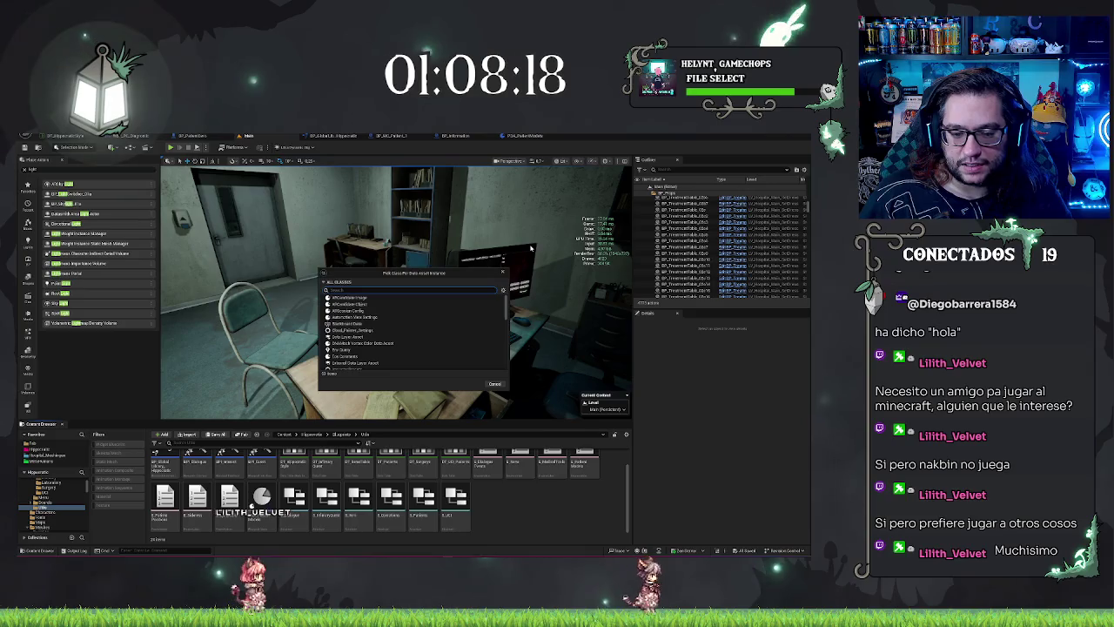
pyautogui.write('da')
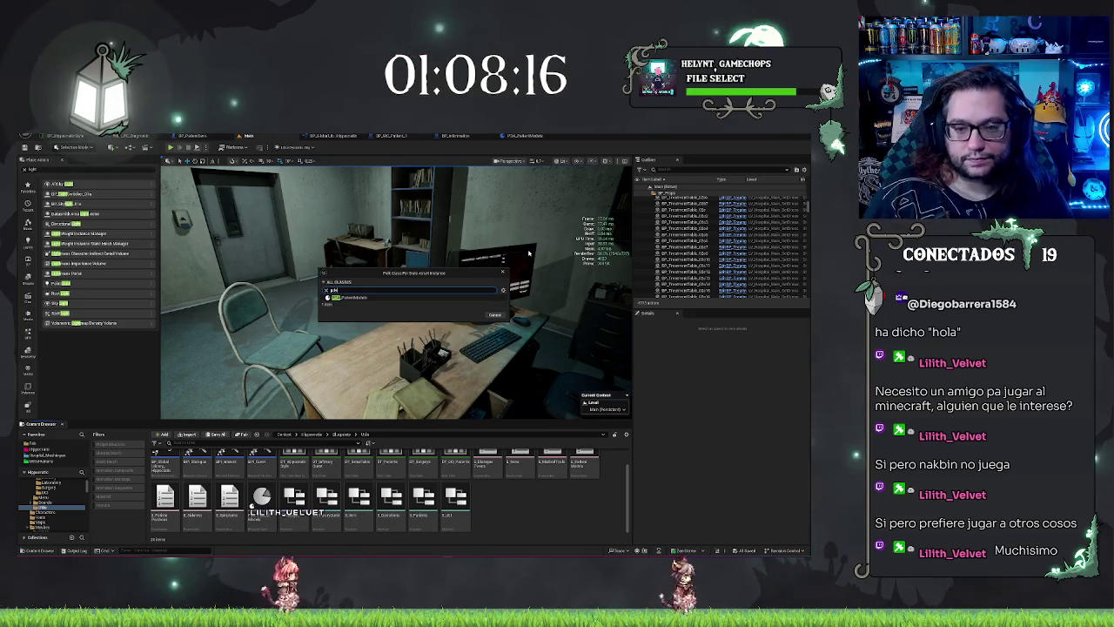
pyautogui.click(375, 297)
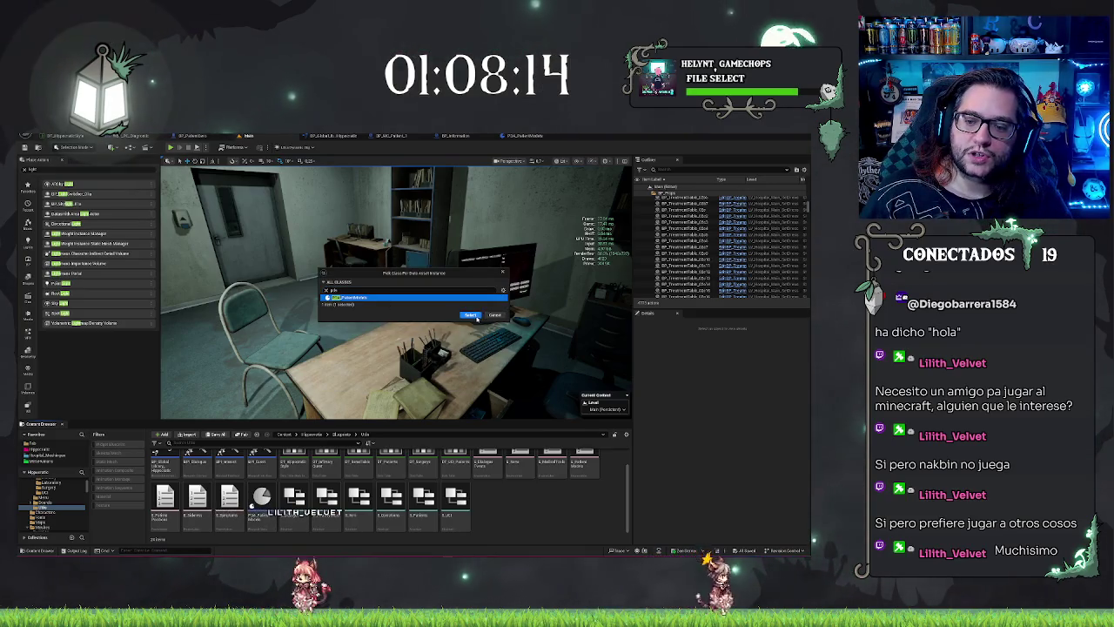
pyautogui.click(495, 314)
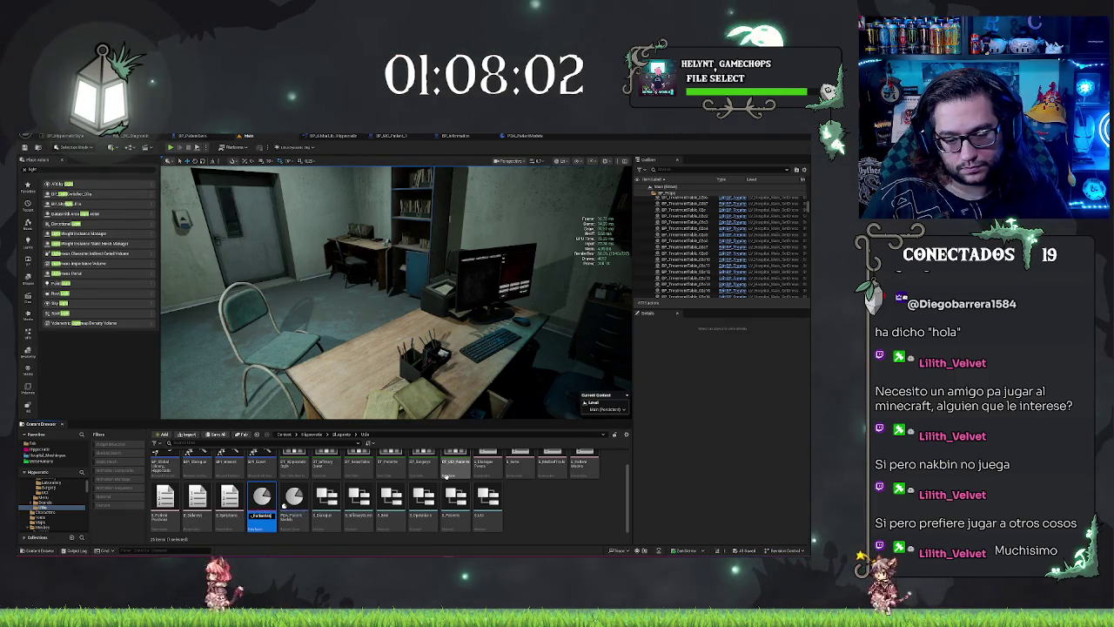
pyautogui.doubleClick(445, 475)
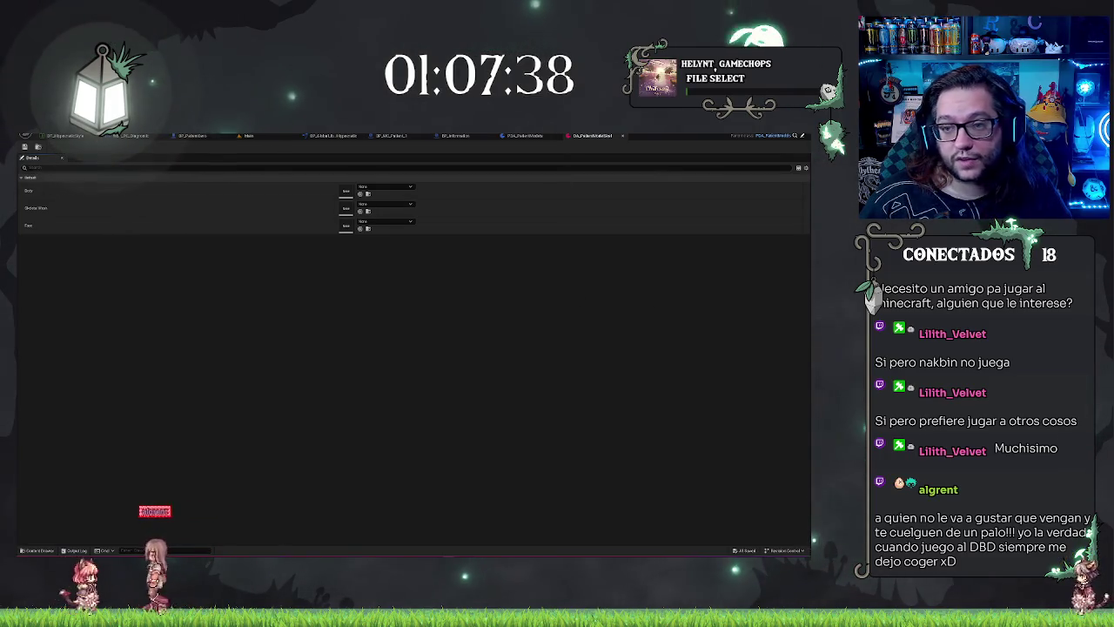
pyautogui.click(523, 136)
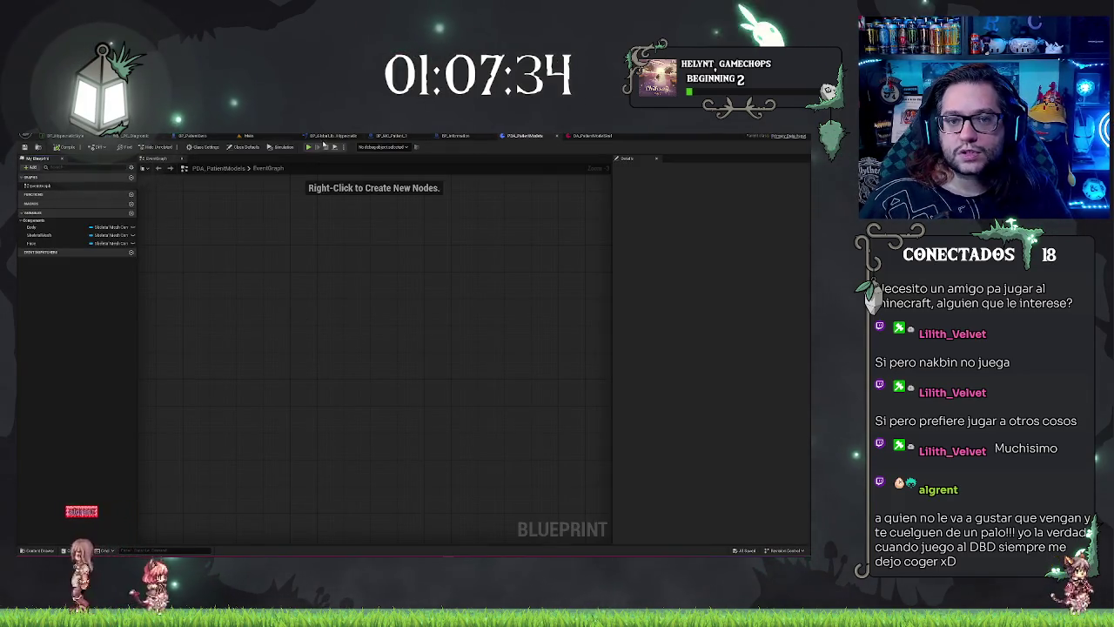
# Go from the main level editor to the BP_MC_Patient_1 blueprint
pyautogui.click(256, 136)
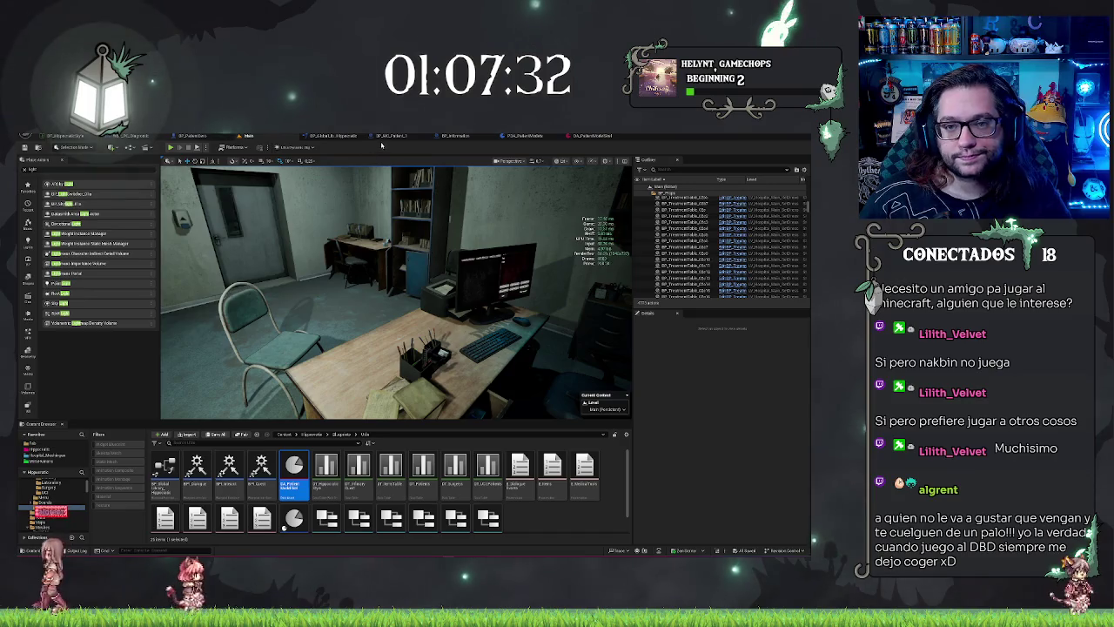
pyautogui.click(406, 135)
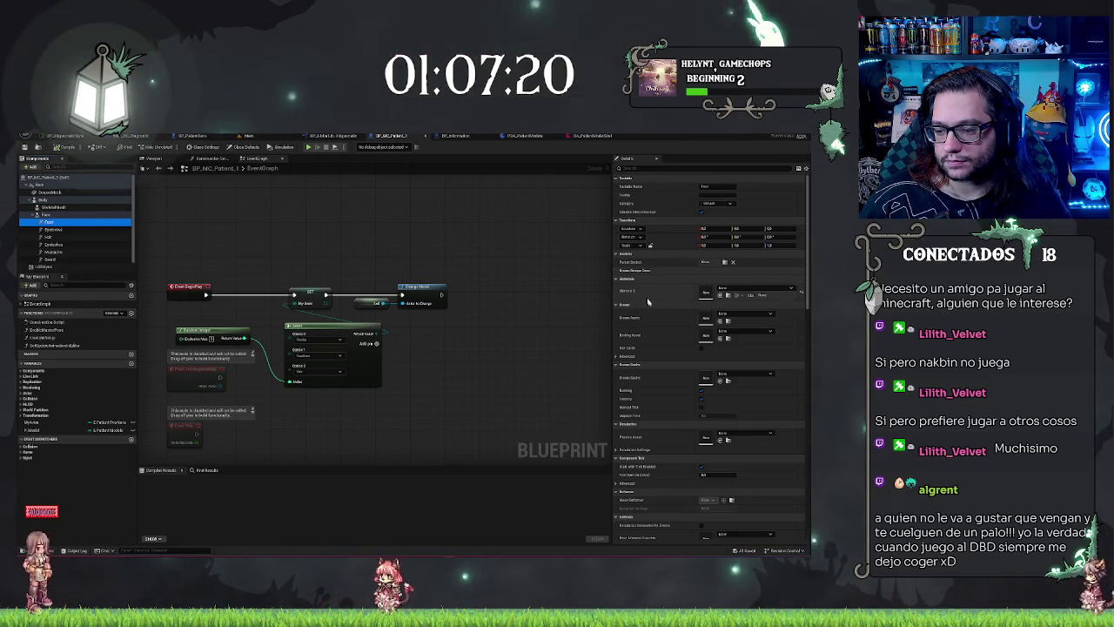
# Review the groom component's advanced attachment settings in Details
pyautogui.scroll(-3, 648, 301)
pyautogui.scroll(-8, 653, 312)
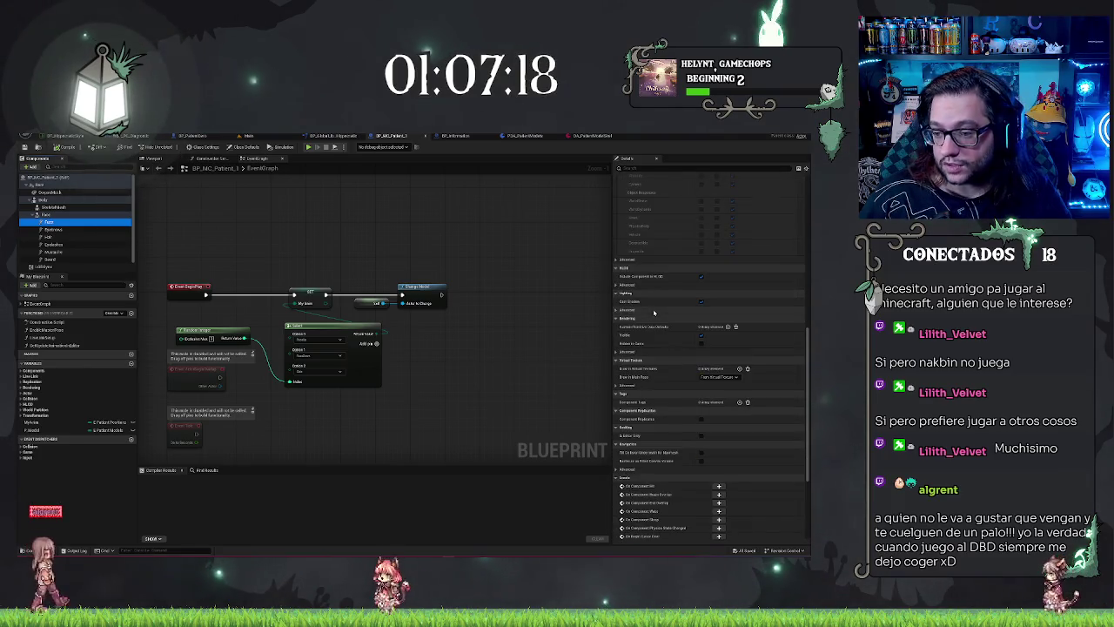
pyautogui.scroll(12, 653, 311)
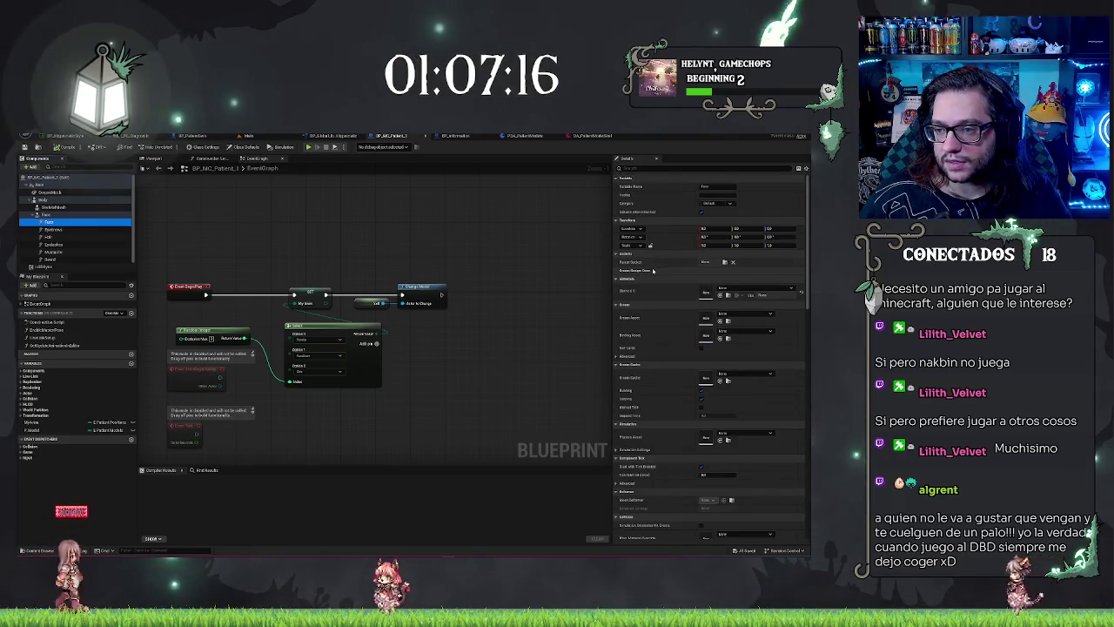
pyautogui.scroll(-2, 648, 292)
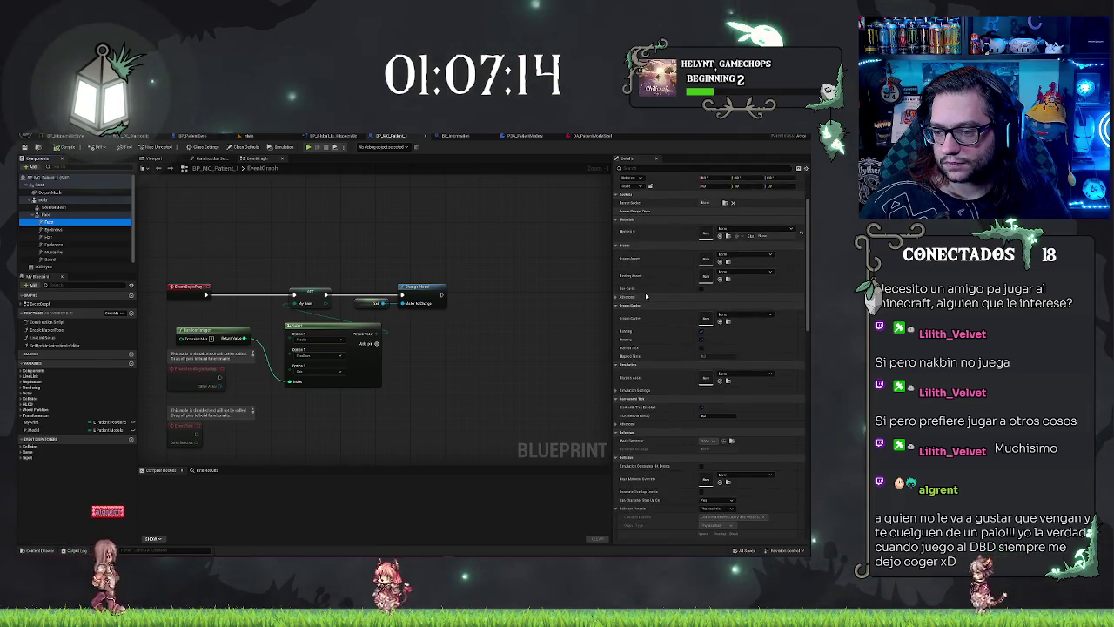
pyautogui.click(616, 287)
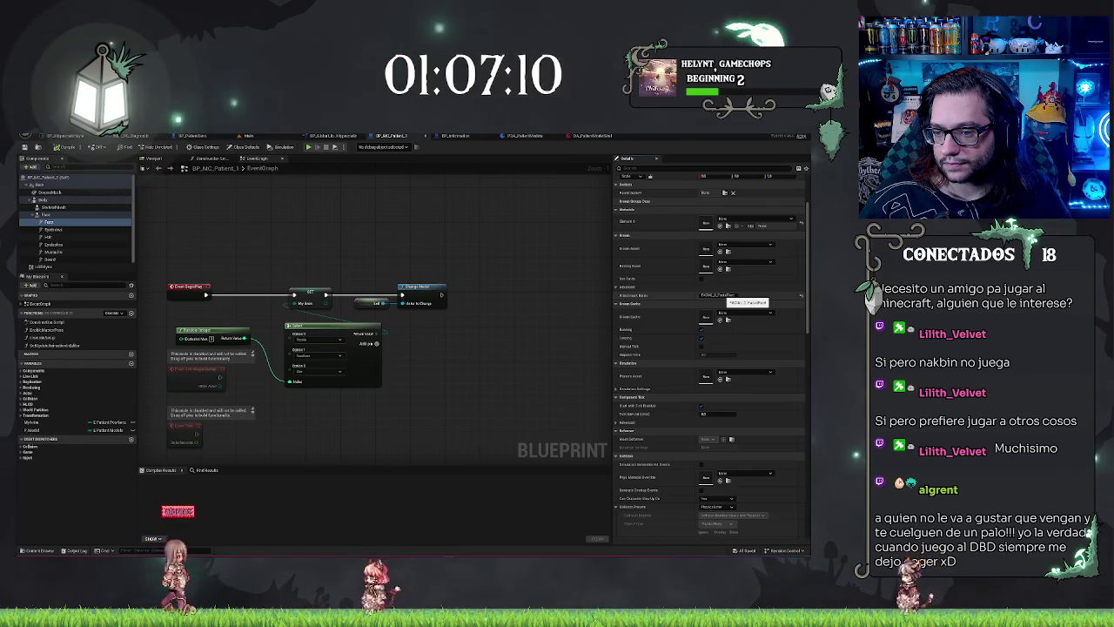
pyautogui.scroll(-10, 646, 295)
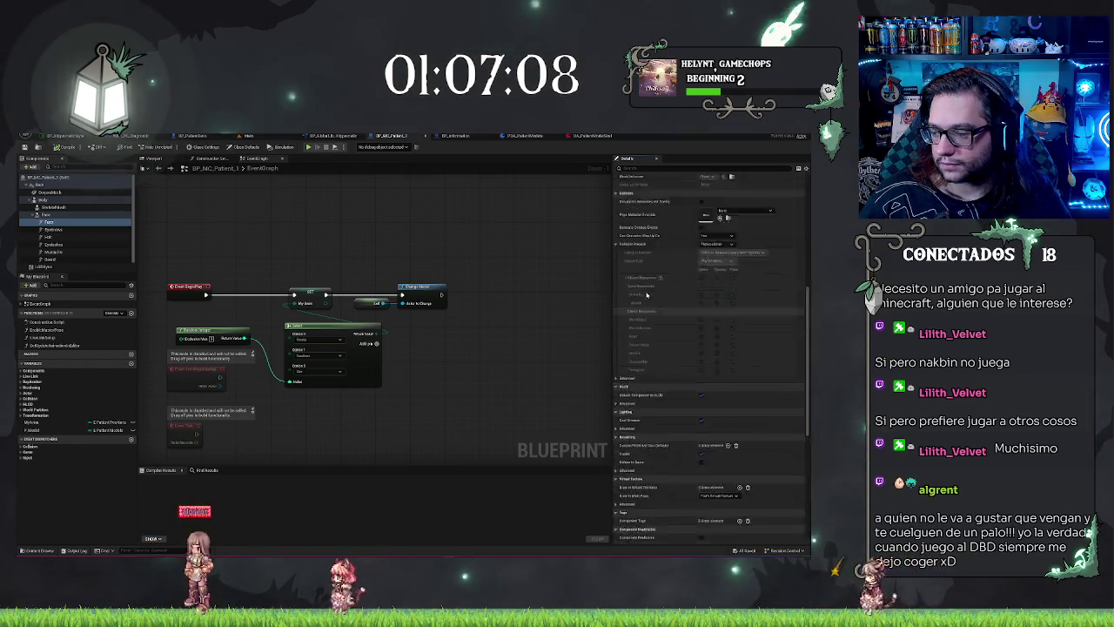
pyautogui.scroll(10, 647, 295)
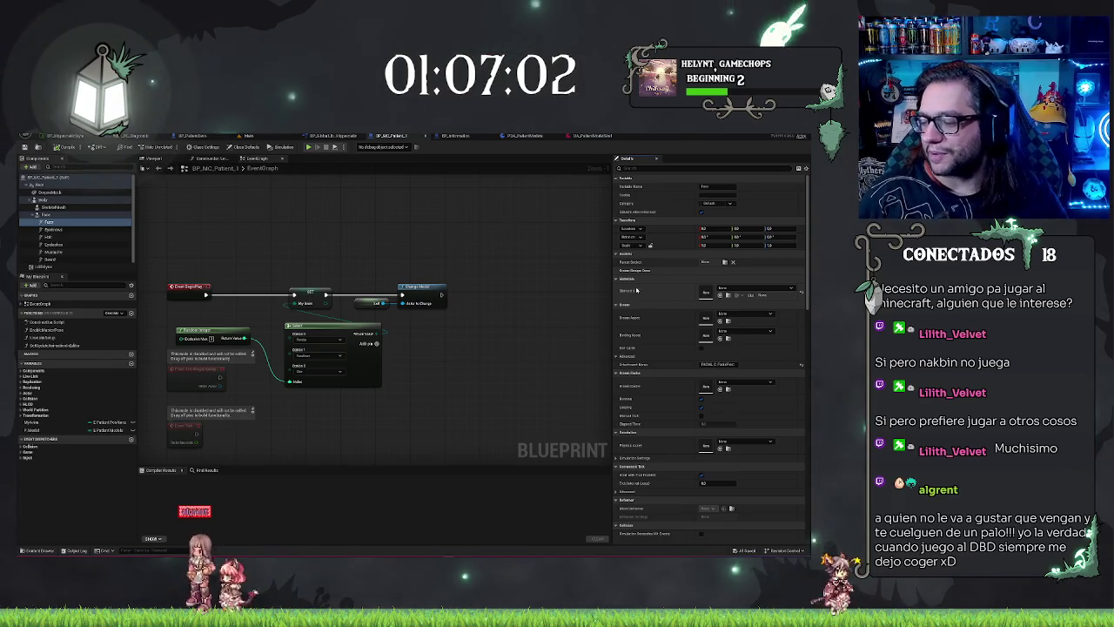
# Inspect the Eyebrows, Hair and Beard grooms, expanding Material Parameters and LOD settings
pyautogui.click(54, 230)
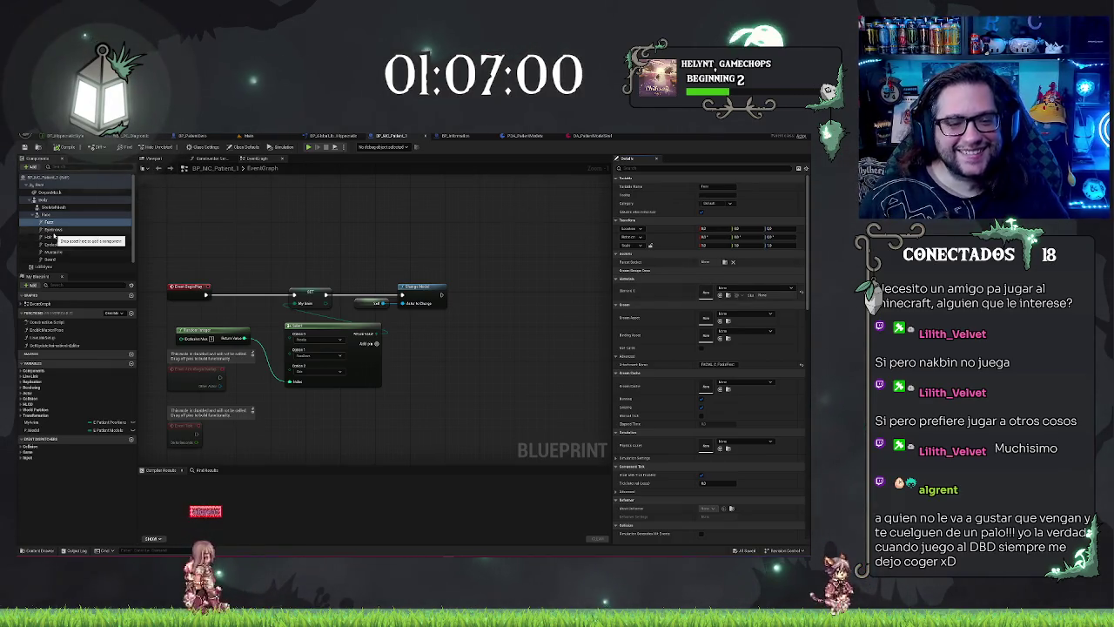
pyautogui.click(54, 236)
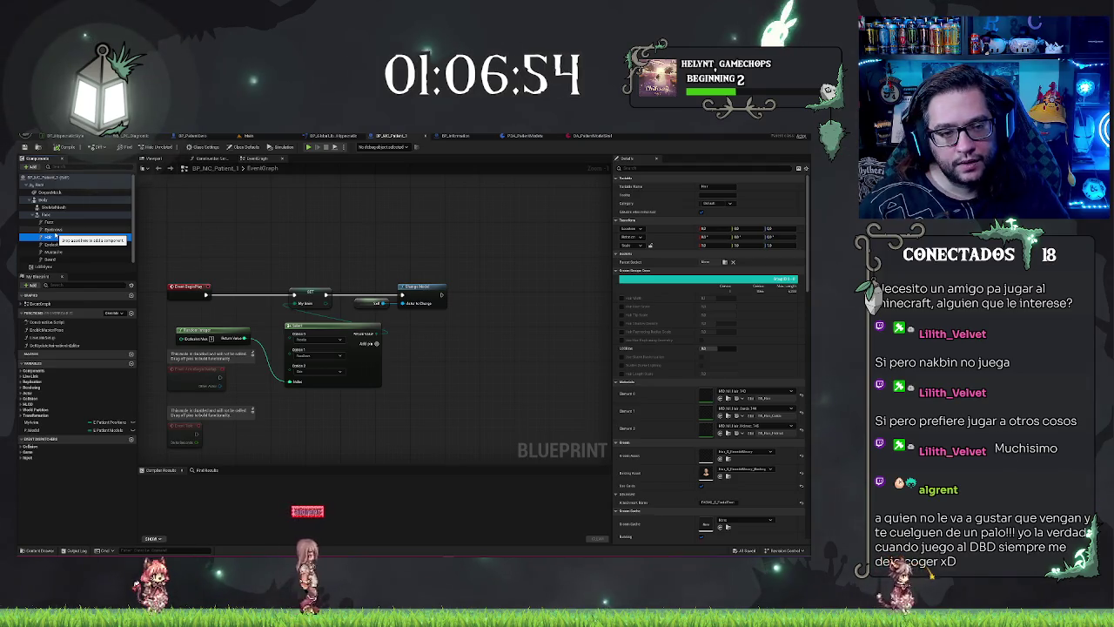
pyautogui.press('Down')
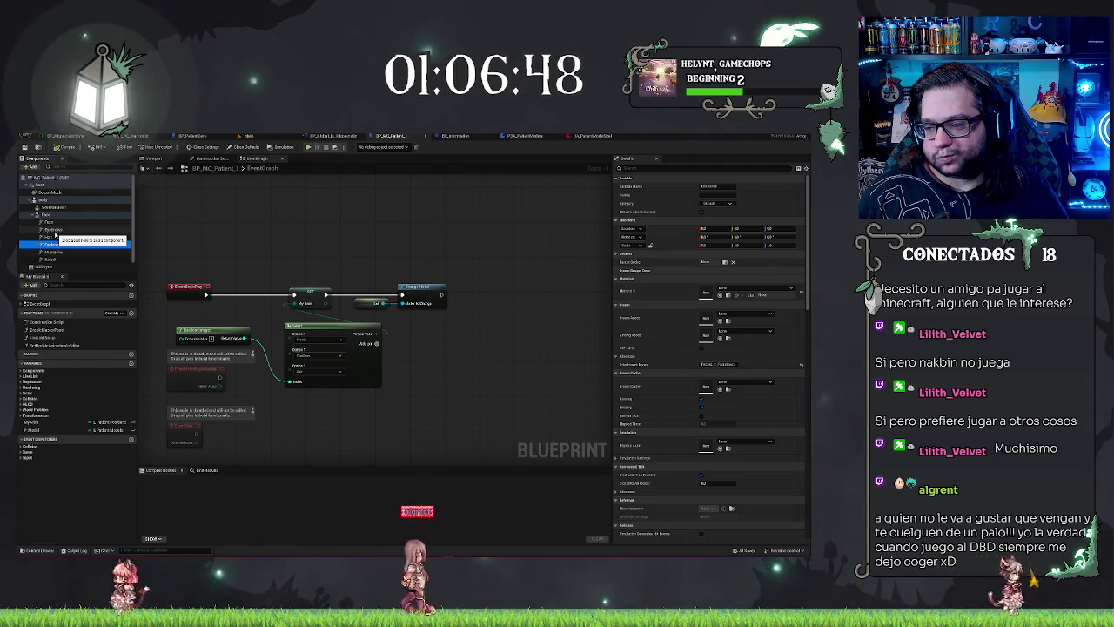
pyautogui.press('Down')
pyautogui.press('Down')
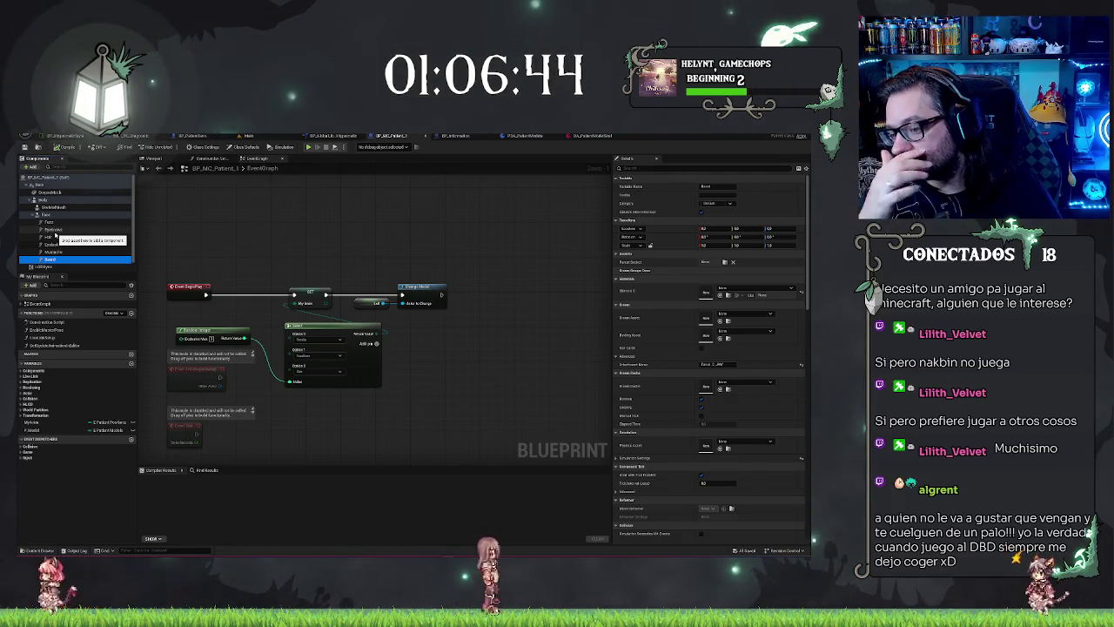
pyautogui.scroll(-2, 694, 444)
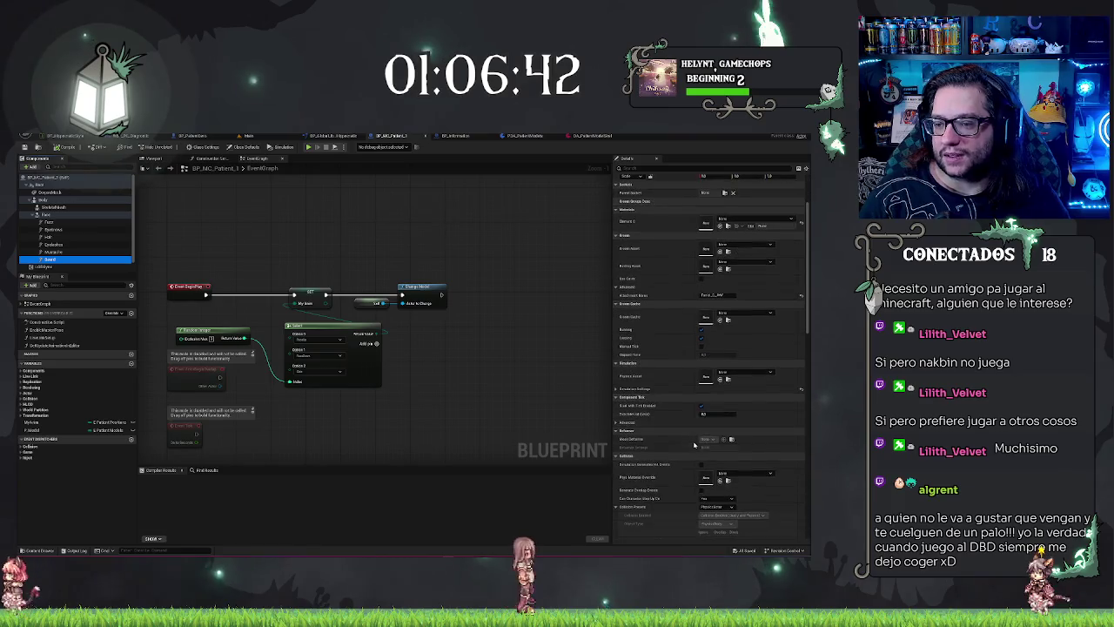
pyautogui.scroll(-7, 695, 444)
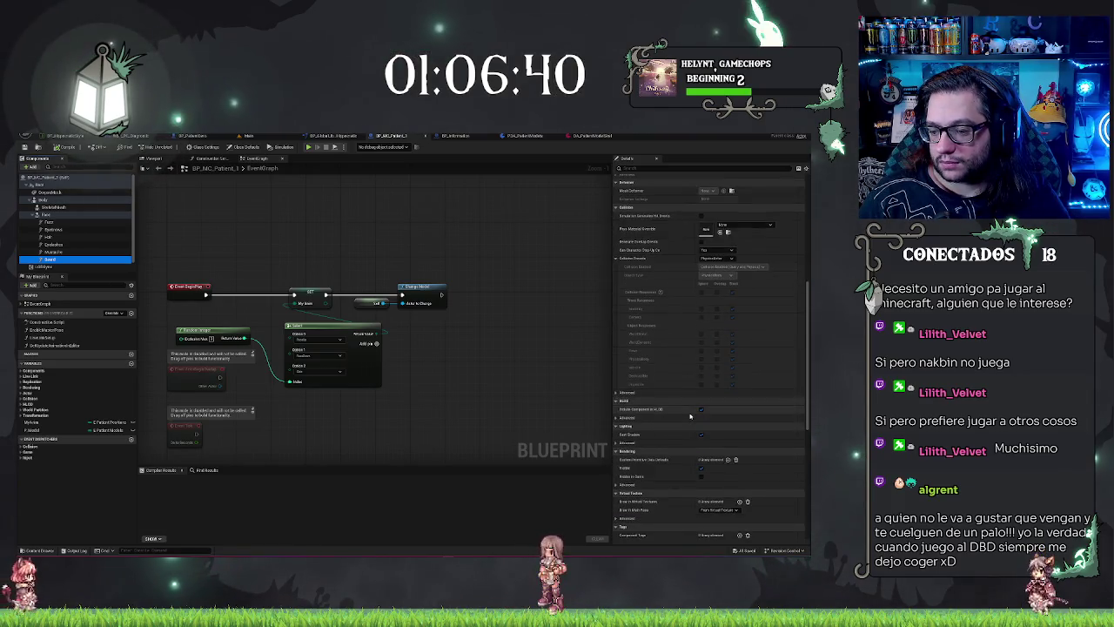
pyautogui.scroll(-8, 690, 417)
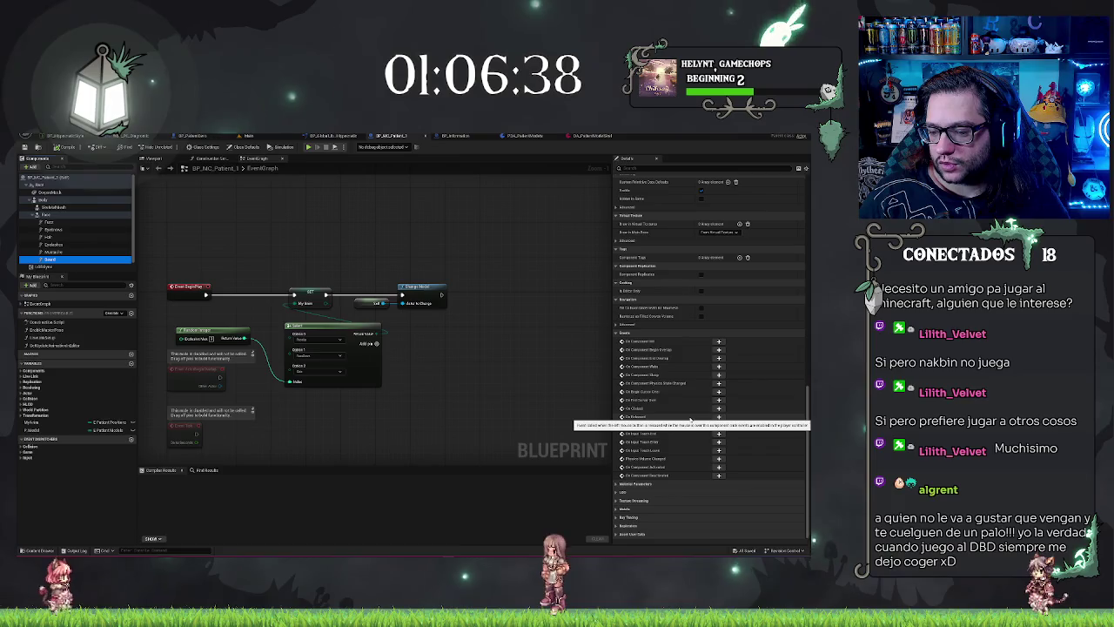
pyautogui.click(615, 484)
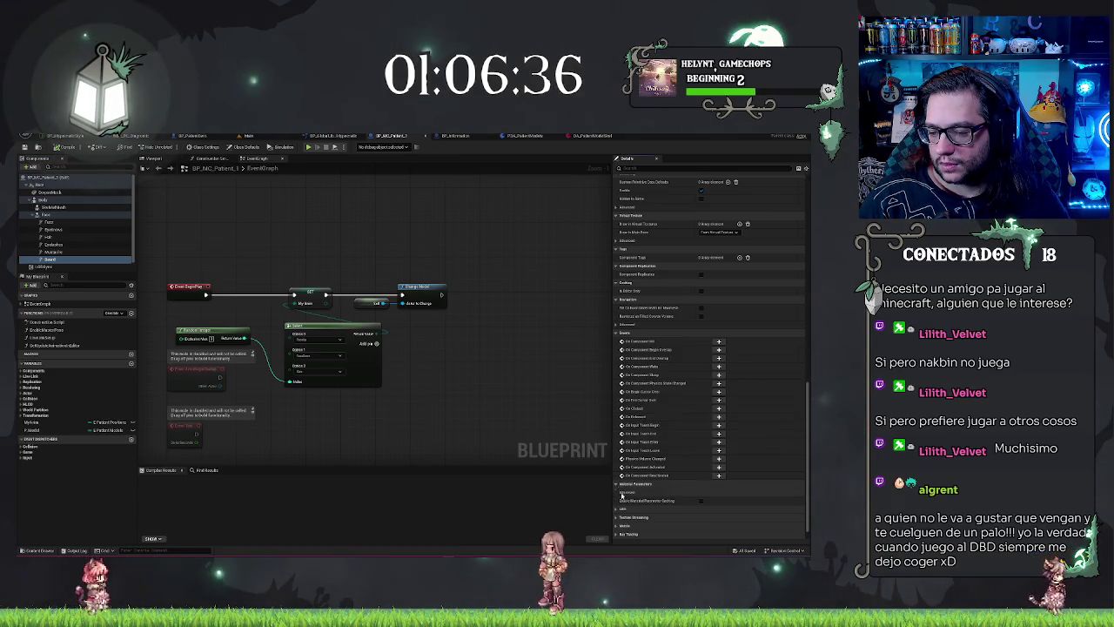
pyautogui.click(616, 508)
pyautogui.scroll(-2, 636, 487)
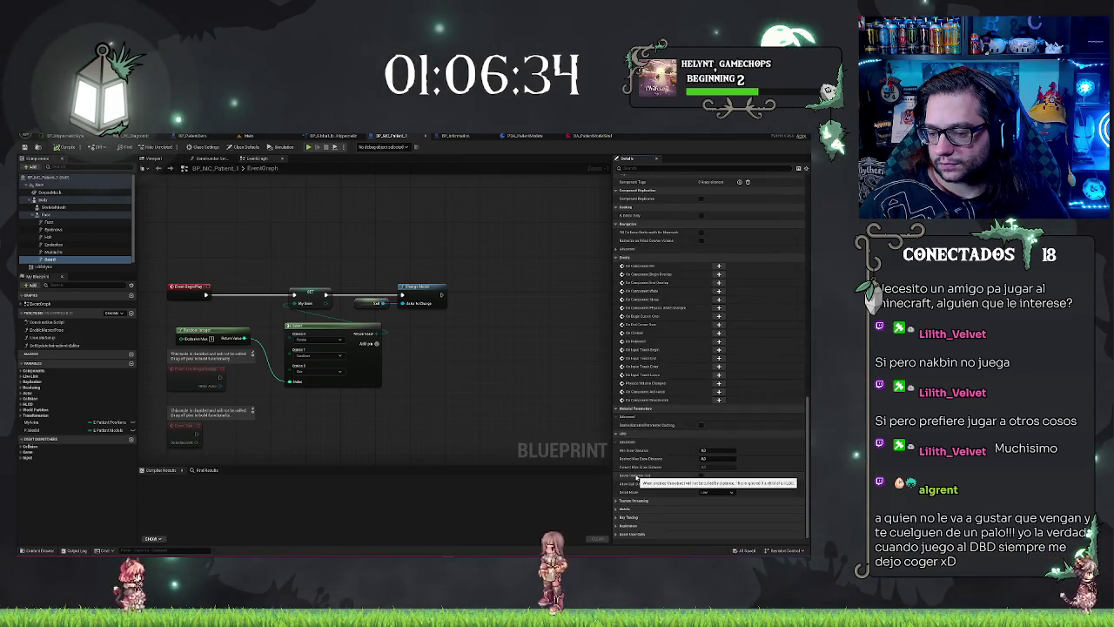
pyautogui.scroll(10, 636, 478)
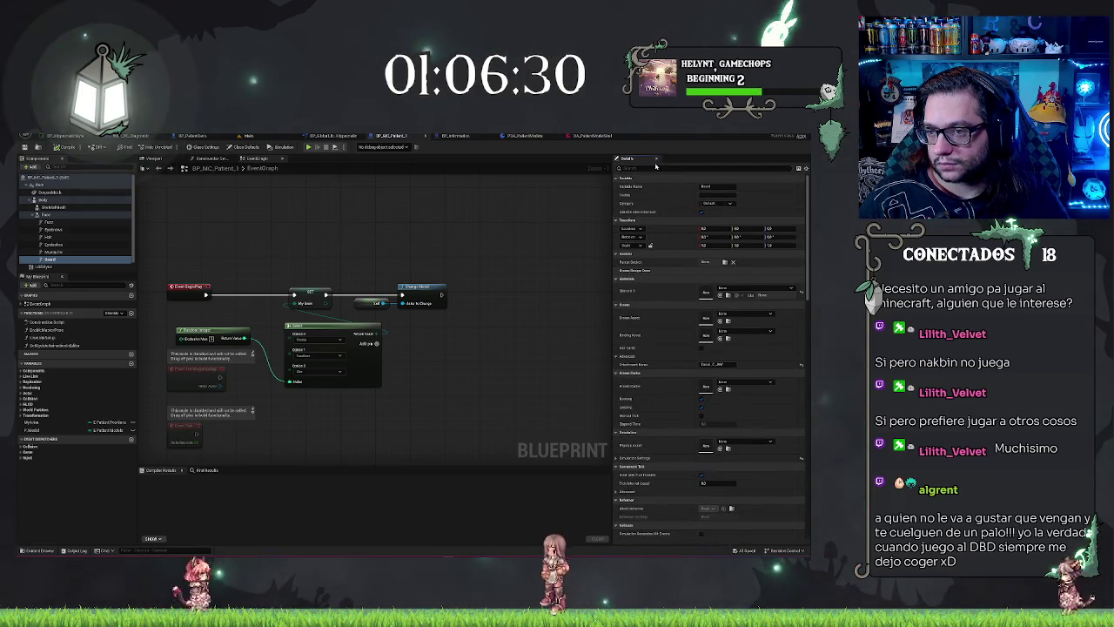
# Filter Details for materials, search Element 0's assets for 'bea', then clear the filter and show the Viewport
pyautogui.write('material')
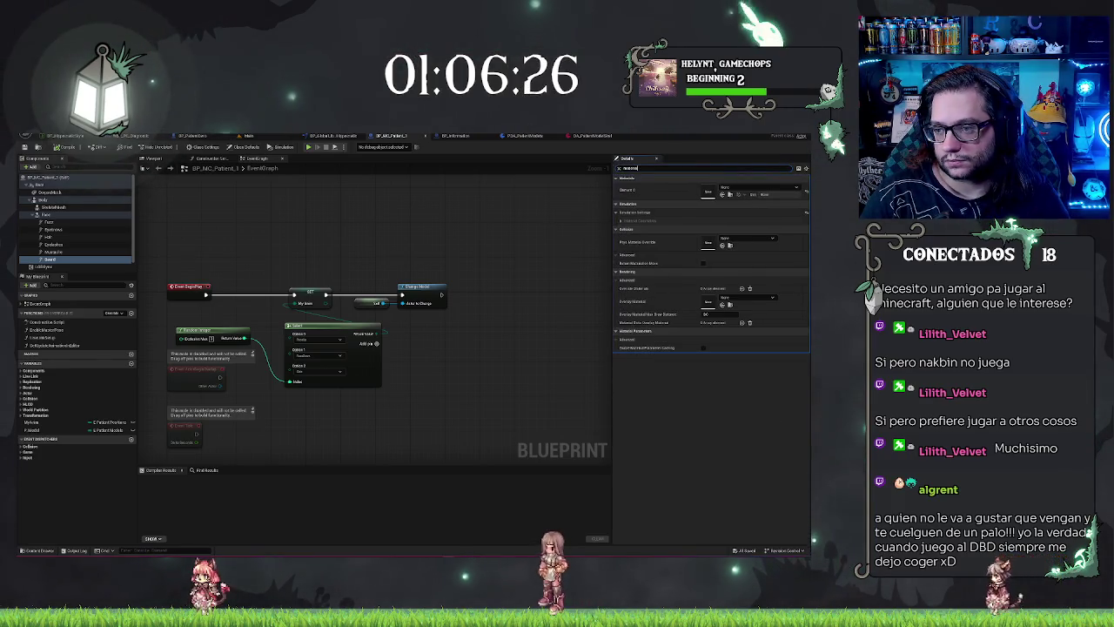
pyautogui.click(731, 186)
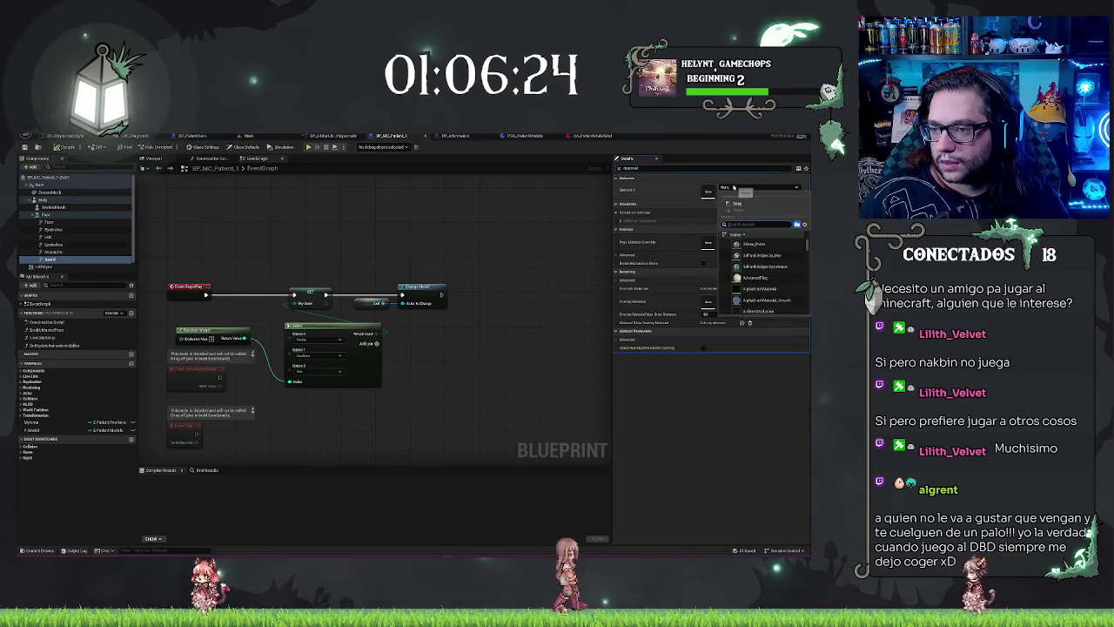
pyautogui.scroll(-3, 766, 270)
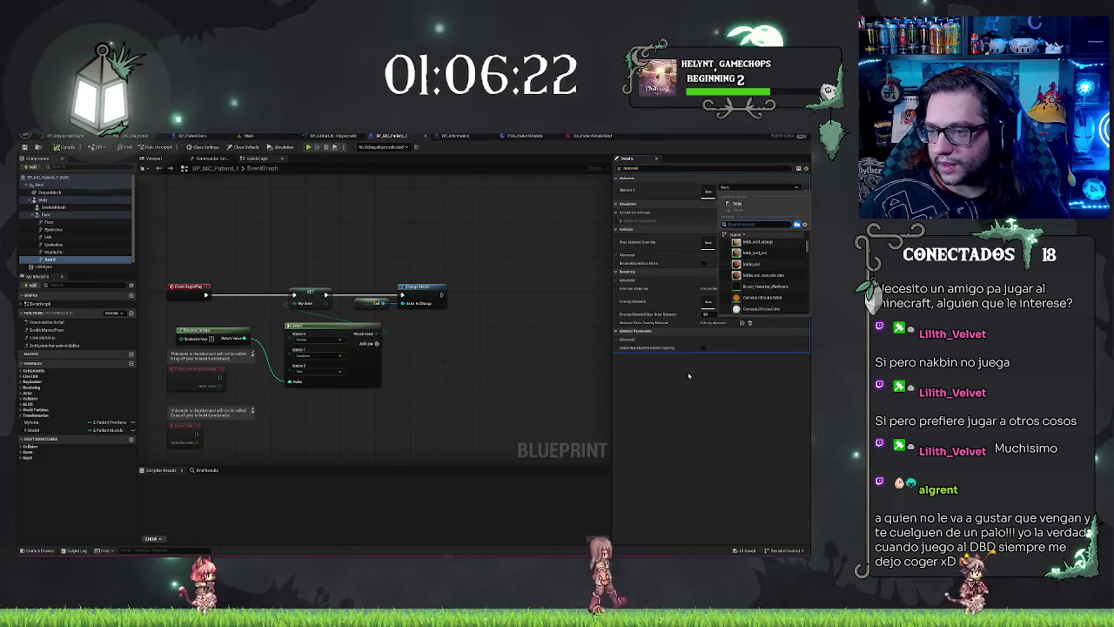
pyautogui.write('bea')
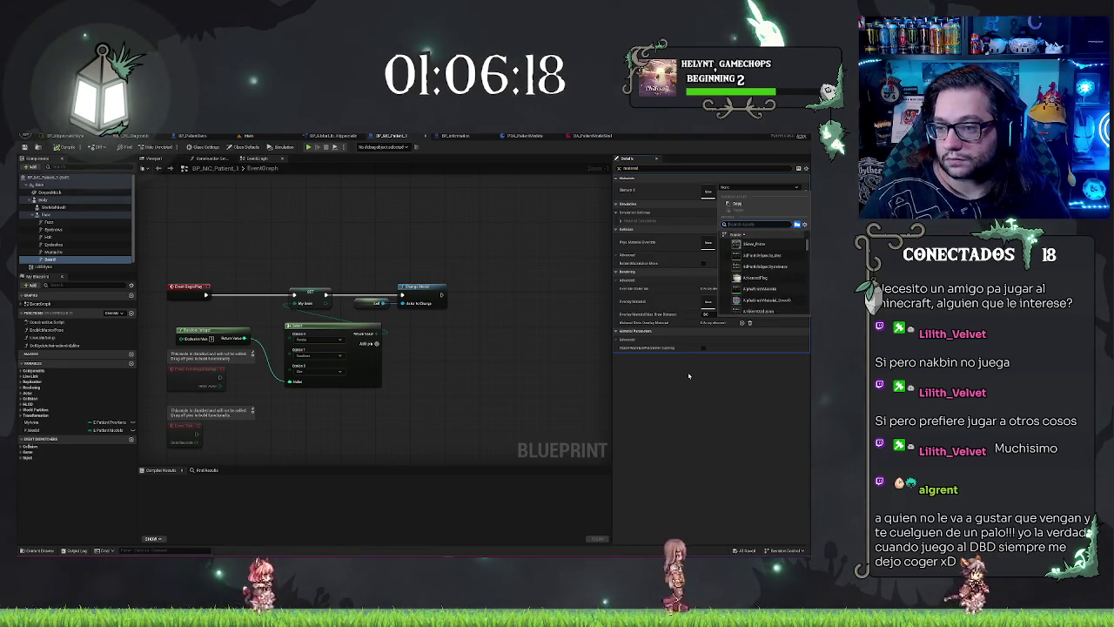
pyautogui.click(671, 378)
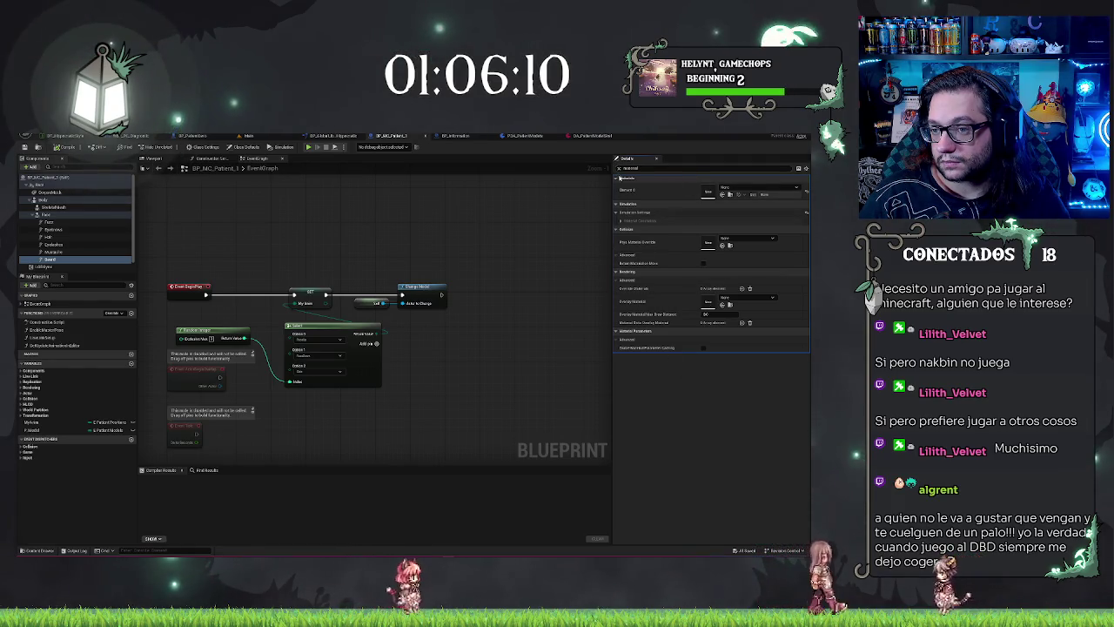
pyautogui.click(619, 168)
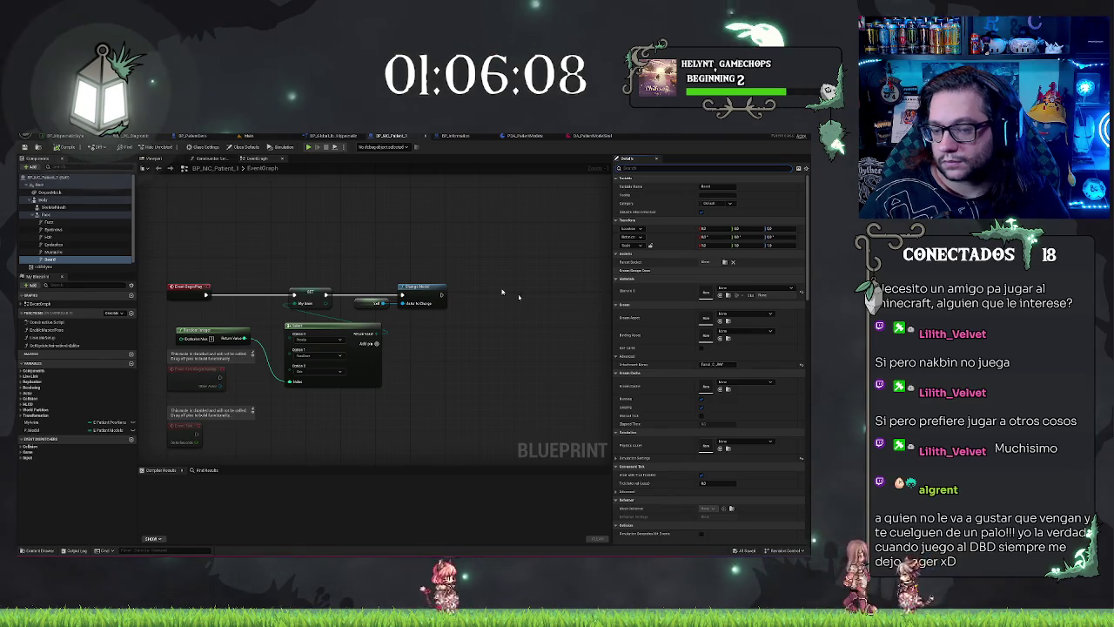
pyautogui.moveTo(359, 247); pyautogui.dragTo(327, 247)
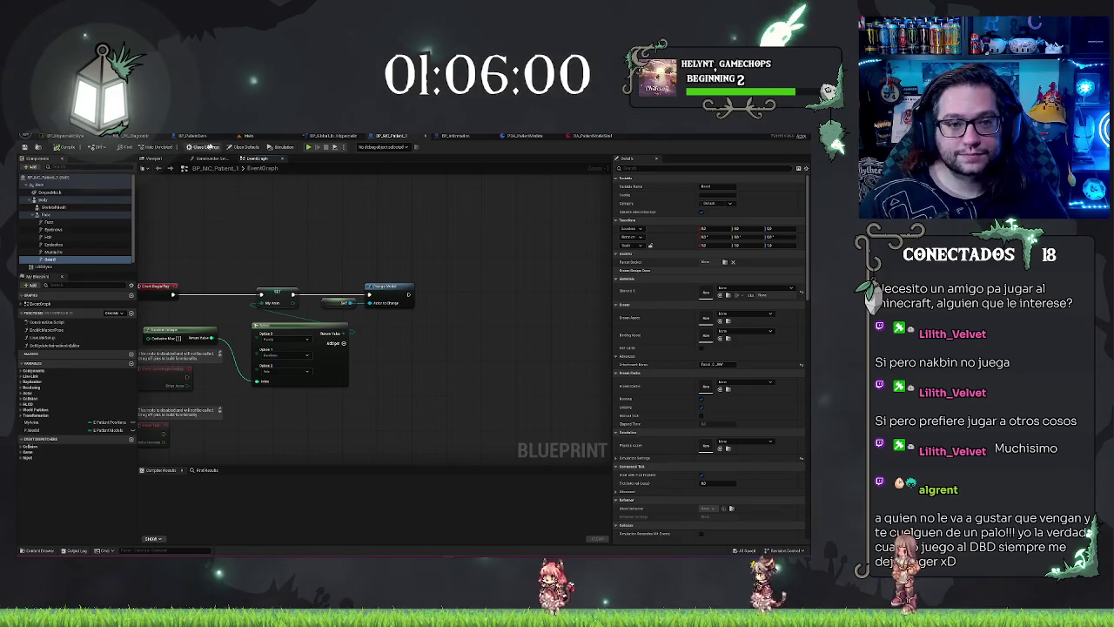
pyautogui.click(153, 158)
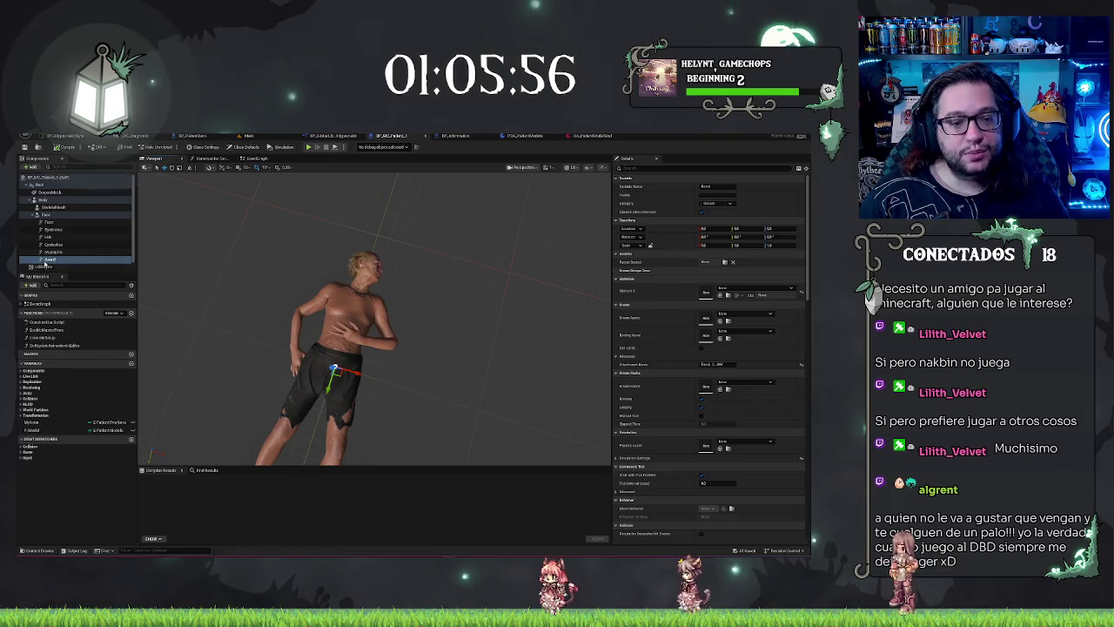
# Inspect the Hair and Mustache components of the BP_MC_Patient_1 character, leaving Hair selected
pyautogui.click(53, 252)
pyautogui.click(52, 238)
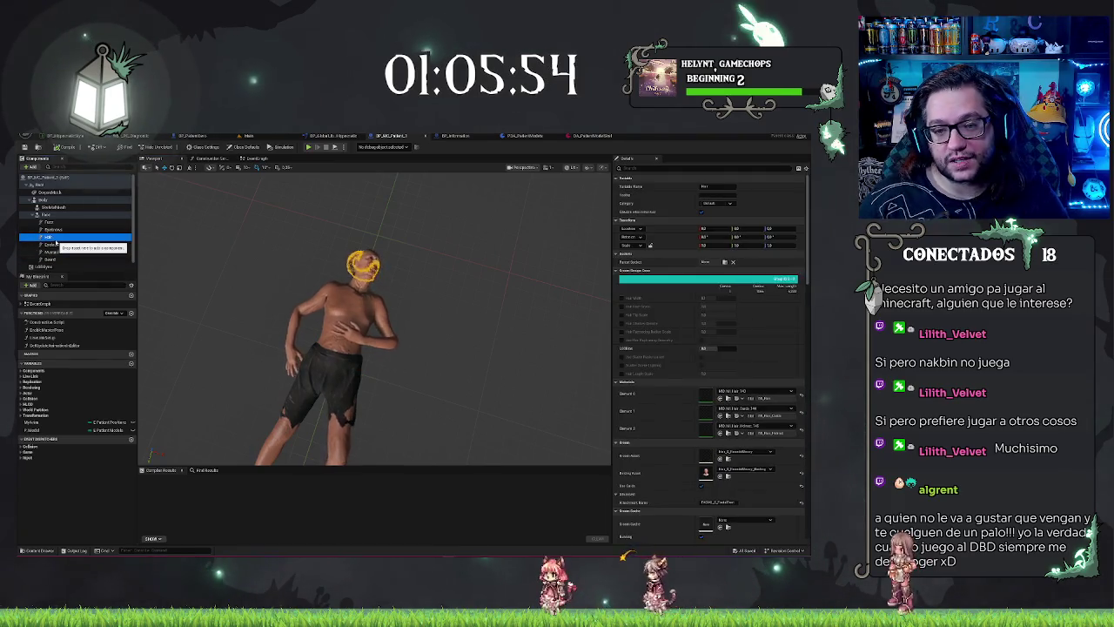
pyautogui.click(54, 251)
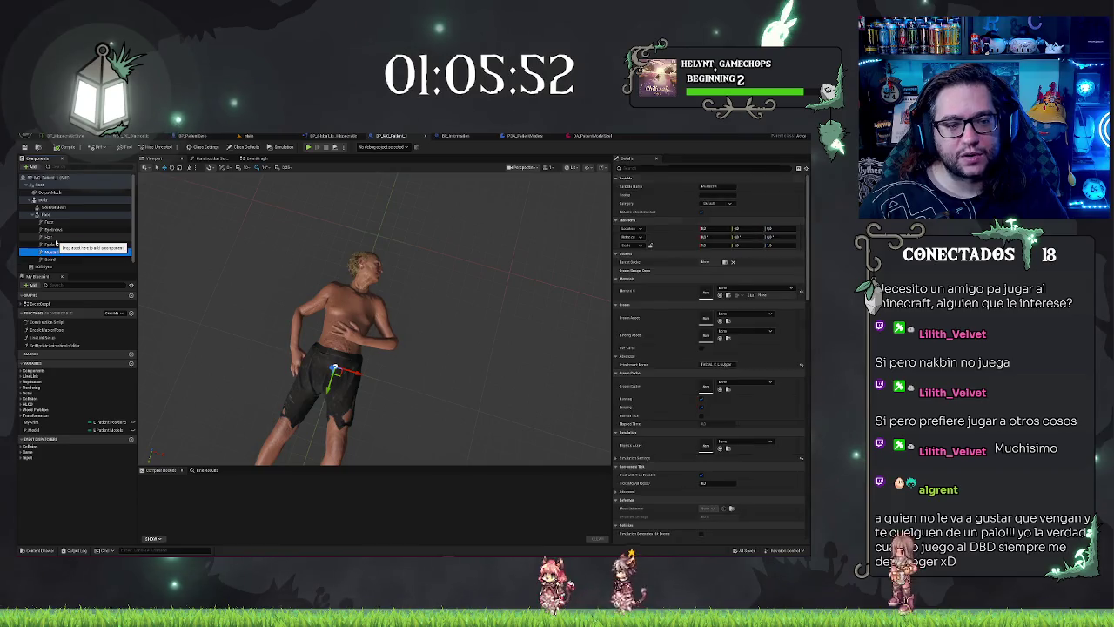
pyautogui.click(54, 238)
pyautogui.scroll(-1, 701, 318)
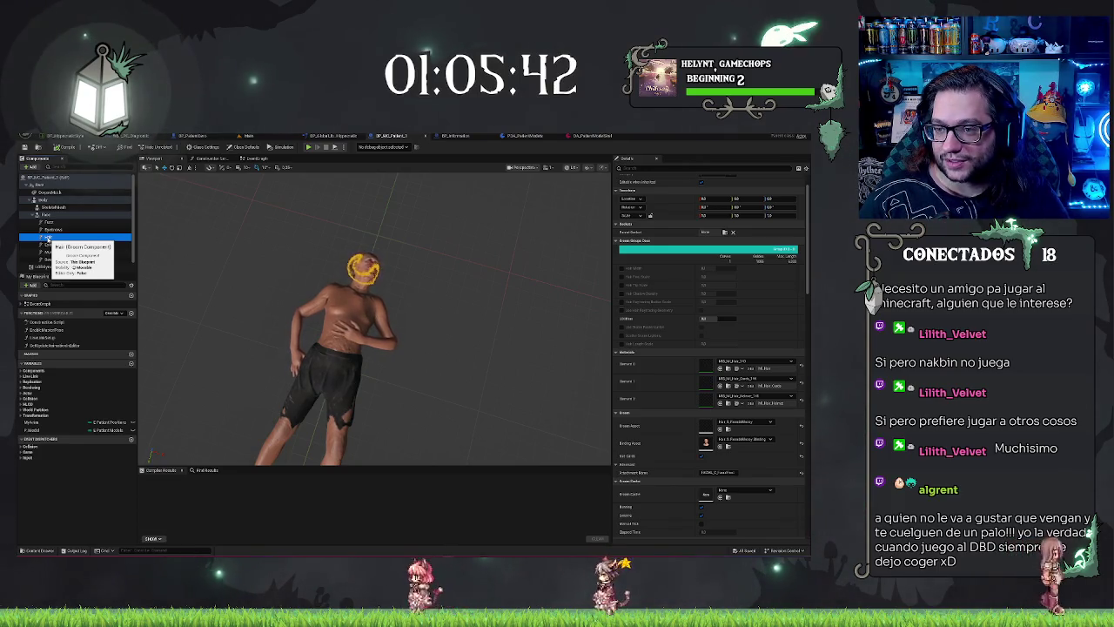
pyautogui.rightClick(48, 238)
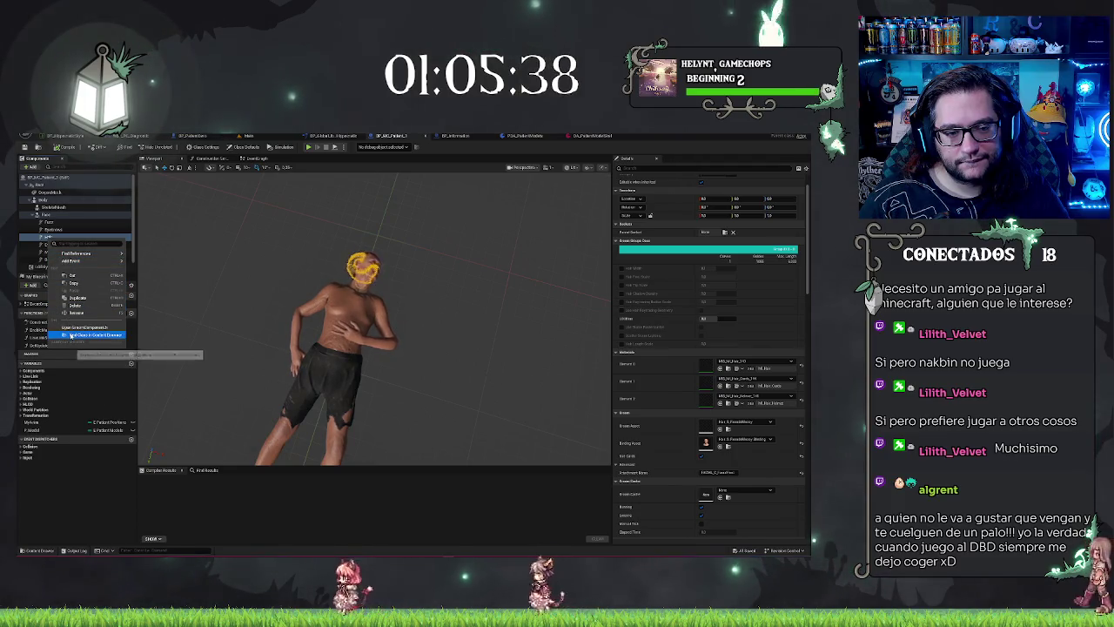
pyautogui.click(64, 484)
# Focus and orbit the view around the patient's groom hair and beard, then return to Main
pyautogui.moveTo(374, 365); pyautogui.dragTo(522, 335)
pyautogui.moveTo(374, 313)
pyautogui.mouseDown()
pyautogui.moveTo(426, 261)
pyautogui.moveTo(382, 305)
pyautogui.mouseUp()
pyautogui.press('f')
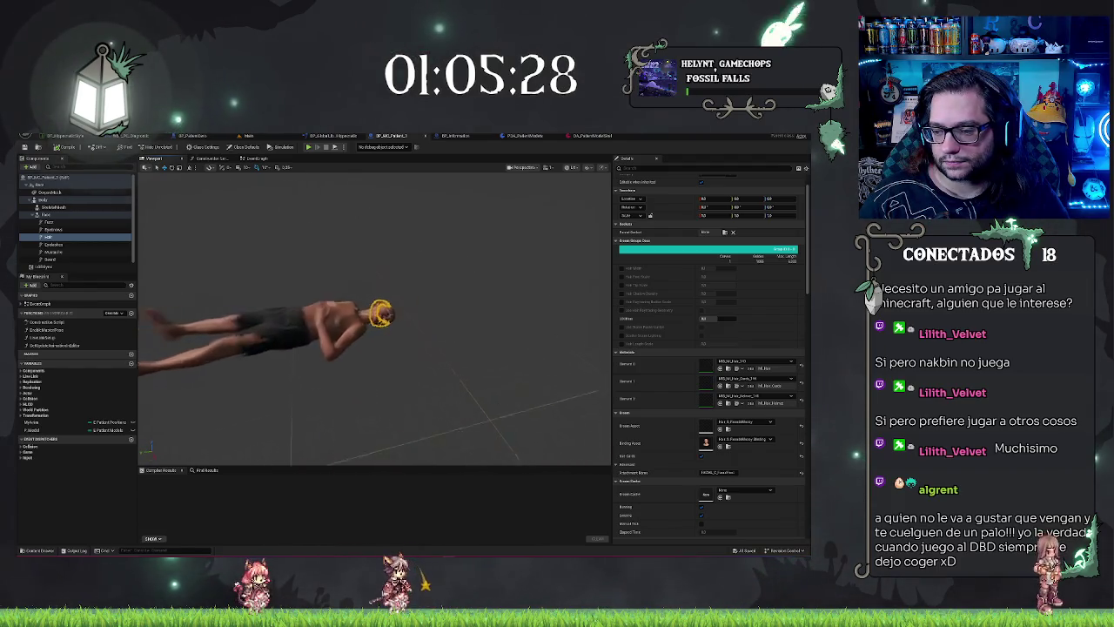
pyautogui.moveTo(505, 368); pyautogui.dragTo(506, 368)
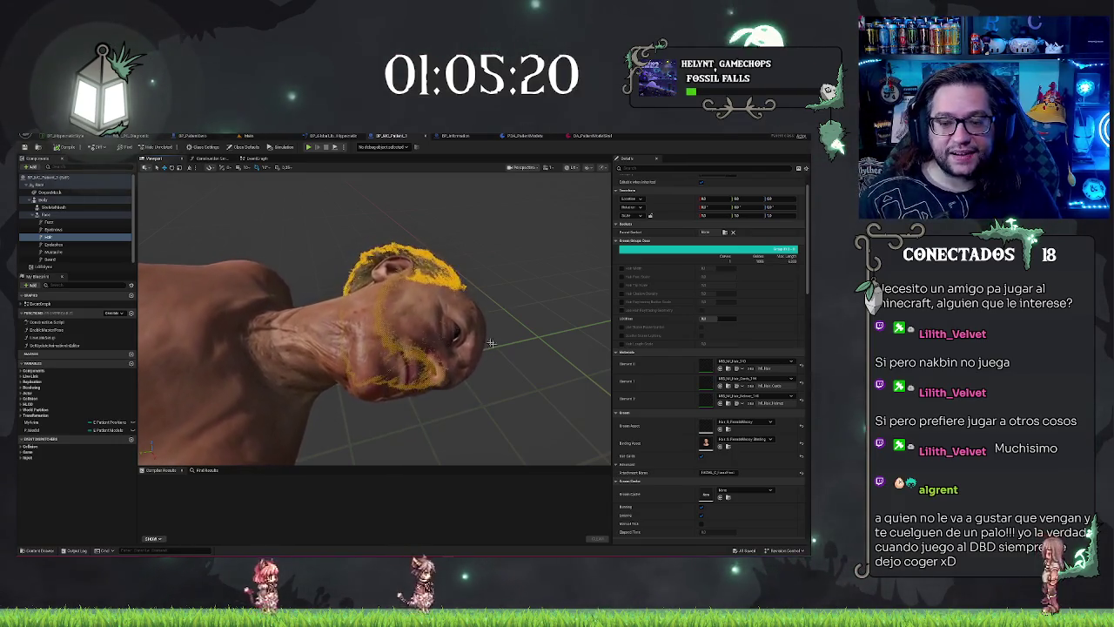
pyautogui.scroll(-10, 491, 343)
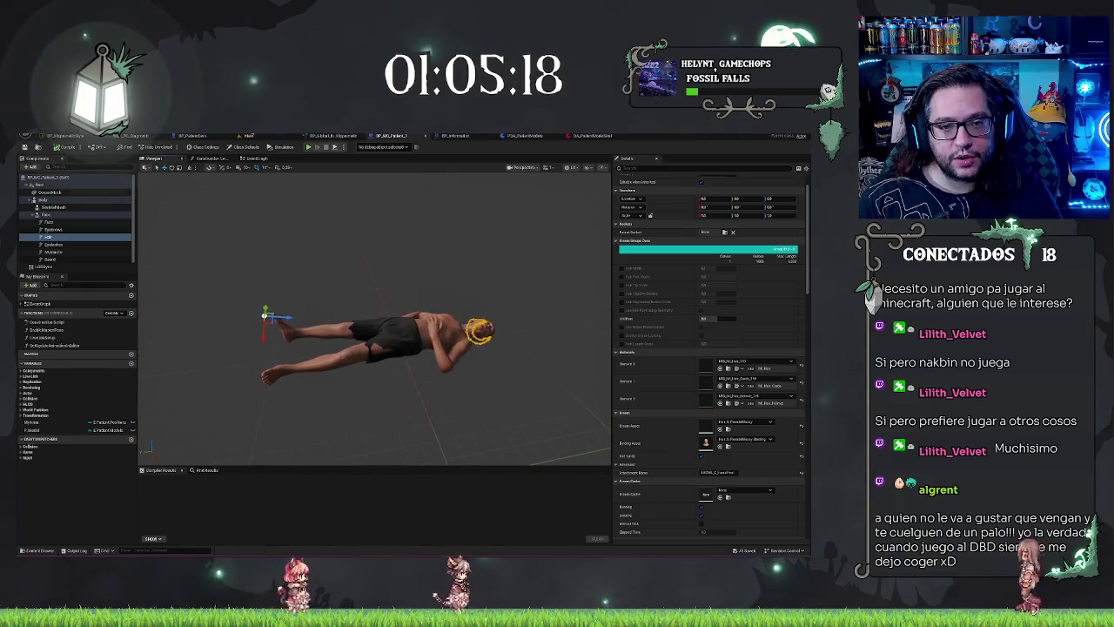
pyautogui.click(248, 136)
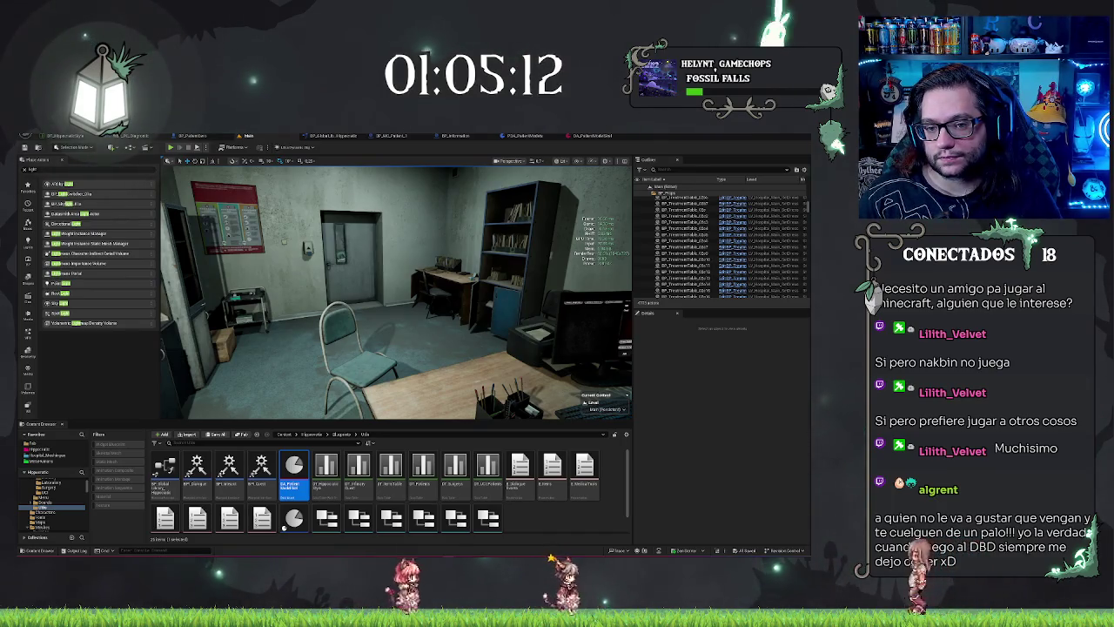
# Turn the level view toward the window, rename the patient data asset, and open the patient struct
pyautogui.moveTo(396, 292); pyautogui.dragTo(600, 292)
pyautogui.moveTo(479, 390)
pyautogui.mouseDown()
pyautogui.moveTo(501, 391)
pyautogui.moveTo(358, 390)
pyautogui.mouseUp()
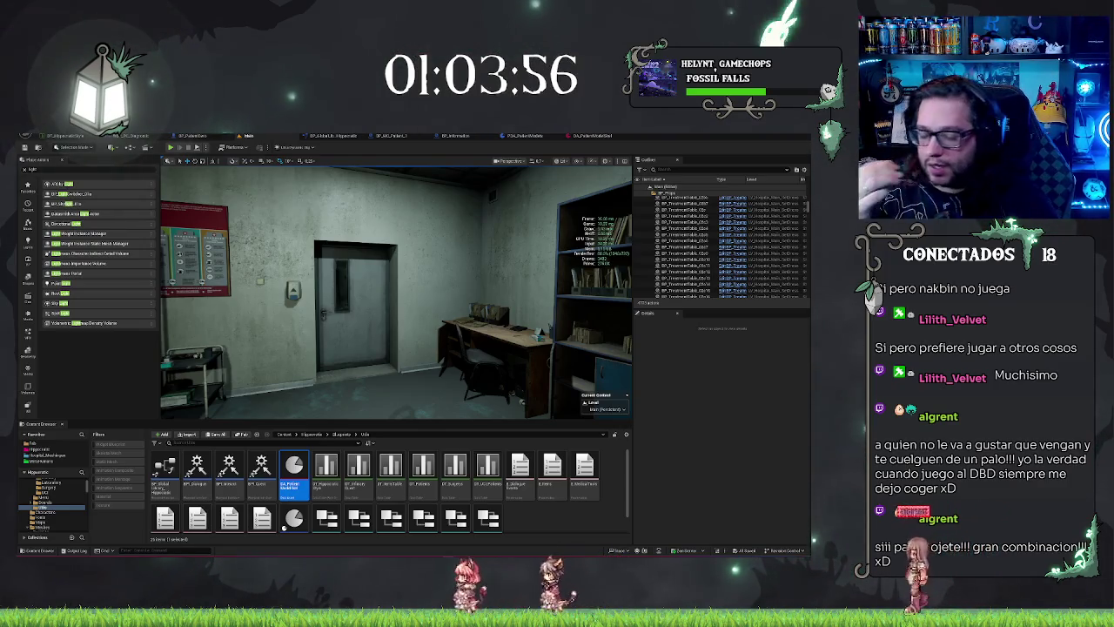
pyautogui.click(293, 484)
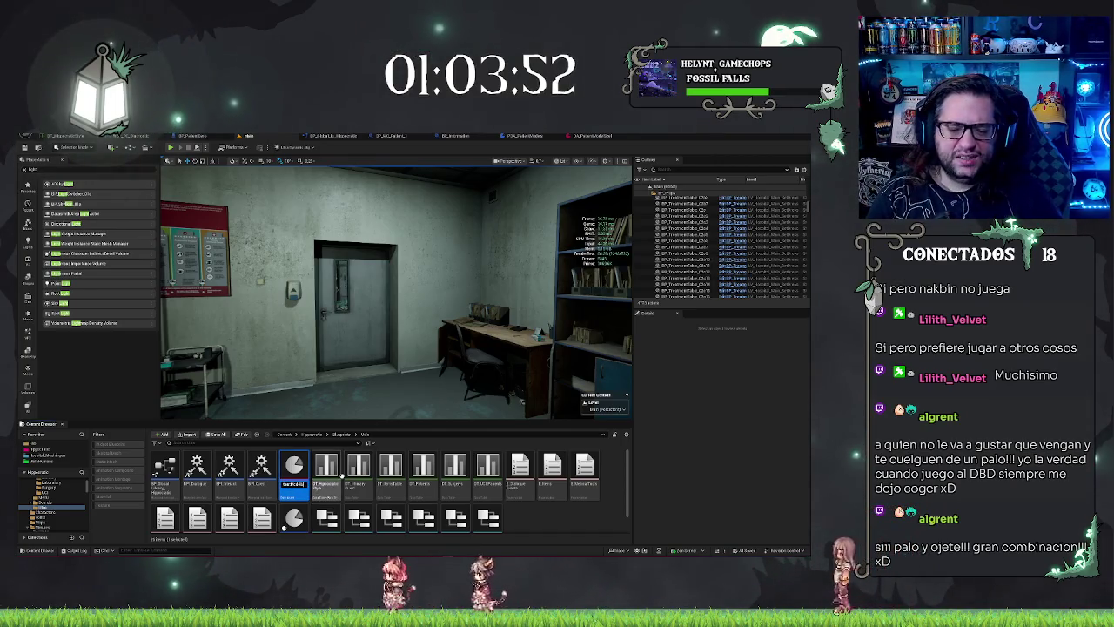
pyautogui.write('MI_')
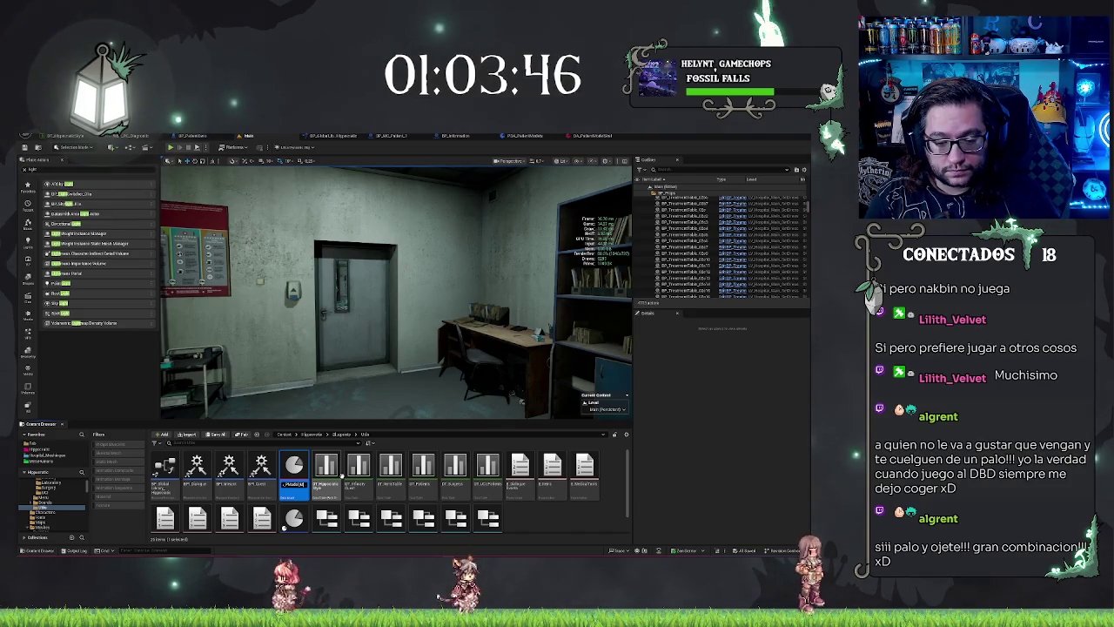
pyautogui.press('Return')
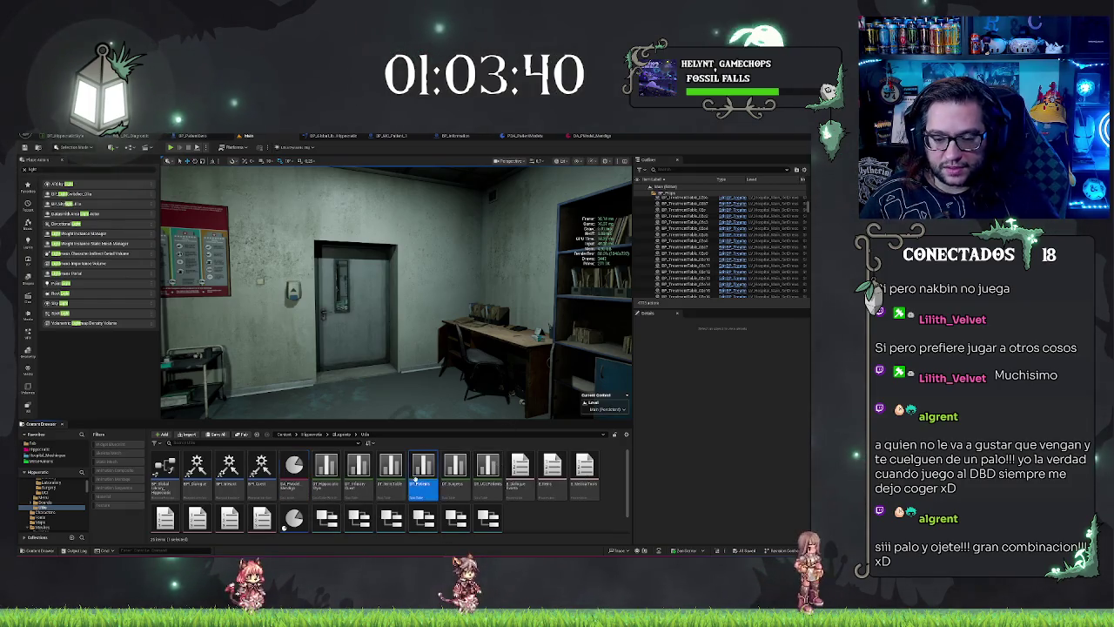
pyautogui.doubleClick(416, 479)
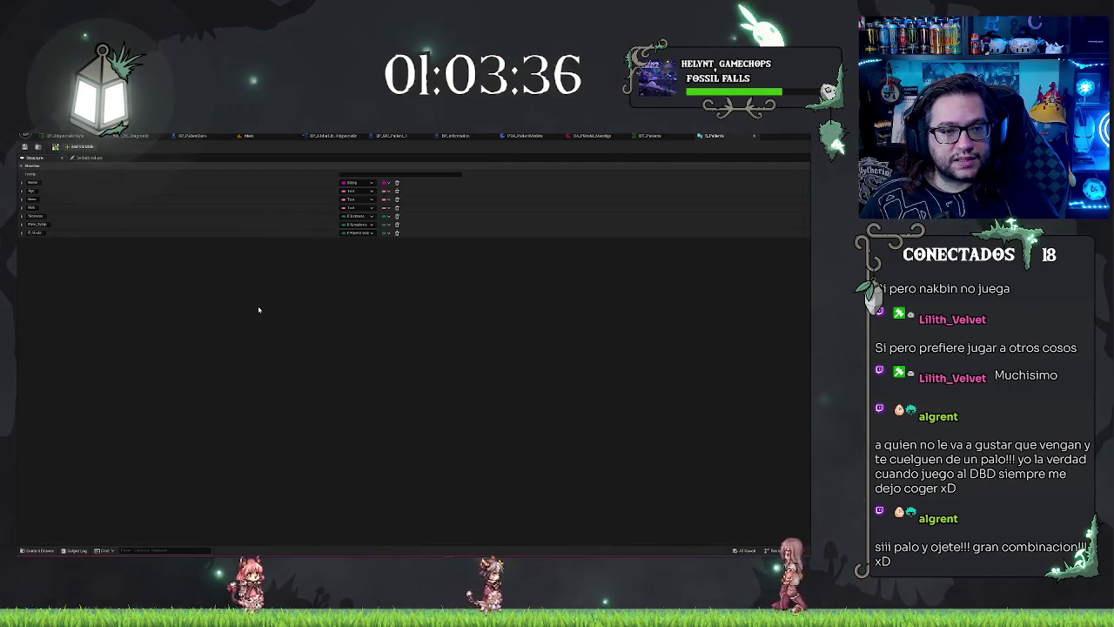
# Retype the struct's P_Model member as a PDA Patient Models object reference, found via 'DA model'
pyautogui.click(79, 146)
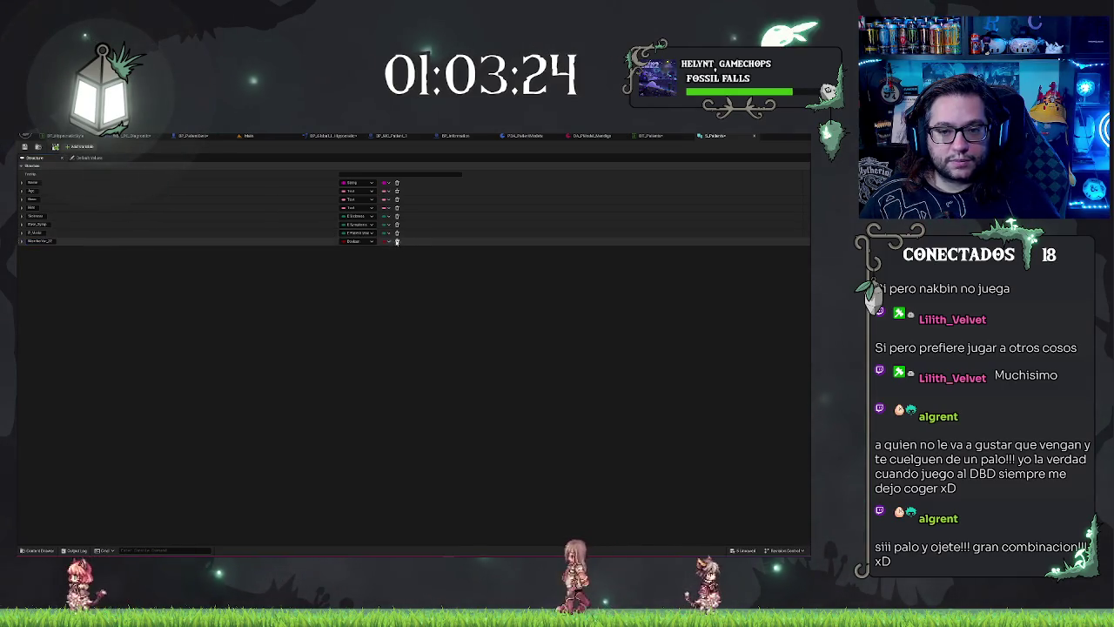
pyautogui.click(397, 242)
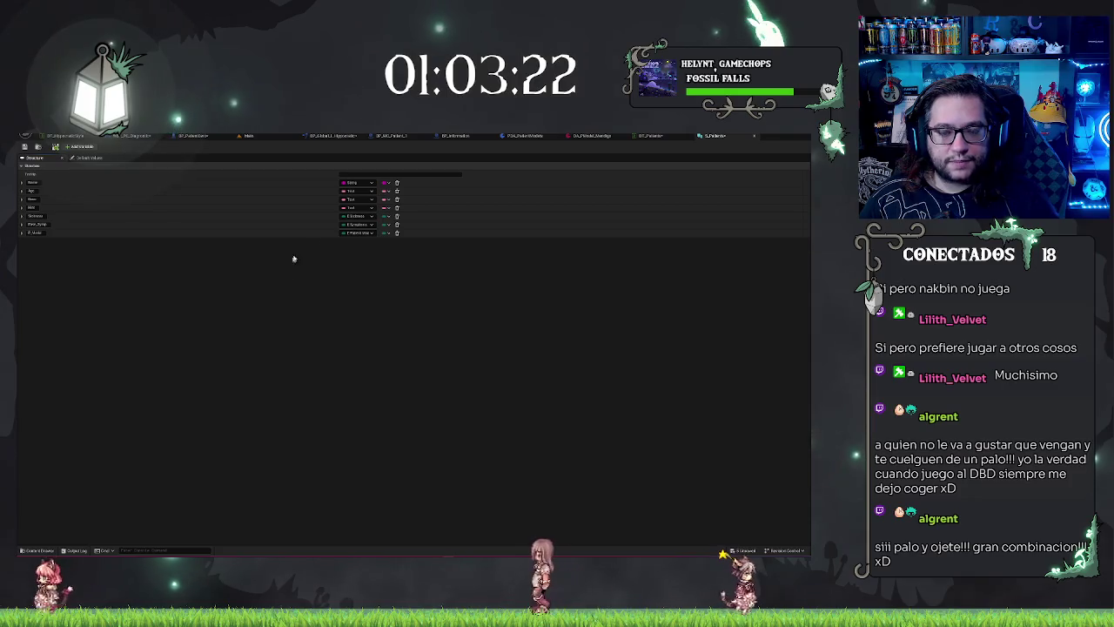
pyautogui.click(362, 234)
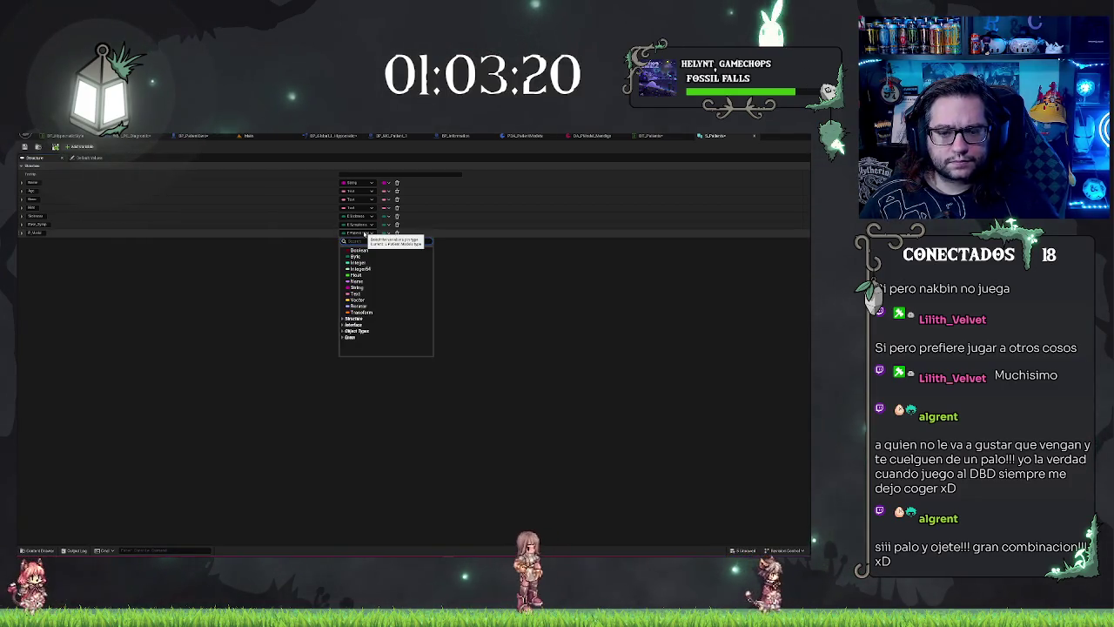
pyautogui.write('at')
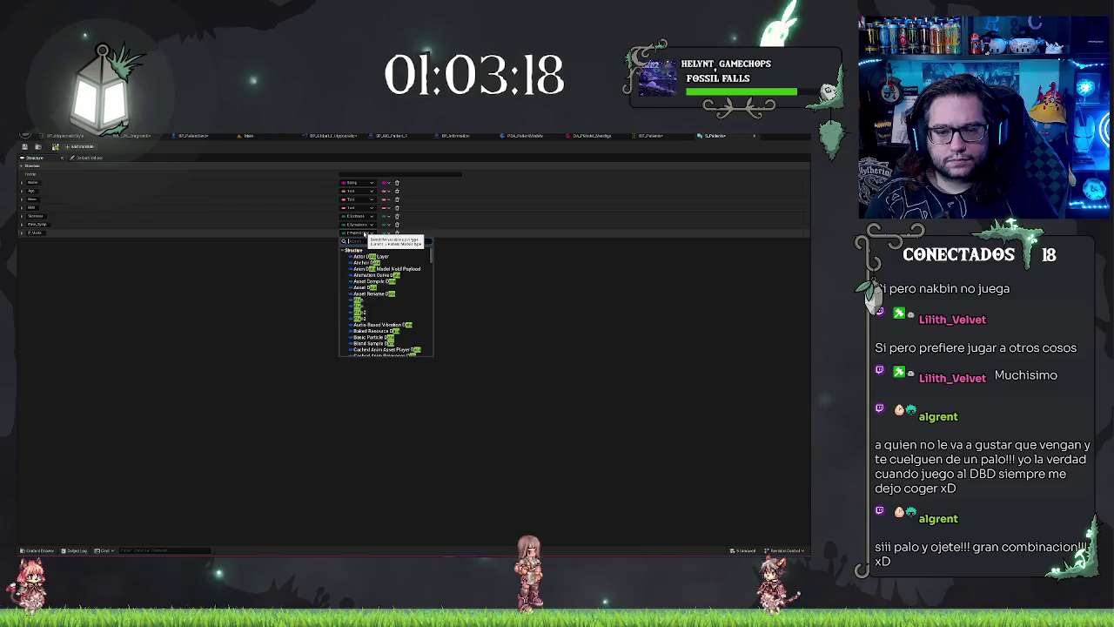
pyautogui.press('BackSpace')
pyautogui.press('BackSpace')
pyautogui.press('BackSpace')
pyautogui.write('data')
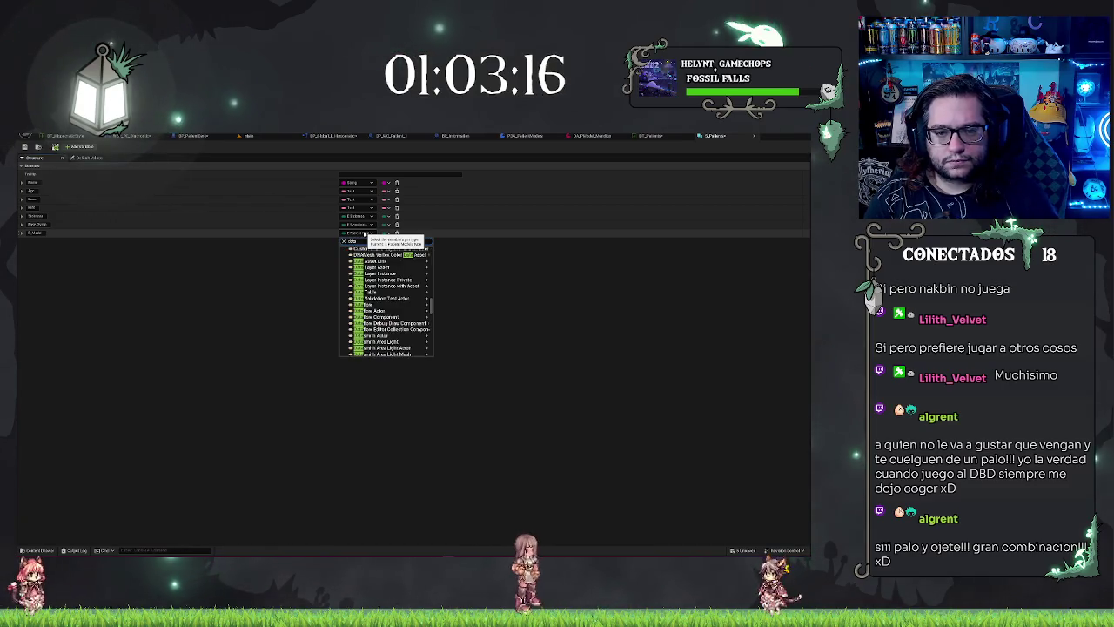
pyautogui.scroll(3, 364, 236)
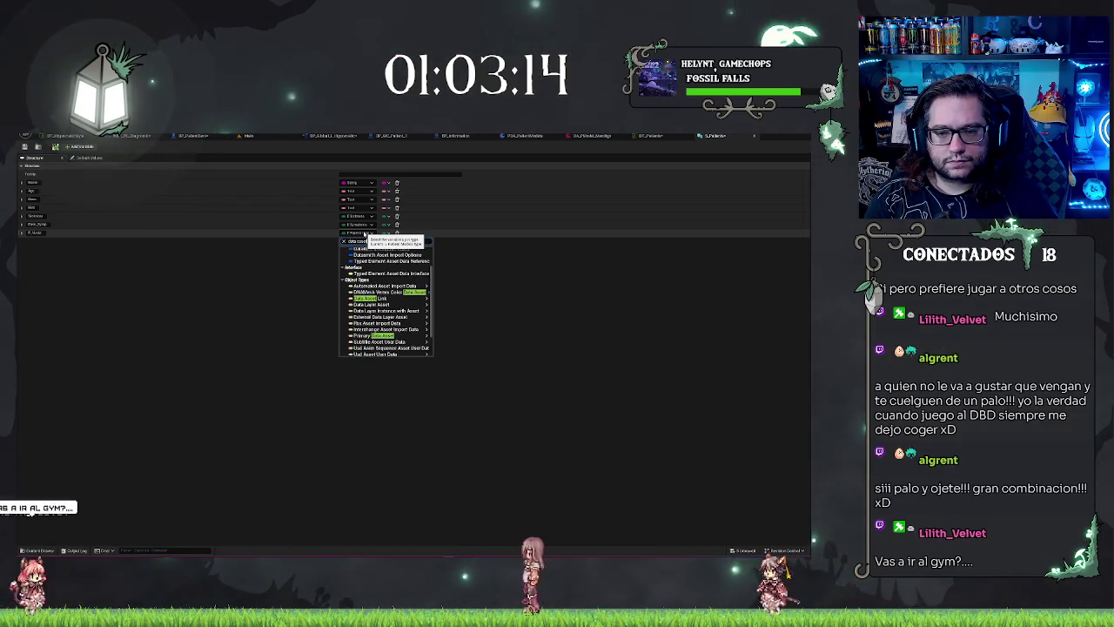
pyautogui.scroll(-3, 374, 287)
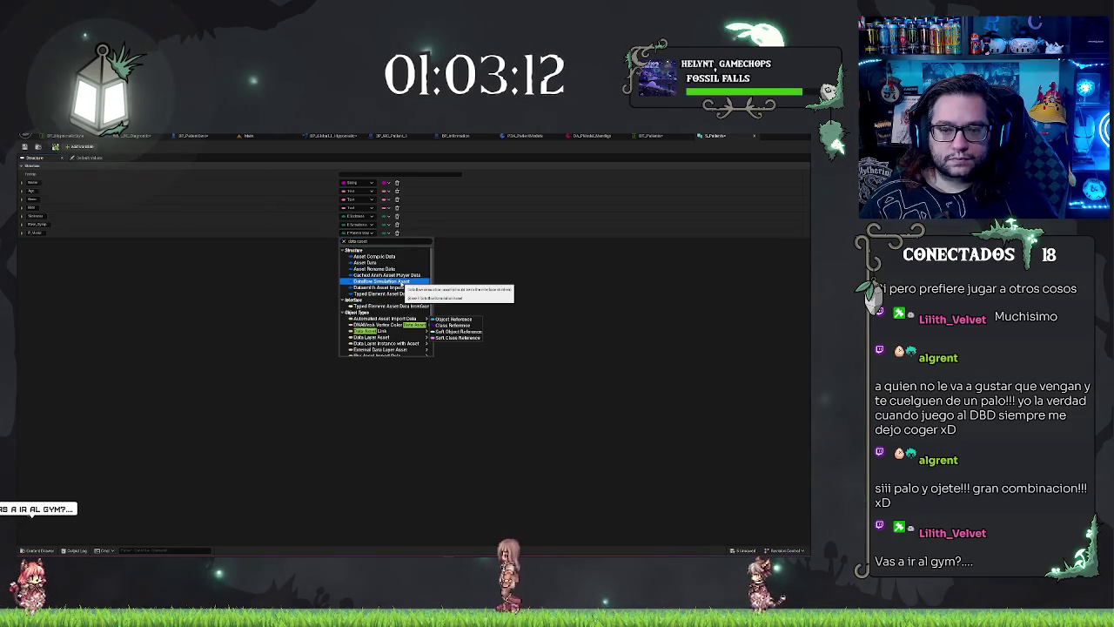
pyautogui.moveTo(402, 285)
pyautogui.scroll(3, 402, 285)
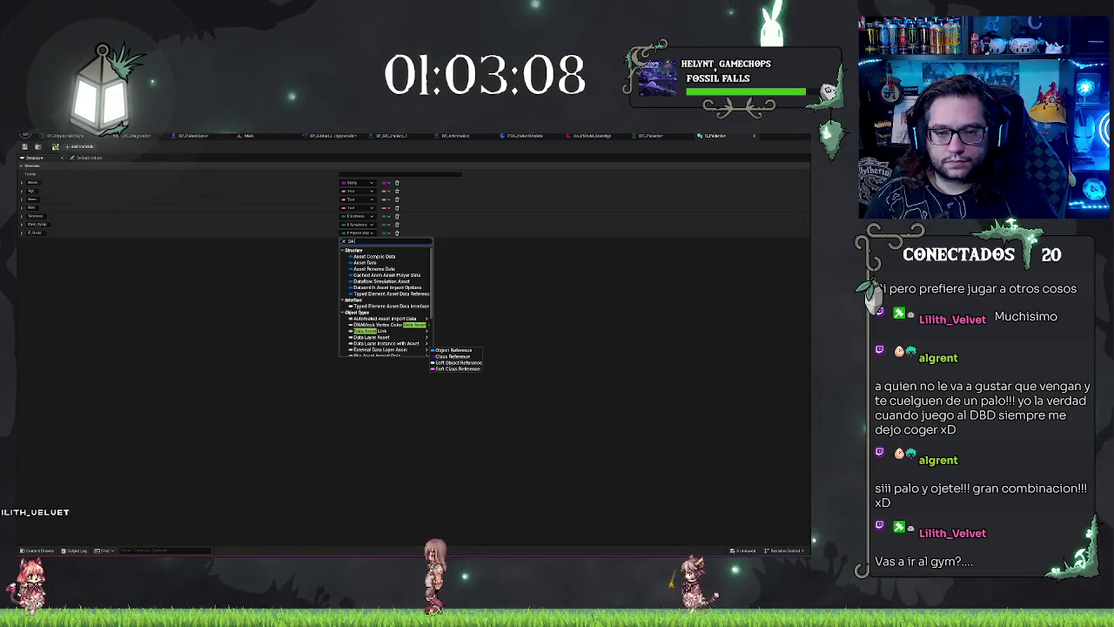
pyautogui.write('DA model')
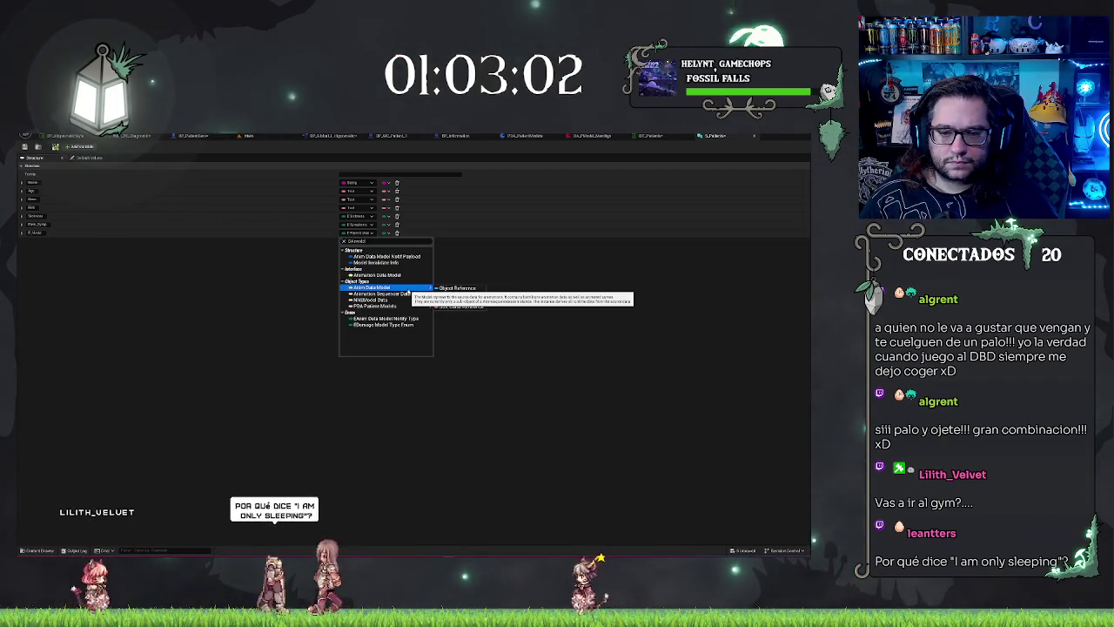
pyautogui.moveTo(409, 306)
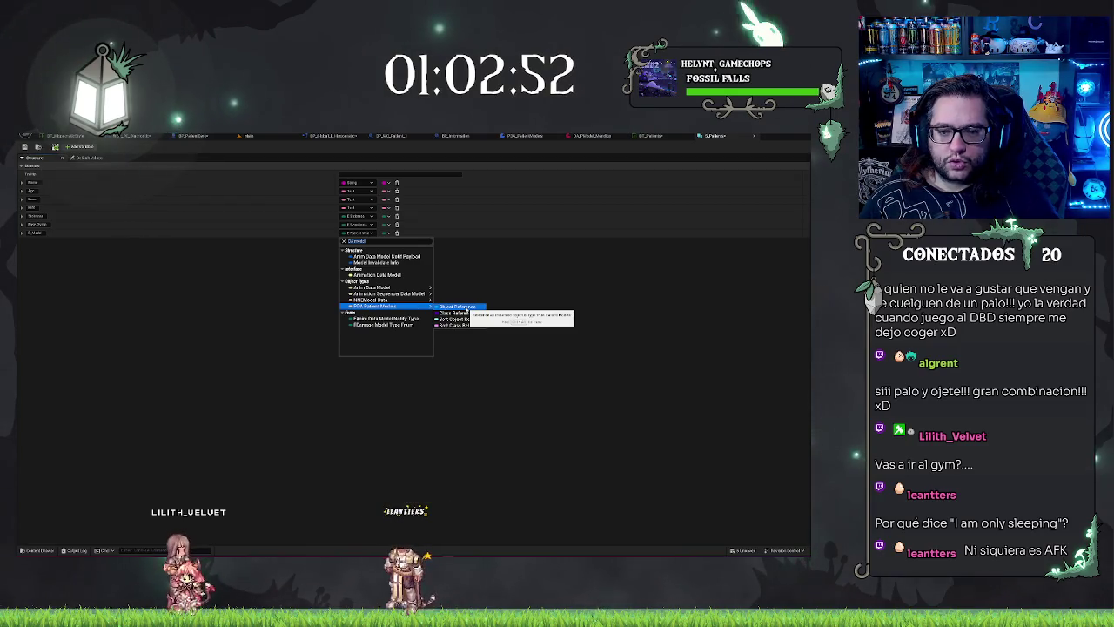
pyautogui.click(465, 308)
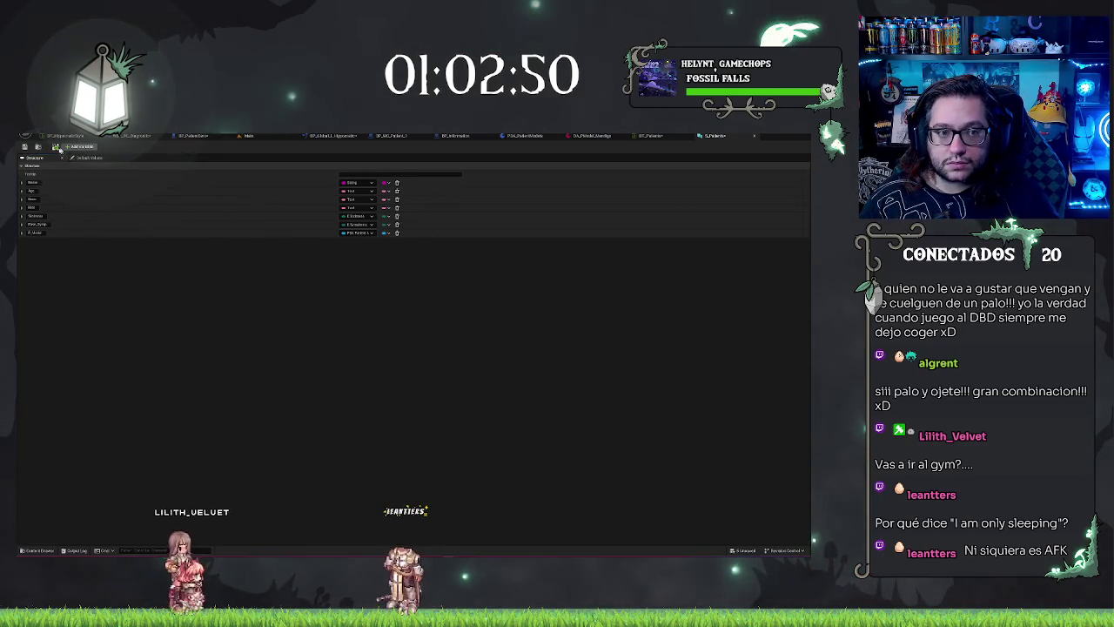
# Set row 1's P_Model in DT_Pacientes to the patient models data asset, then view DA_PModel
pyautogui.click(637, 138)
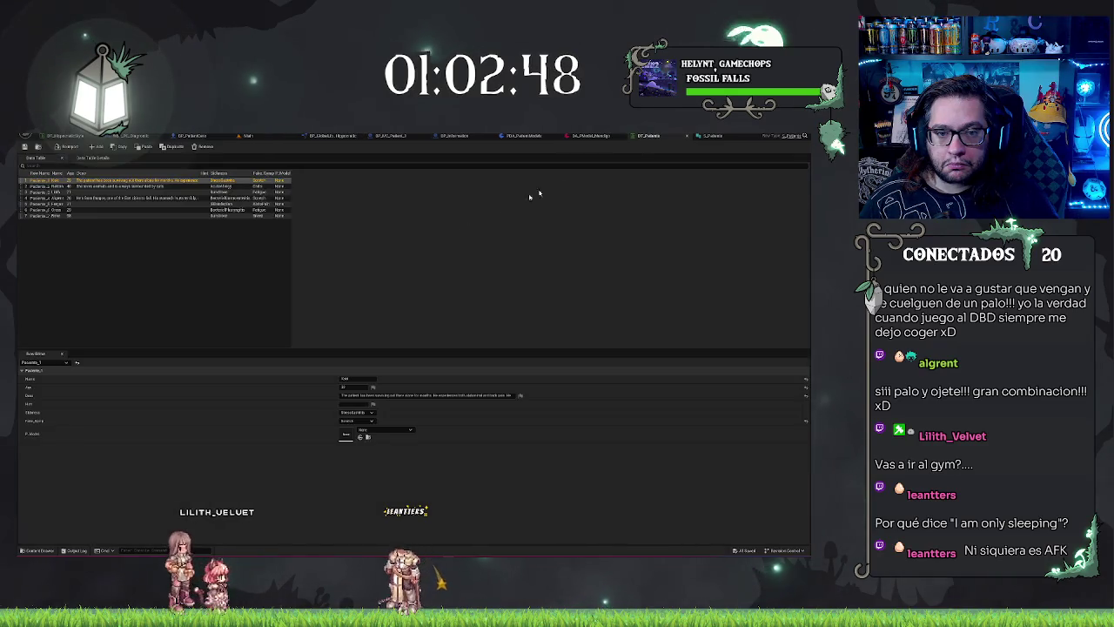
pyautogui.click(277, 181)
pyautogui.click(374, 430)
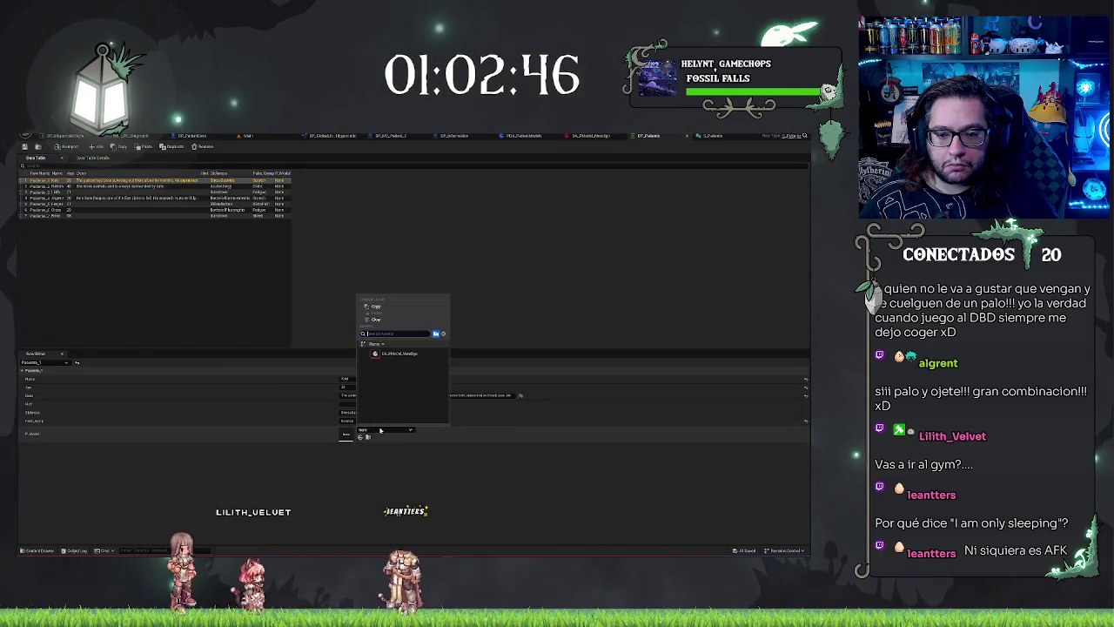
pyautogui.click(224, 174)
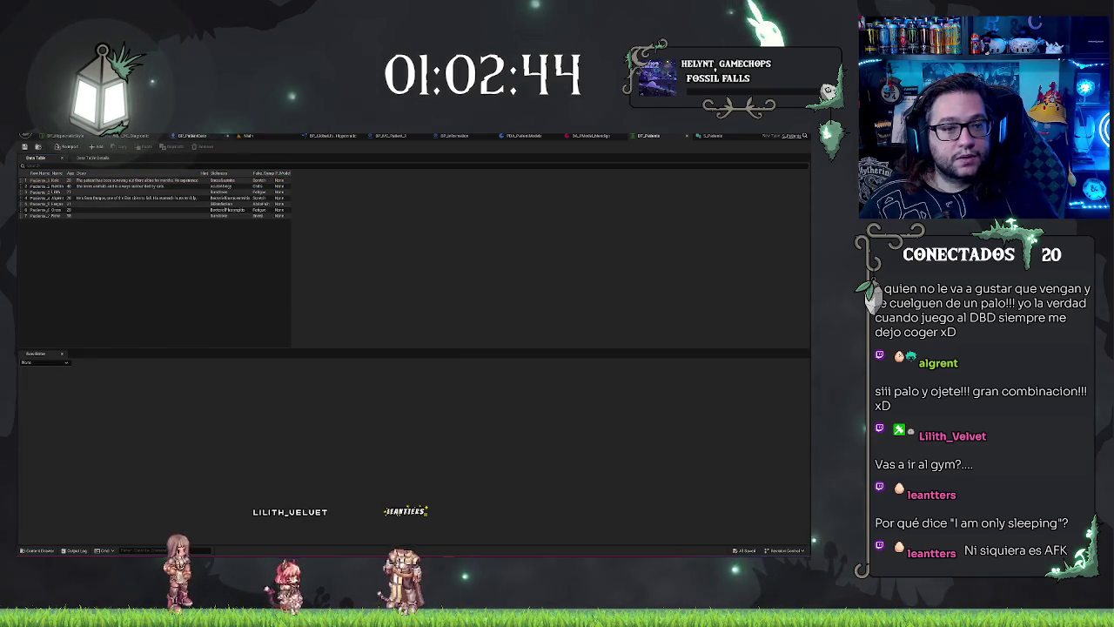
pyautogui.click(207, 181)
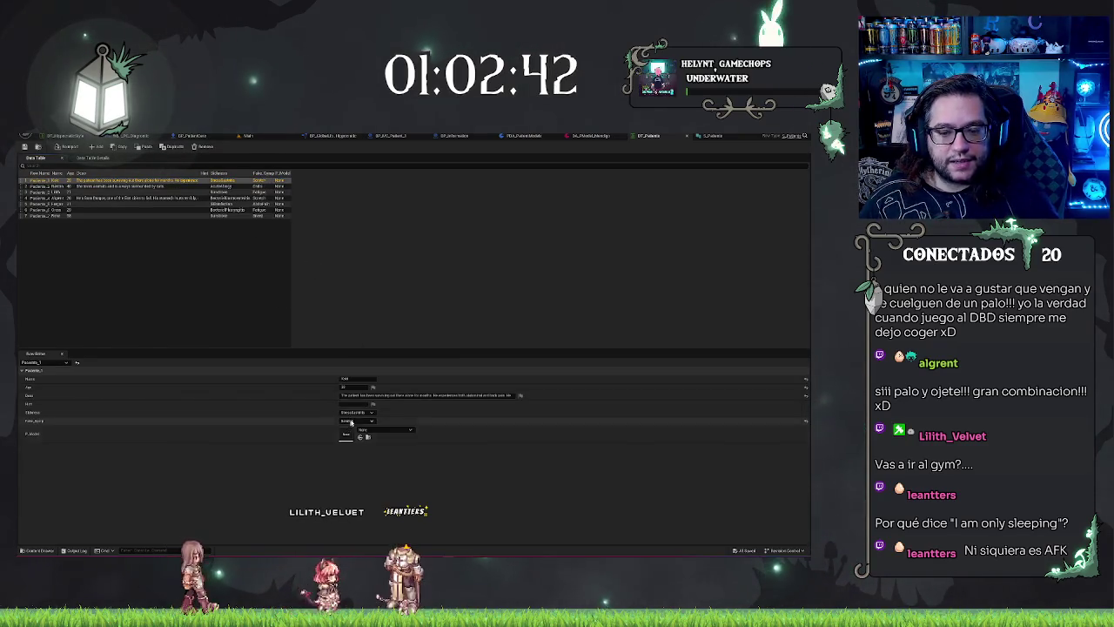
pyautogui.click(374, 430)
pyautogui.click(395, 353)
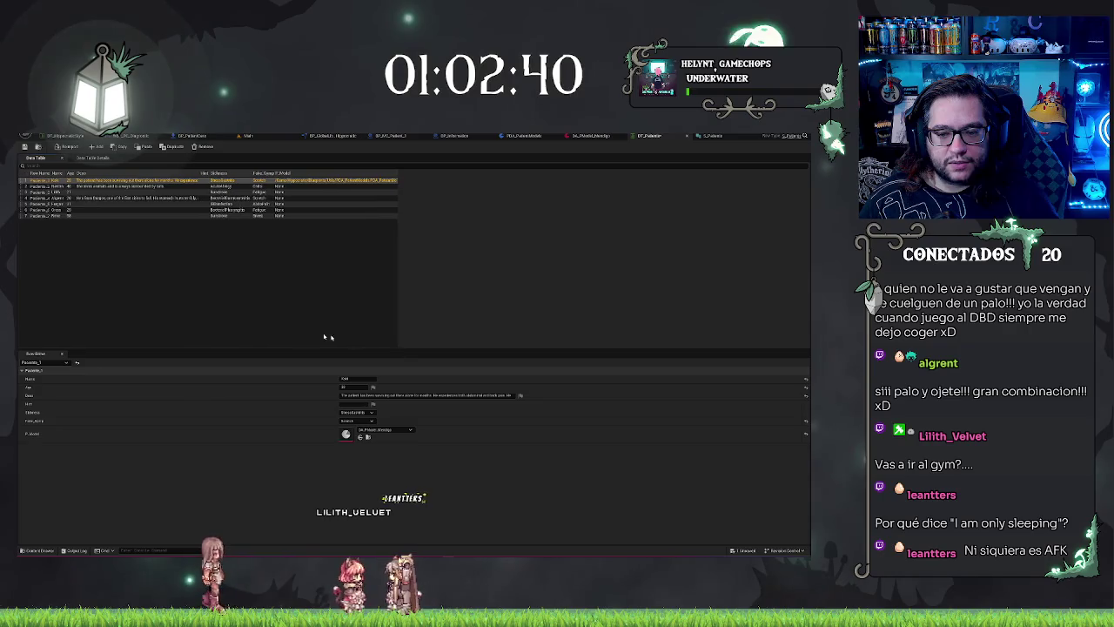
pyautogui.click(236, 313)
pyautogui.click(568, 134)
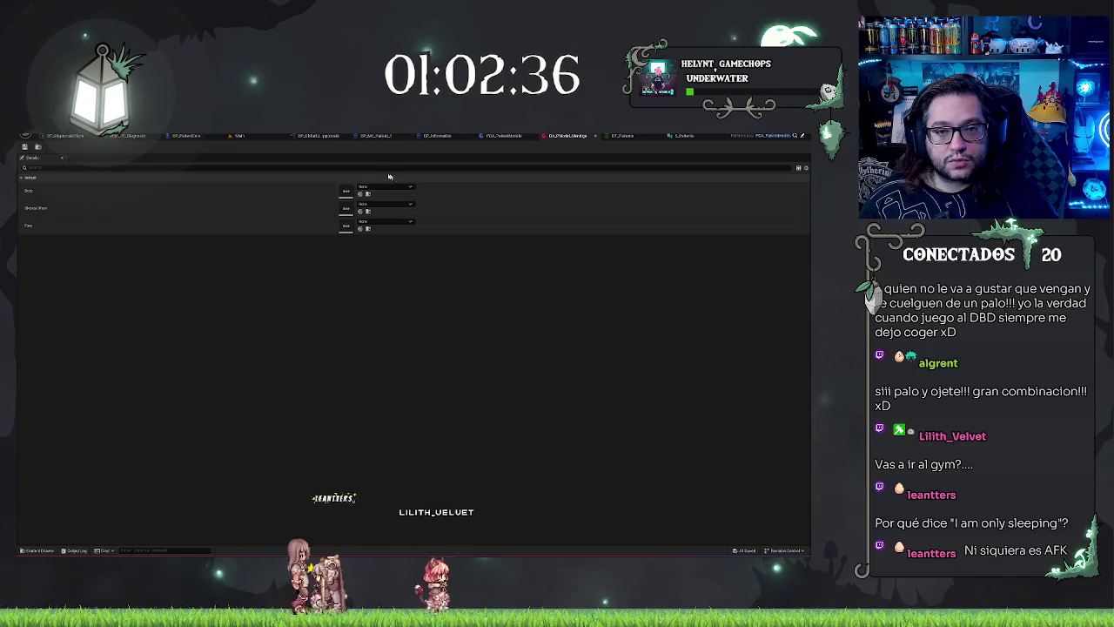
# Compare the Mesh and Body components of BP_PatientCero and BP_MC_Patient_1, ending in BP_MC_Patient_1's viewport
pyautogui.click(181, 136)
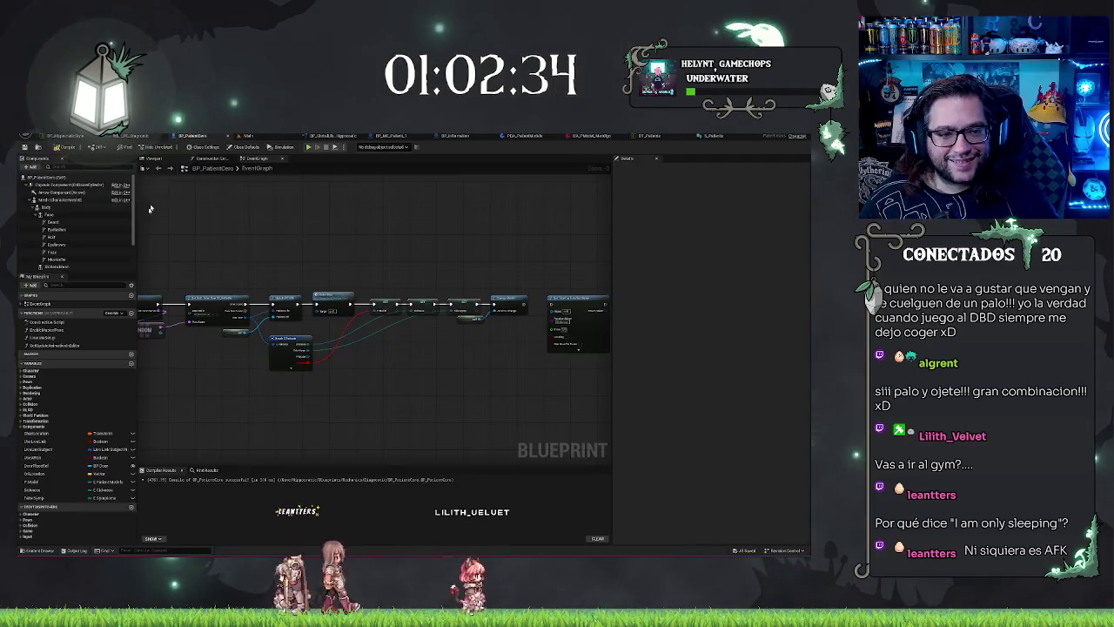
pyautogui.click(52, 201)
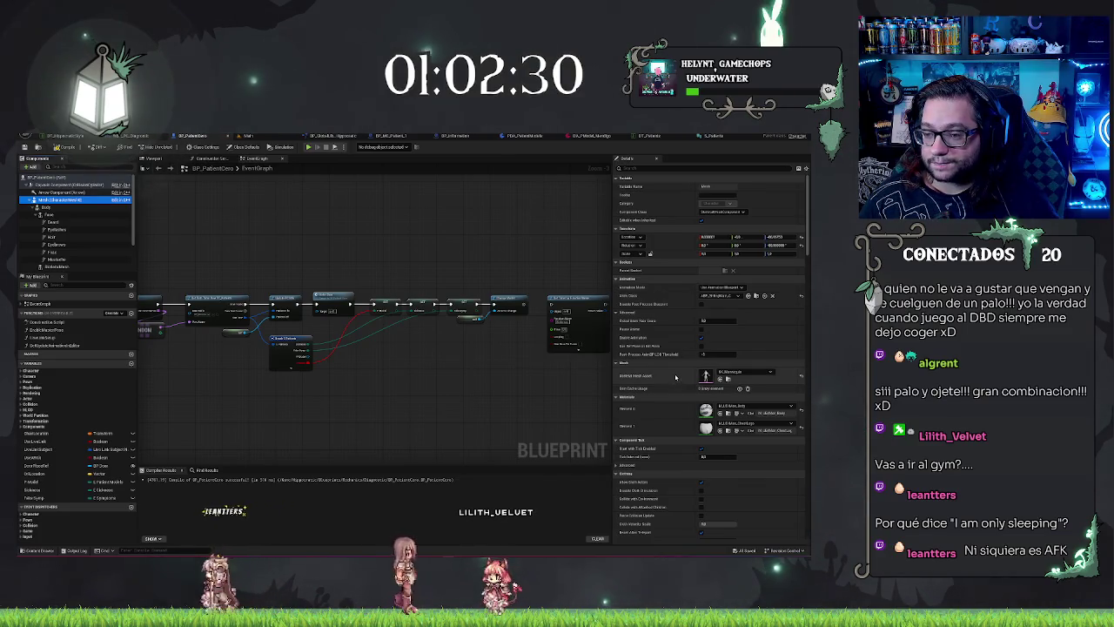
pyautogui.click(75, 208)
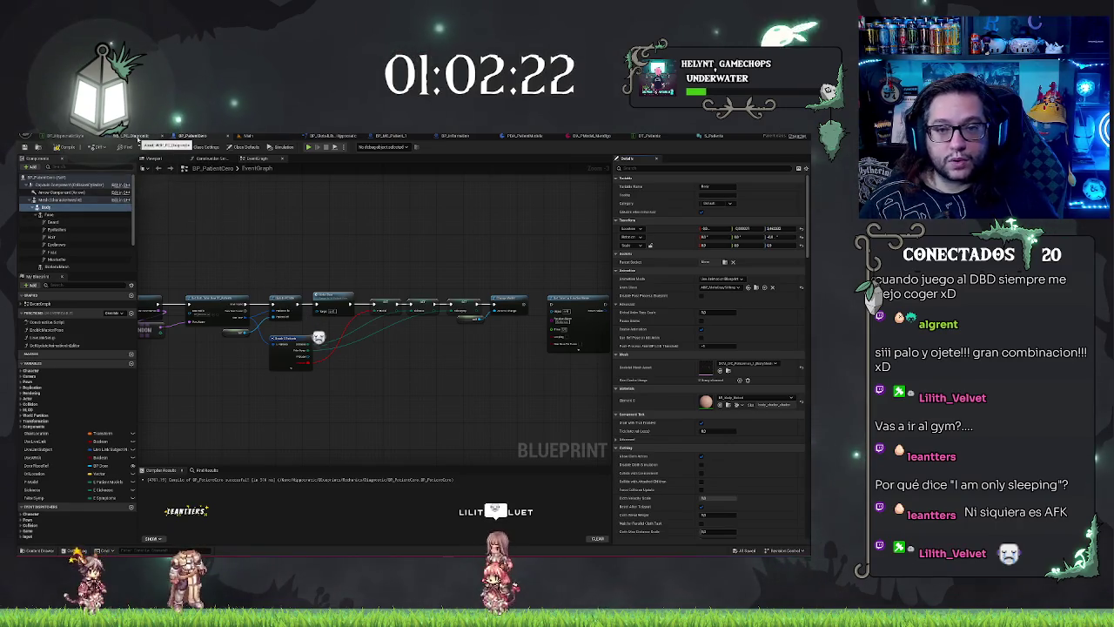
pyautogui.click(389, 135)
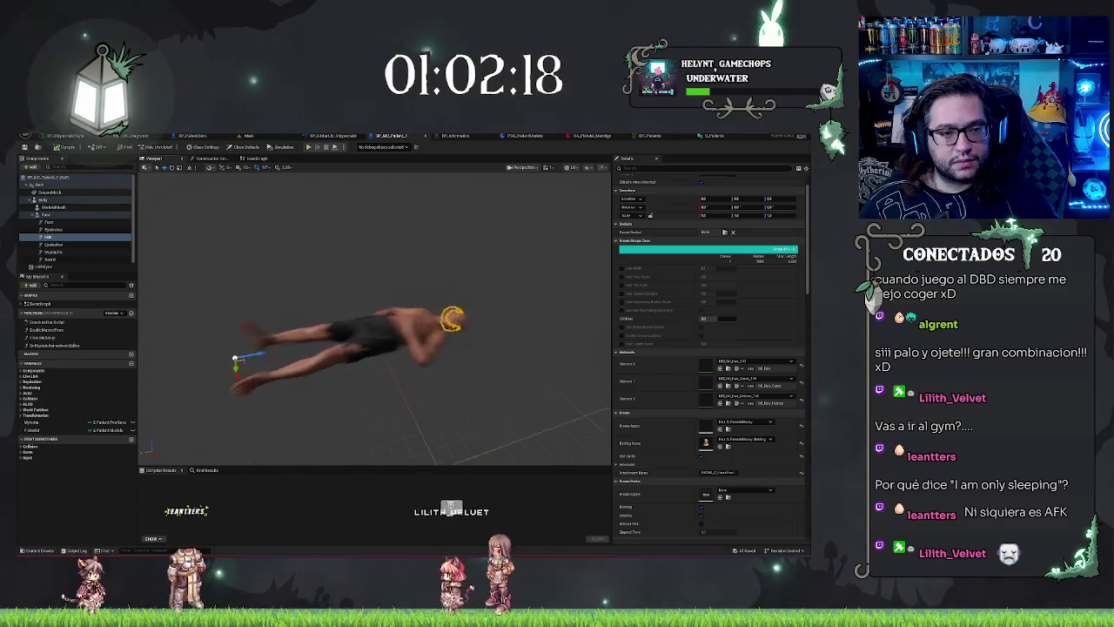
pyautogui.click(45, 201)
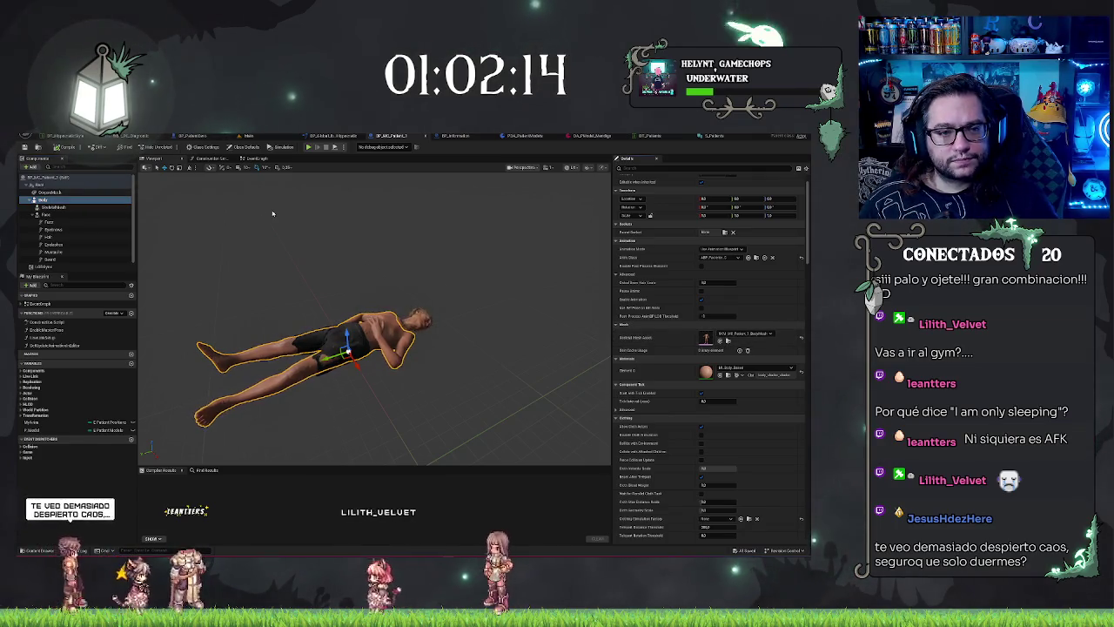
pyautogui.click(195, 138)
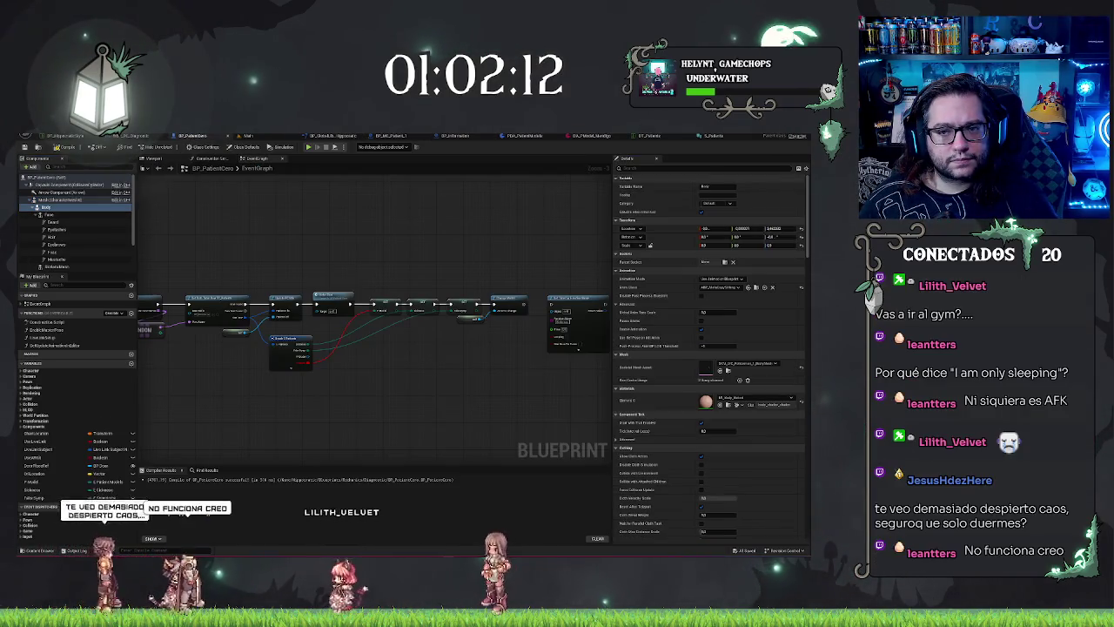
pyautogui.click(402, 135)
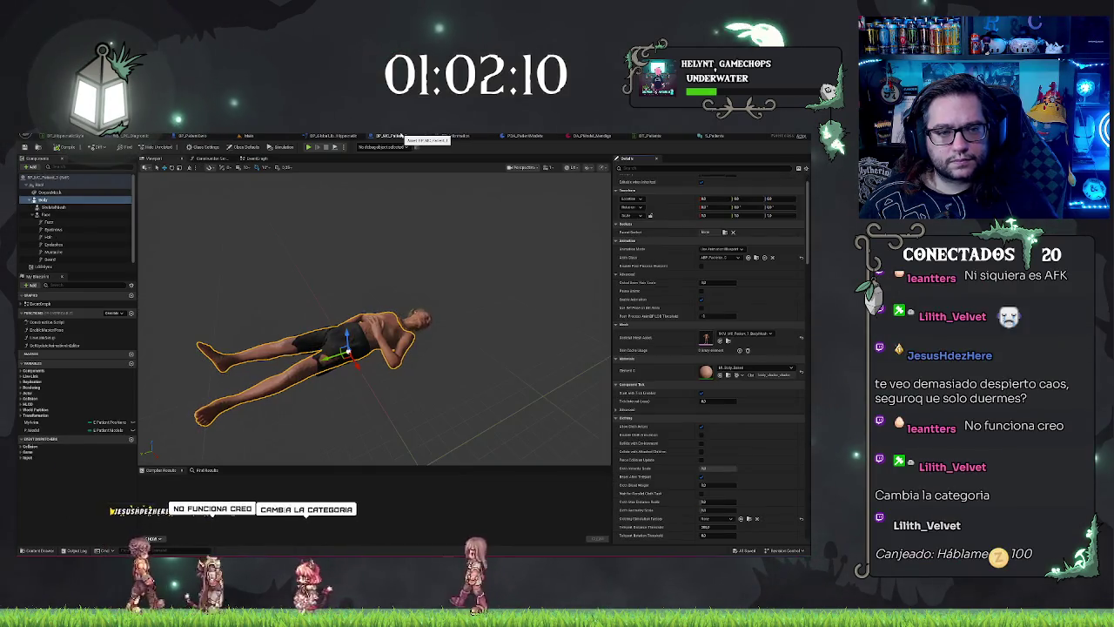
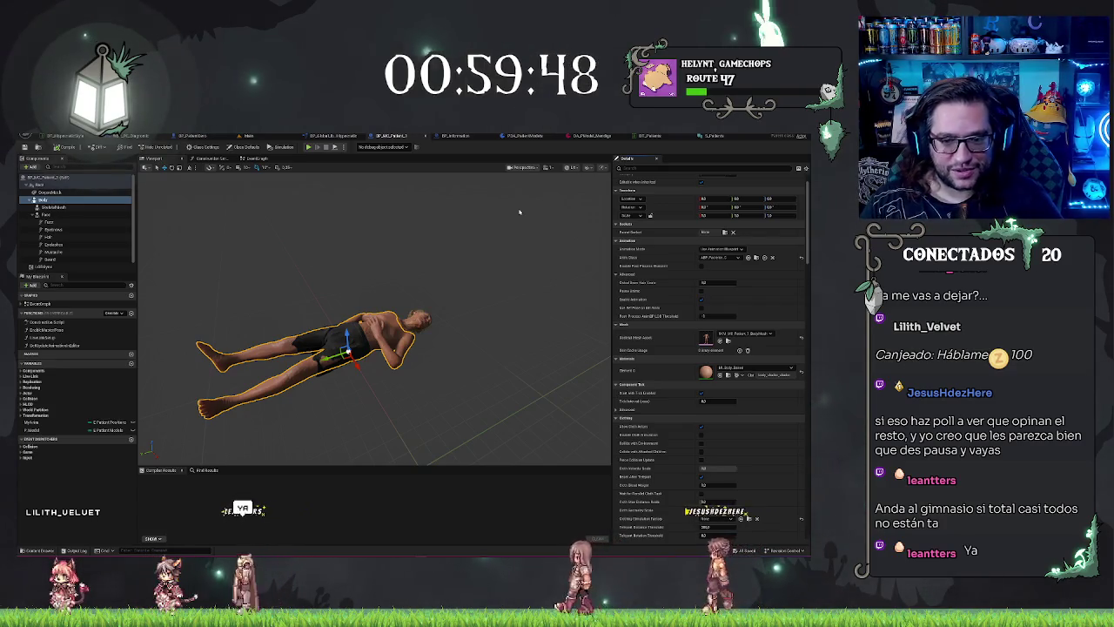
# Frame the patient body, then review the data asset's Body slot, S_Patients struct and DT_Patients table
pyautogui.moveTo(519, 212)
pyautogui.mouseDown()
pyautogui.moveTo(454, 284)
pyautogui.moveTo(417, 291)
pyautogui.moveTo(430, 251)
pyautogui.mouseUp()
pyautogui.press('f')
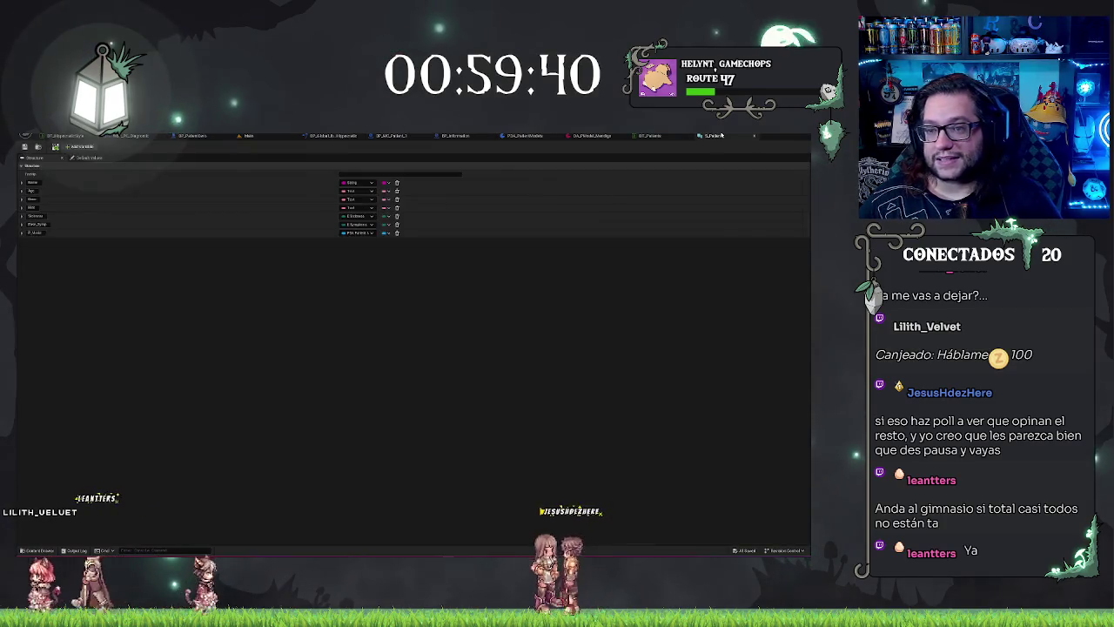
pyautogui.click(592, 135)
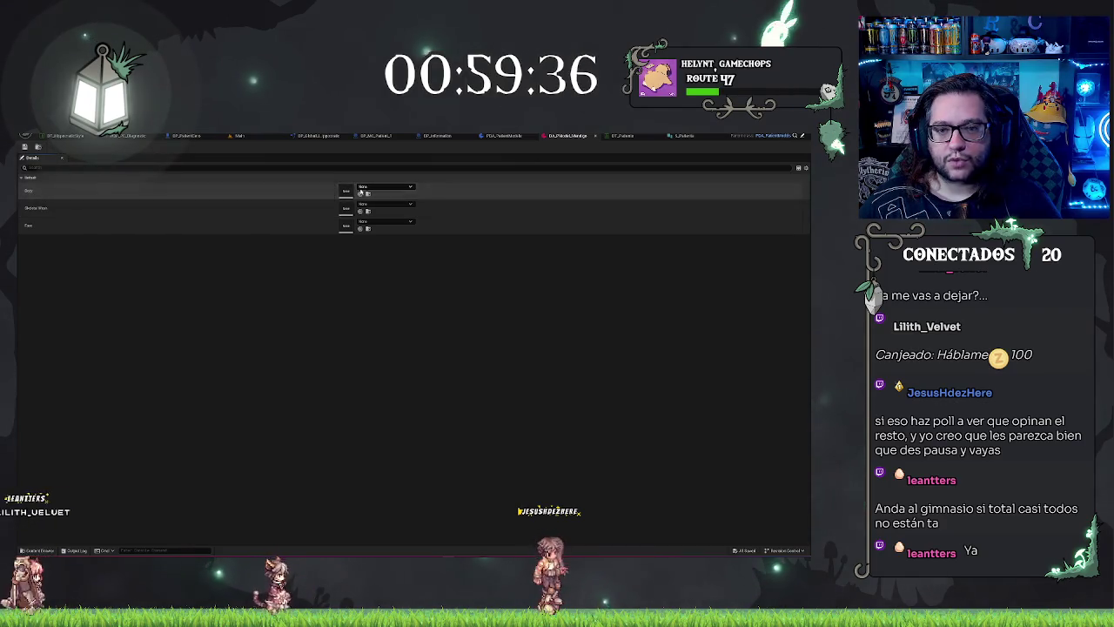
pyautogui.click(386, 186)
pyautogui.click(501, 298)
pyautogui.click(678, 135)
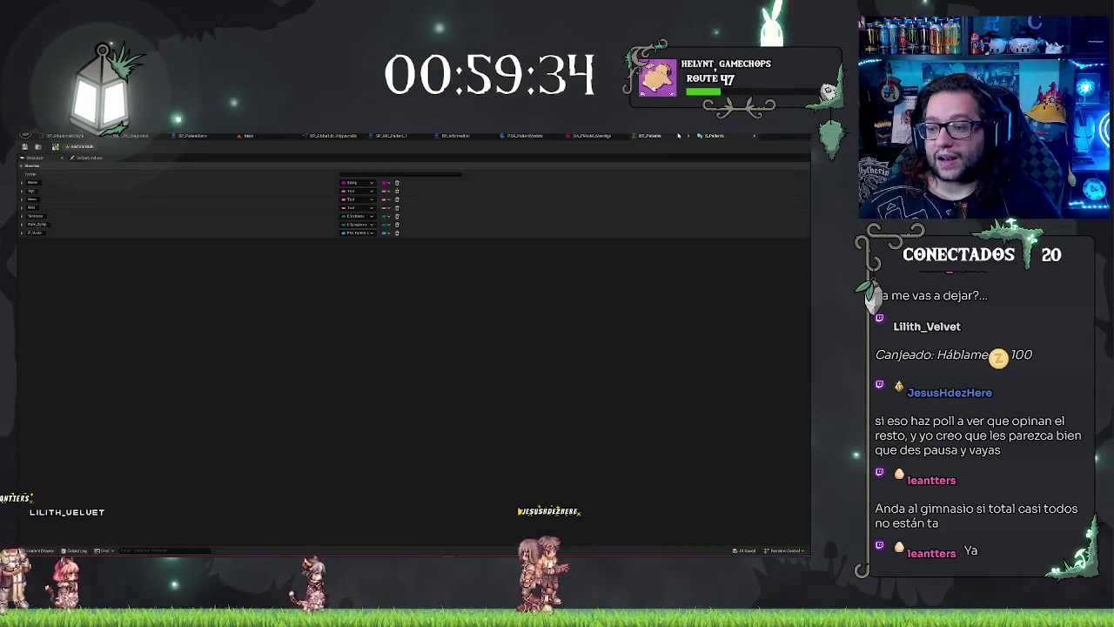
pyautogui.click(649, 135)
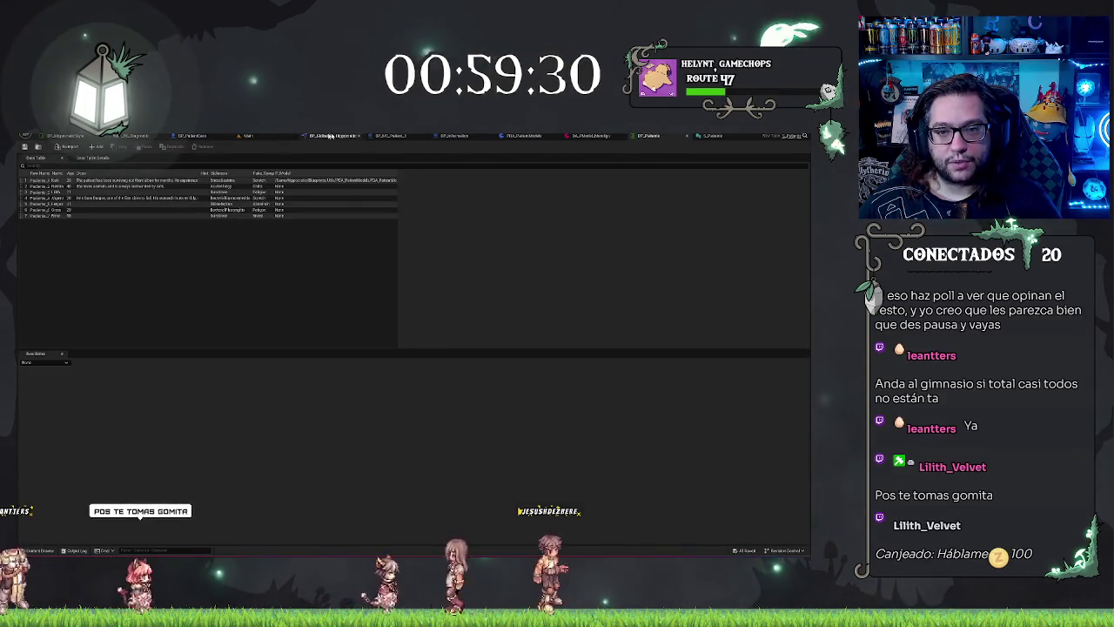
pyautogui.click(391, 135)
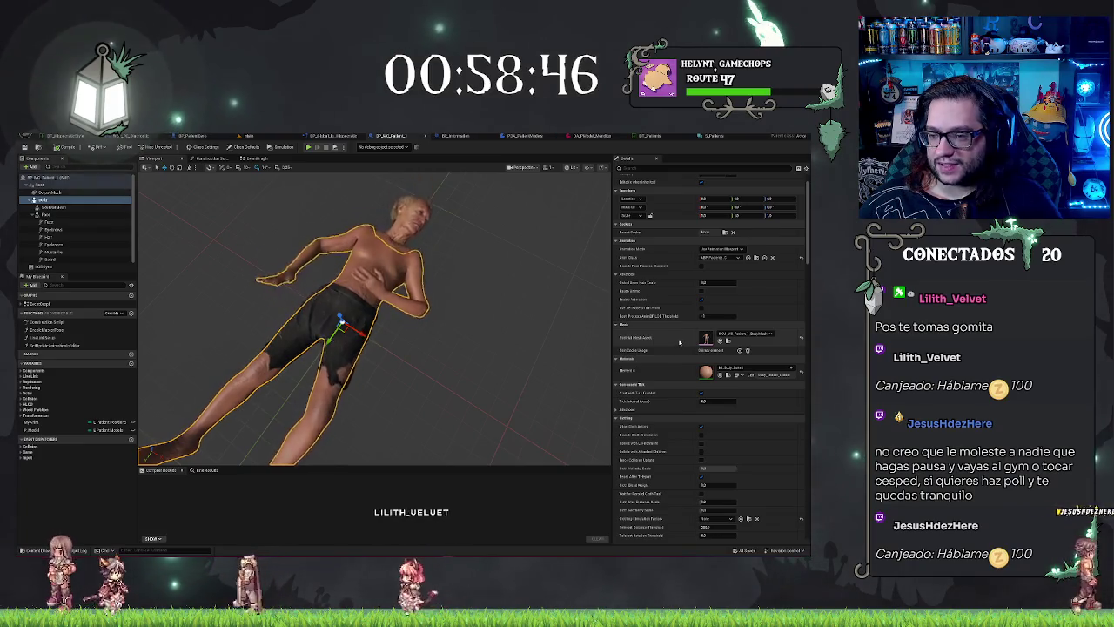
# Select the character's Face and Body components and orbit closer before viewing PDA_PatientModels
pyautogui.click(84, 214)
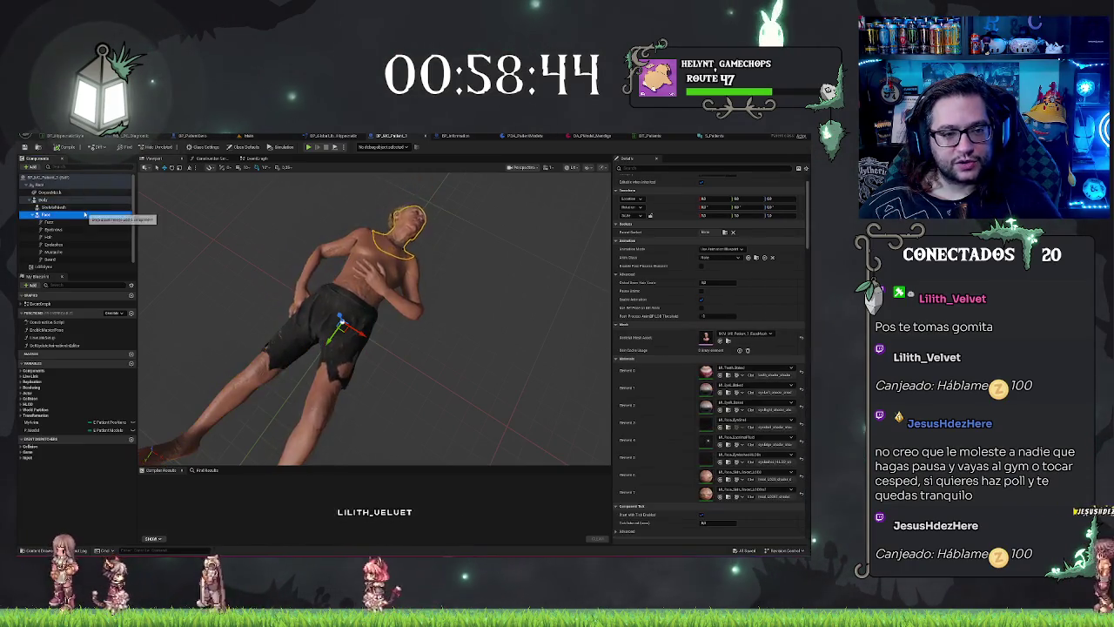
pyautogui.click(85, 201)
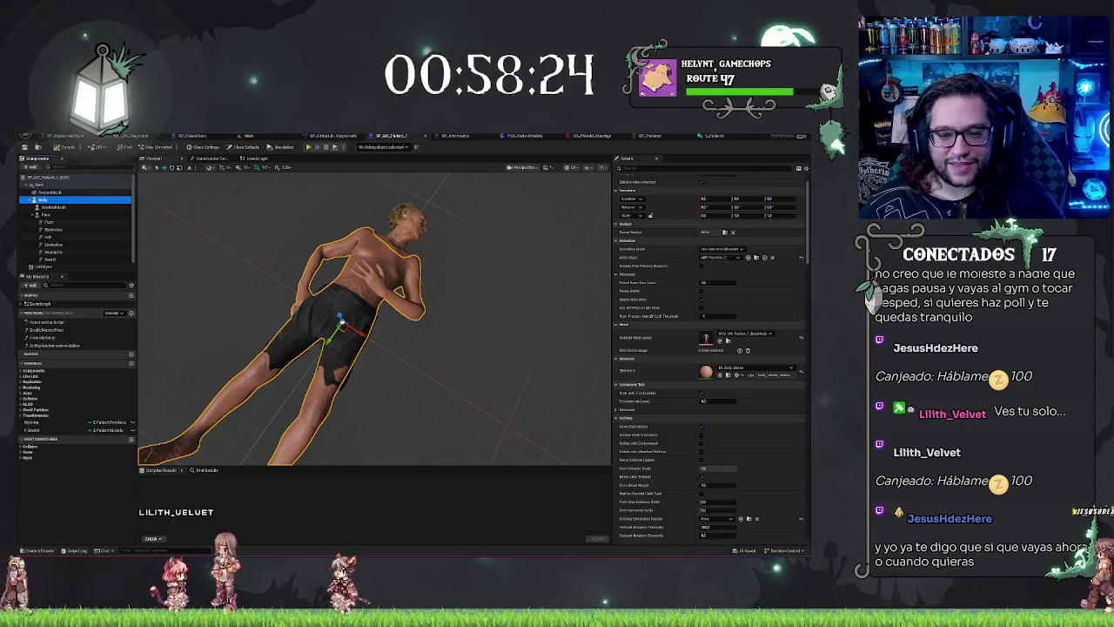
pyautogui.moveTo(459, 374)
pyautogui.mouseDown()
pyautogui.moveTo(439, 331)
pyautogui.moveTo(424, 369)
pyautogui.mouseUp()
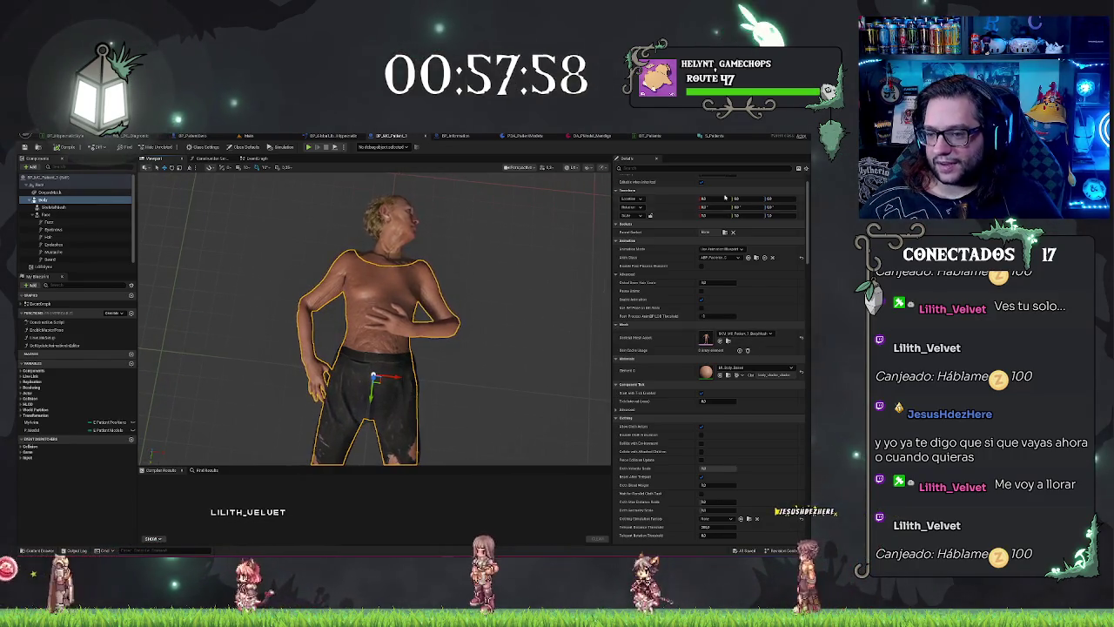
pyautogui.click(534, 137)
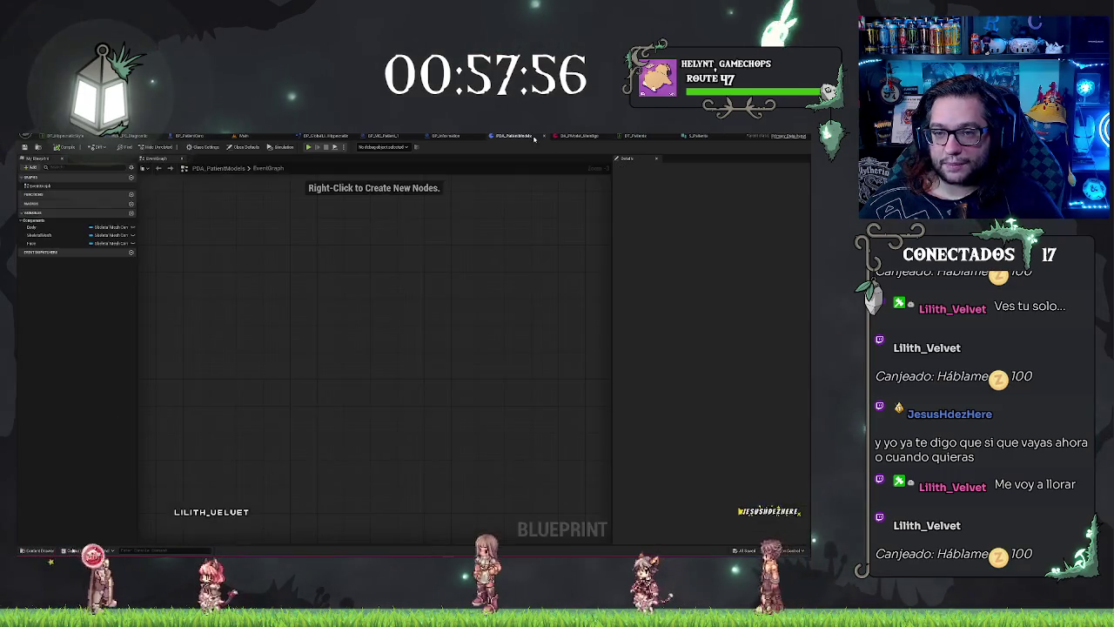
pyautogui.click(104, 226)
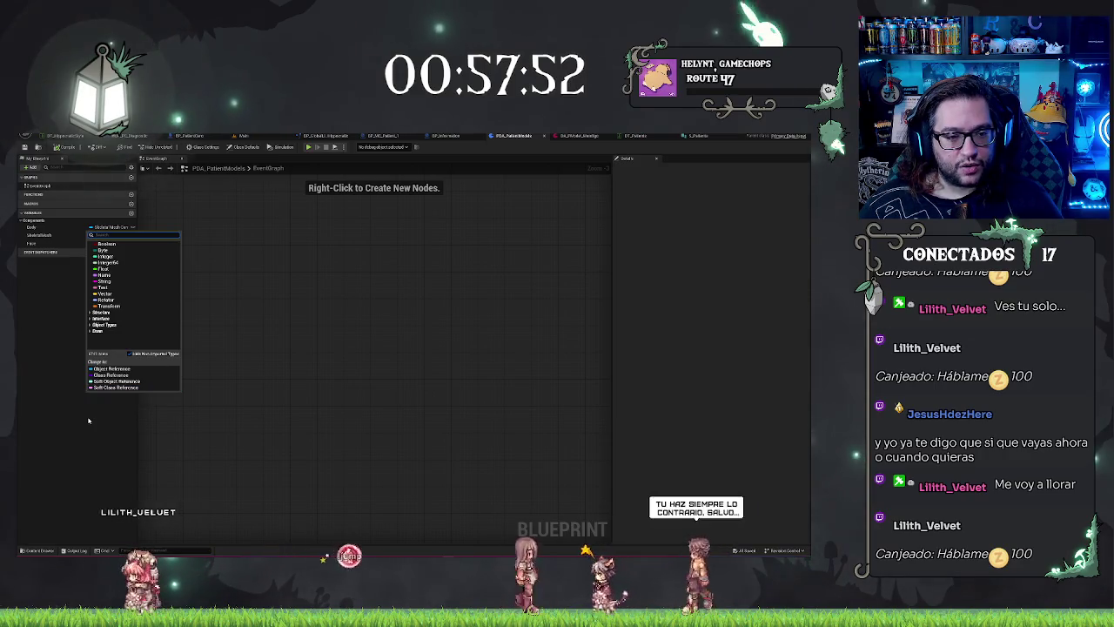
pyautogui.click(699, 135)
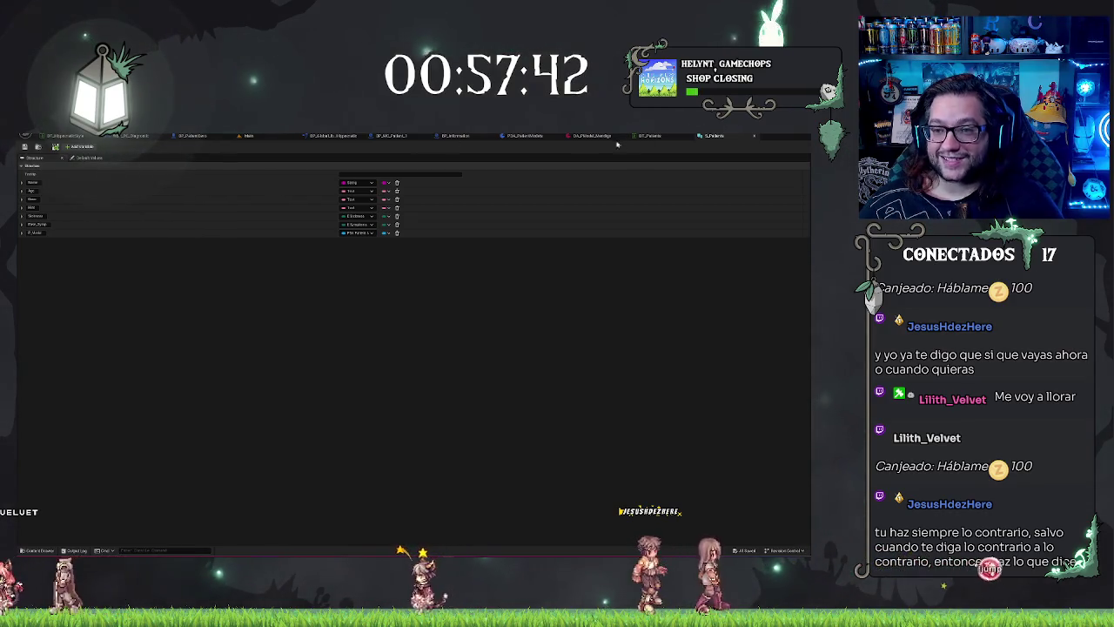
pyautogui.click(590, 135)
pyautogui.click(503, 135)
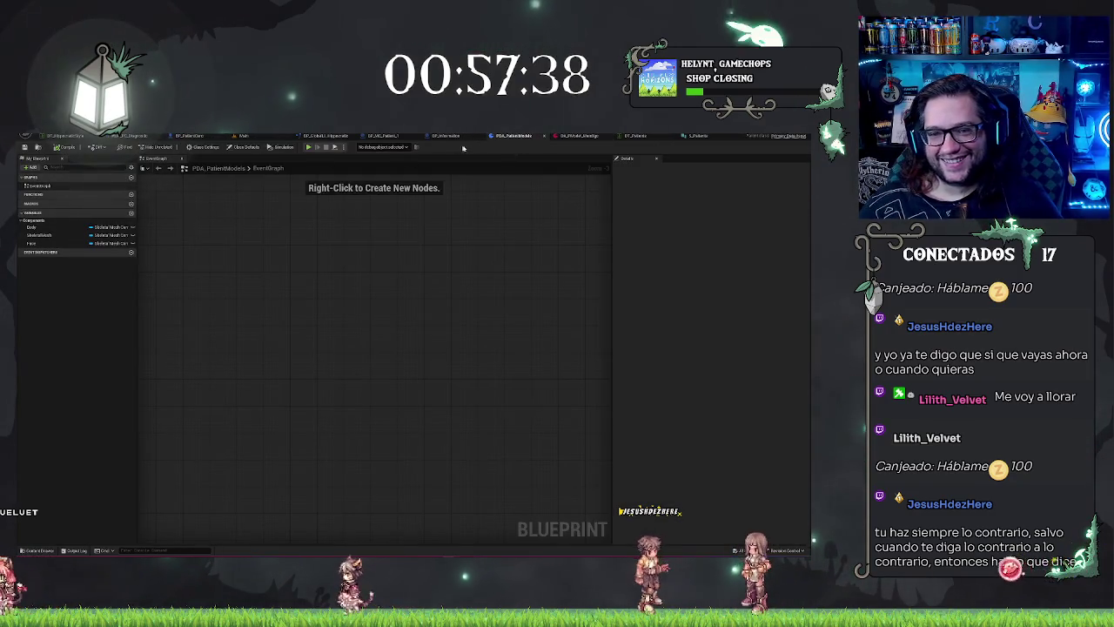
pyautogui.click(376, 136)
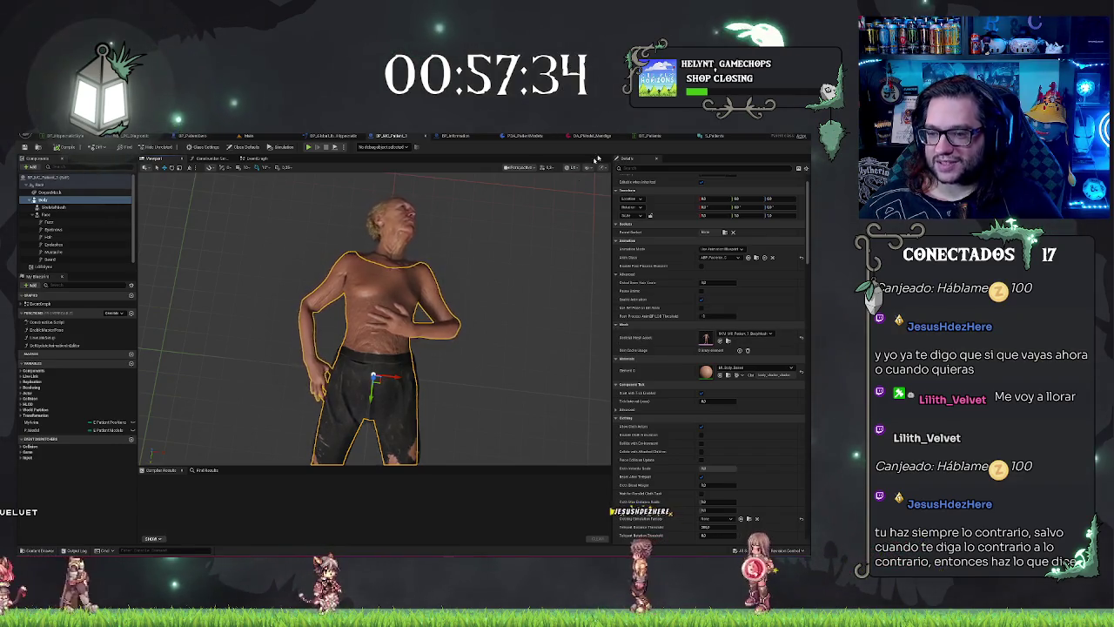
pyautogui.click(703, 135)
pyautogui.click(522, 136)
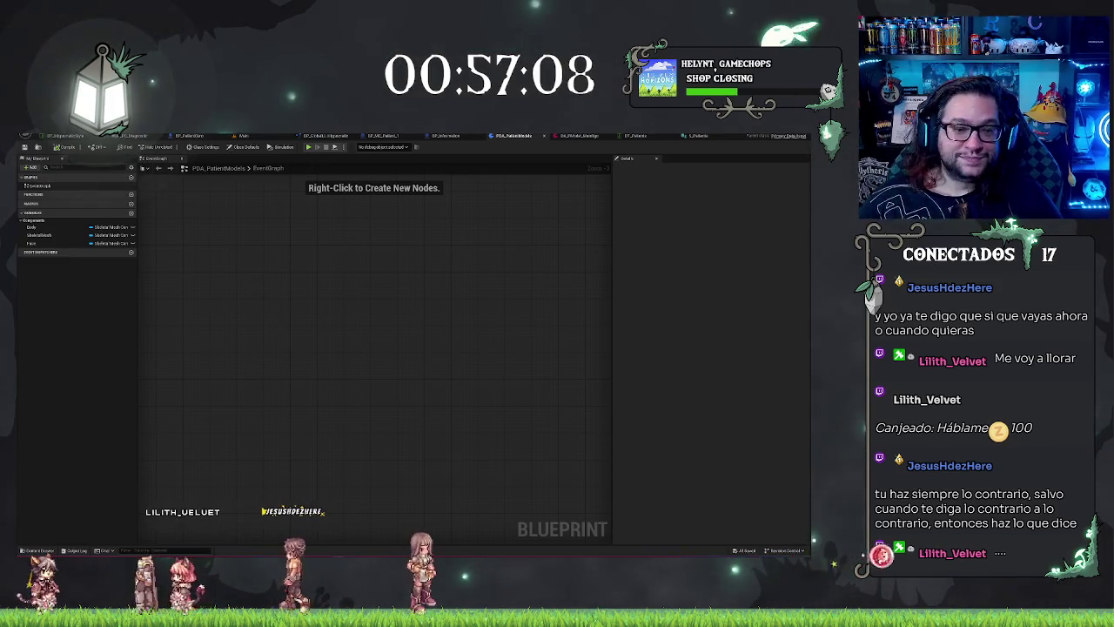
# Change the Body variable's type to Skeletal Mesh Component and check the data asset's Body slot choices
pyautogui.click(112, 228)
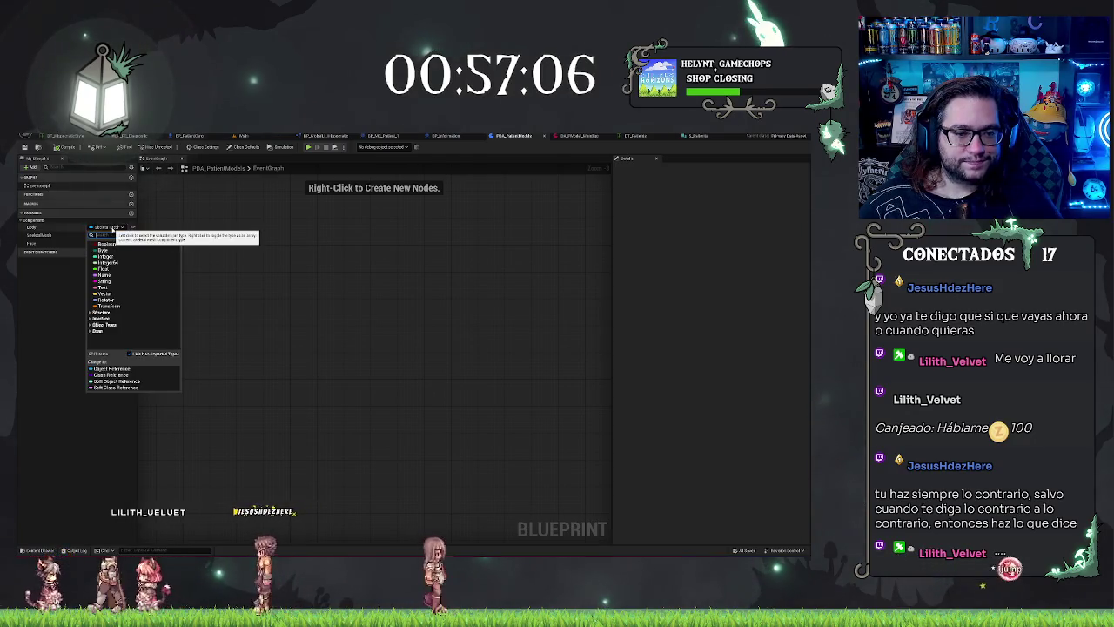
pyautogui.write('stat')
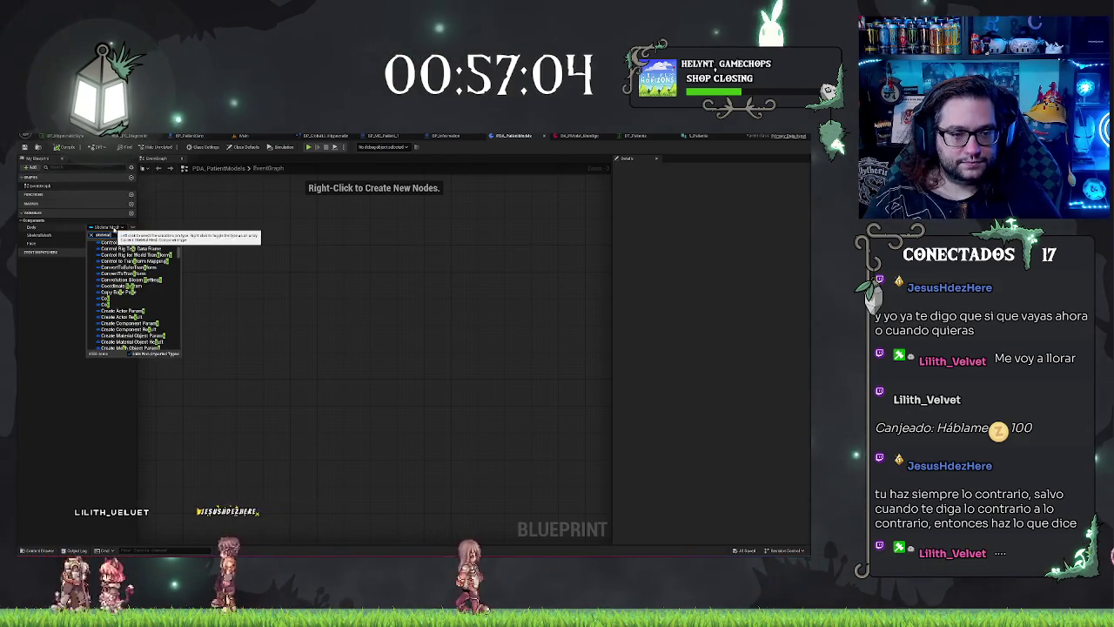
pyautogui.write('skeletal mesh')
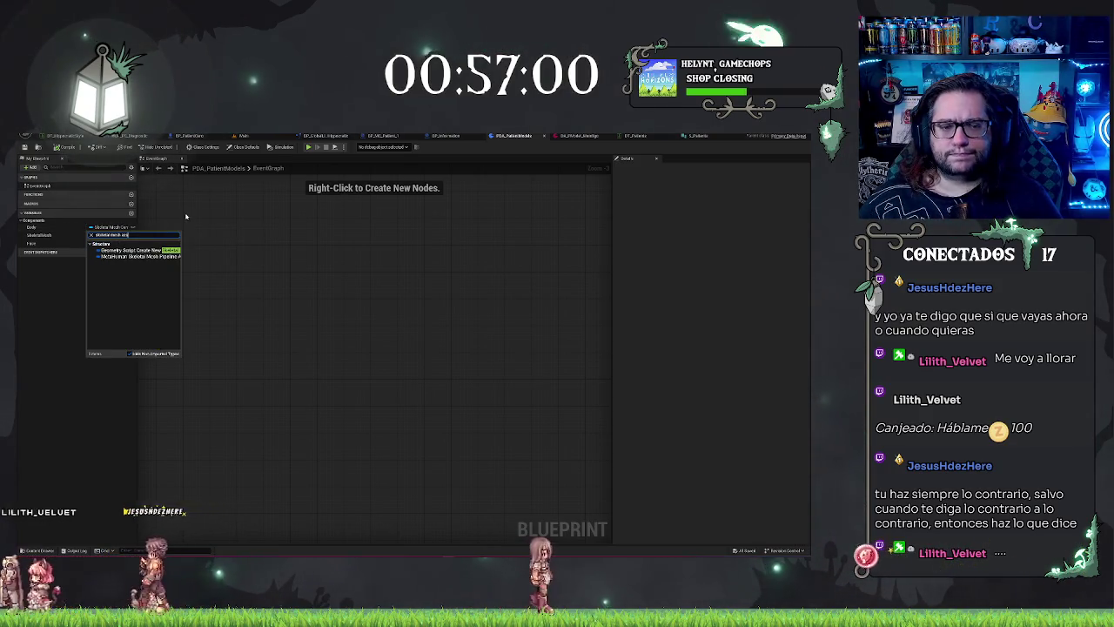
pyautogui.press('BackSpace')
pyautogui.press('BackSpace')
pyautogui.press('BackSpace')
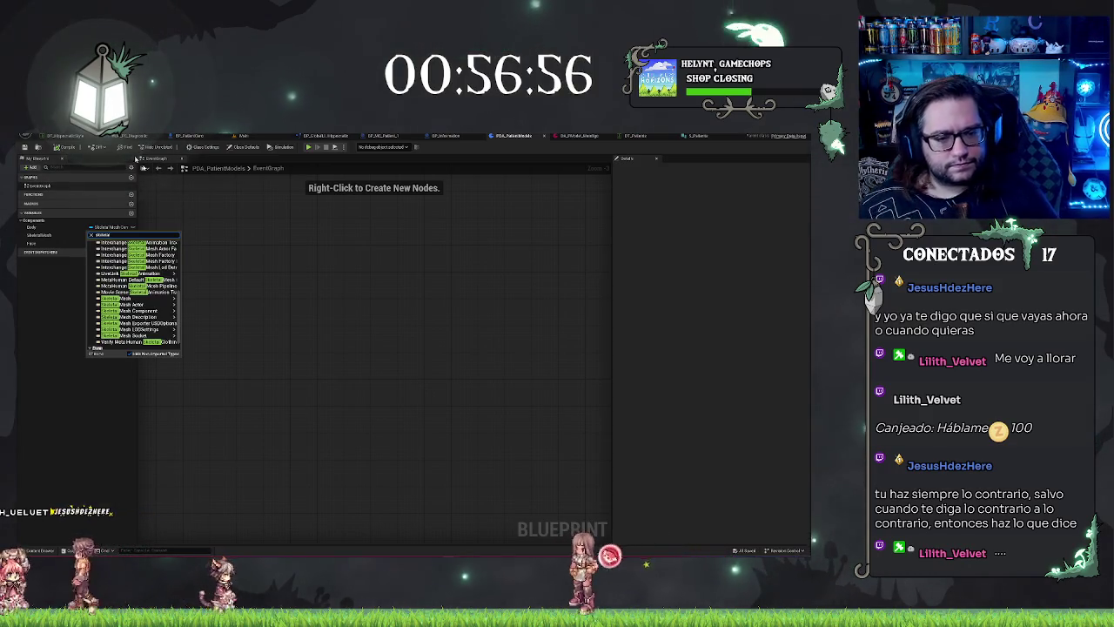
pyautogui.moveTo(144, 310)
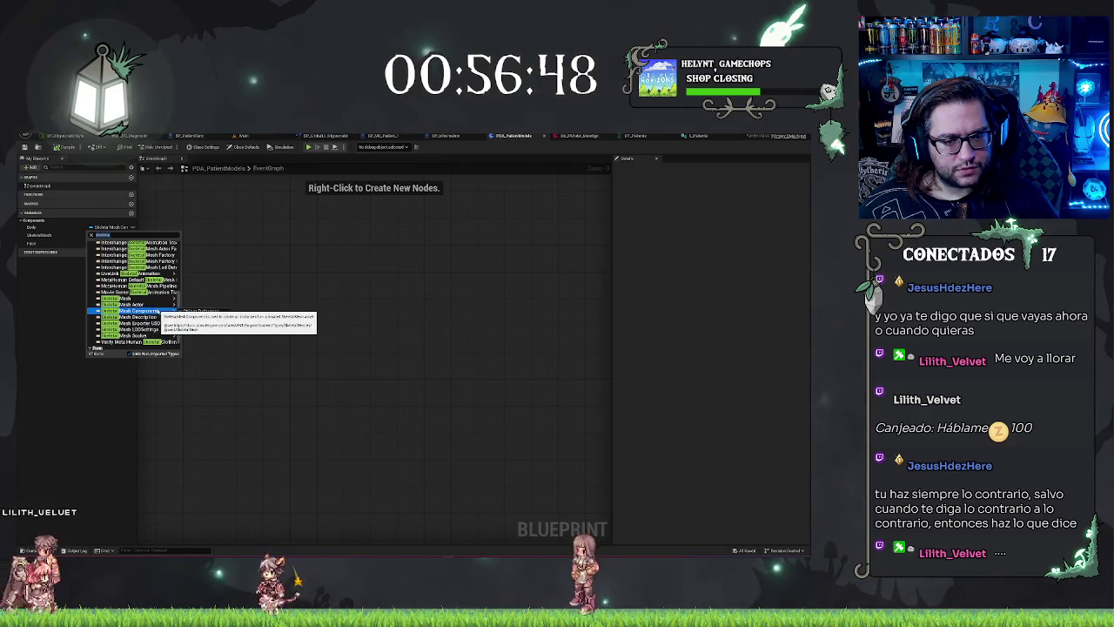
pyautogui.click(186, 312)
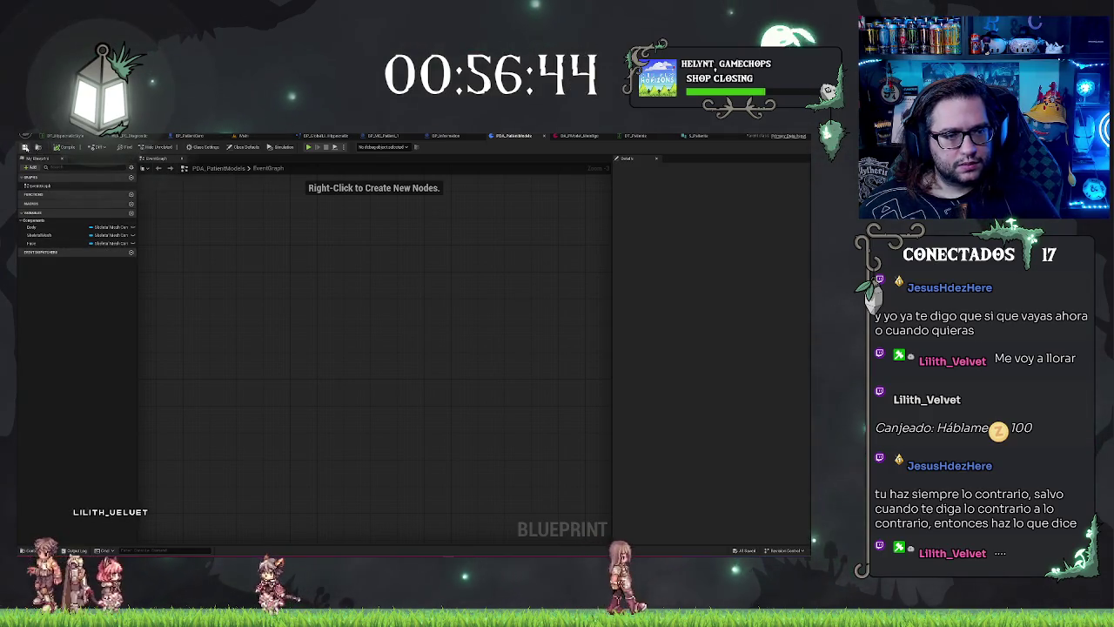
pyautogui.click(576, 136)
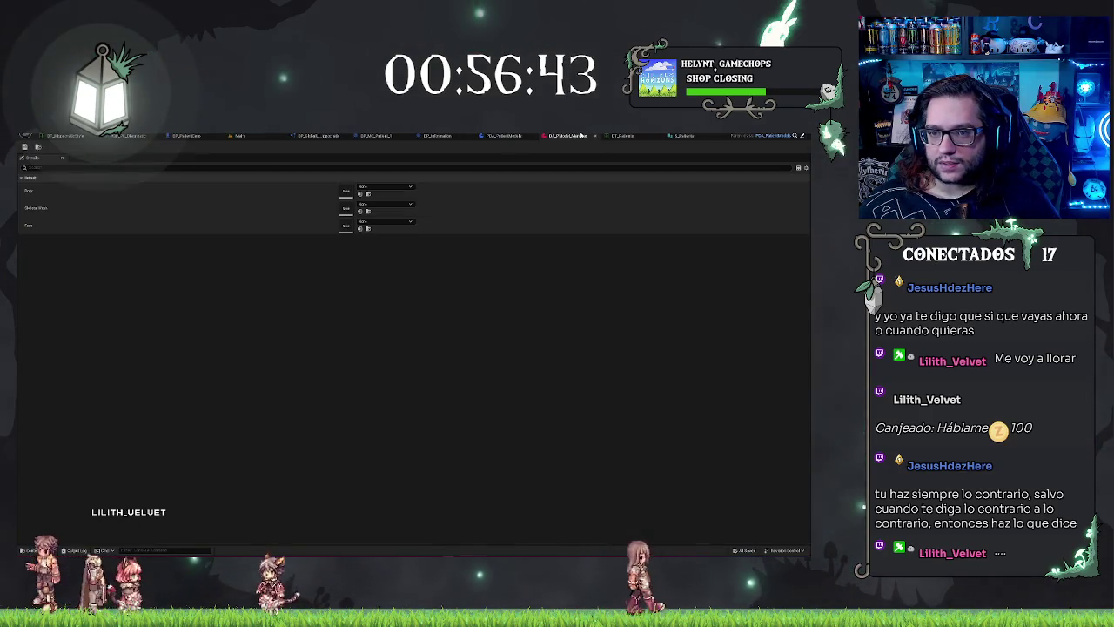
pyautogui.click(367, 188)
pyautogui.click(367, 188)
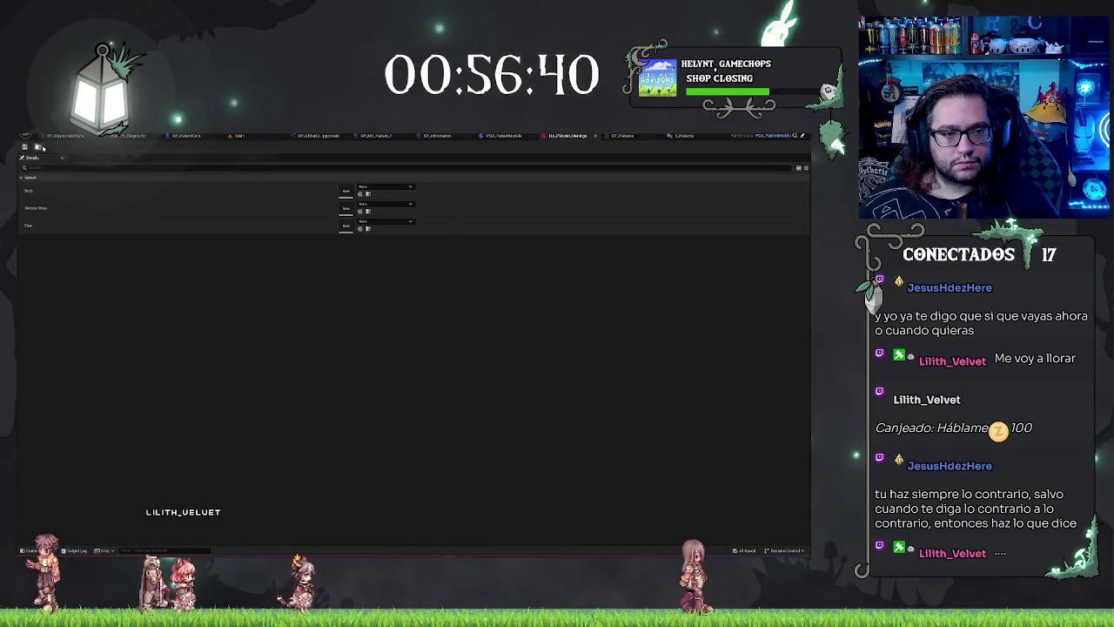
pyautogui.click(503, 135)
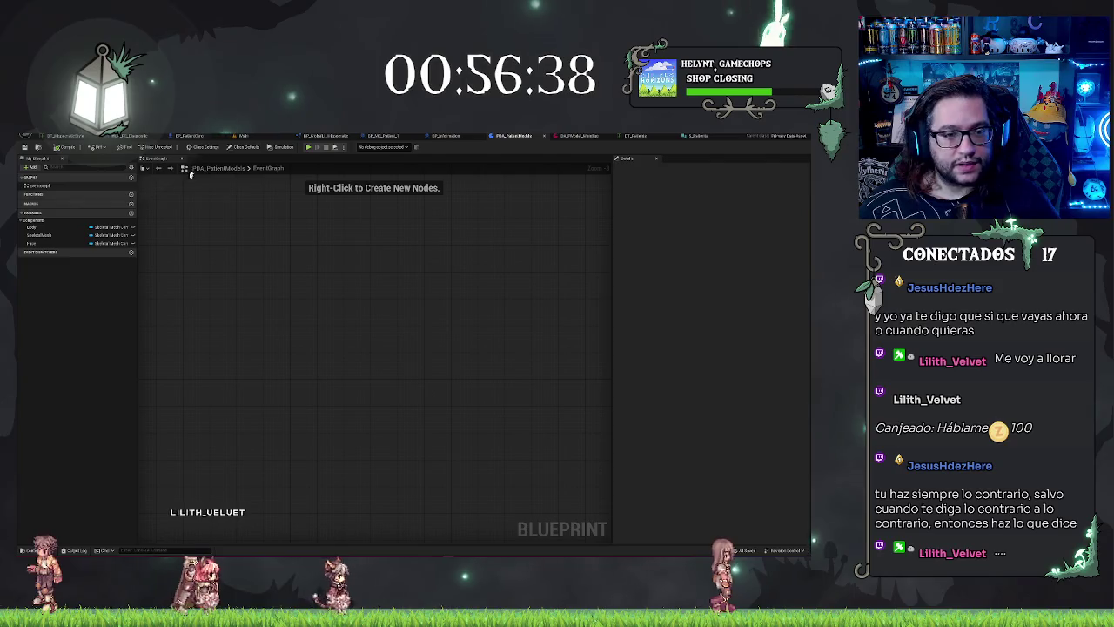
# Make Body a Skeletal Mesh Component soft class reference, leaving the data asset's Body slot None
pyautogui.click(92, 229)
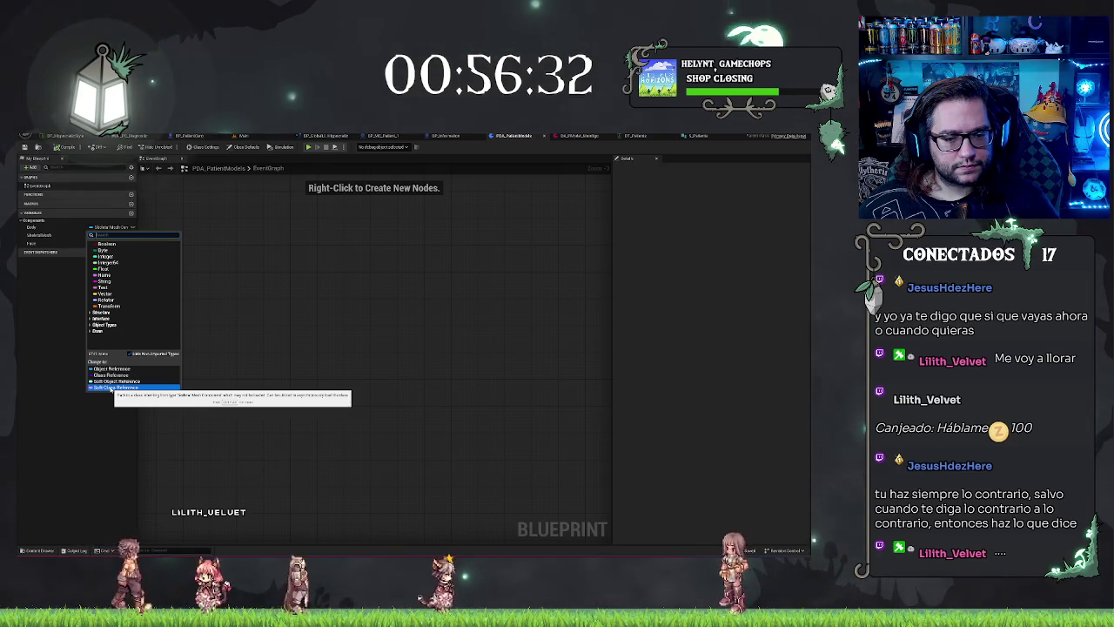
pyautogui.click(112, 388)
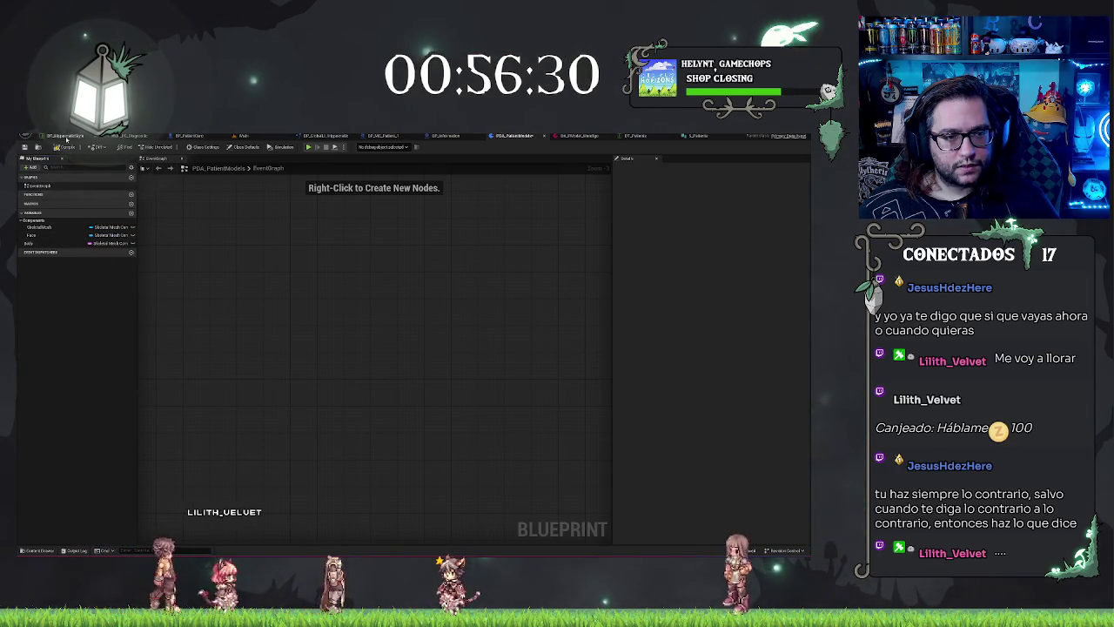
pyautogui.click(580, 138)
pyautogui.click(351, 187)
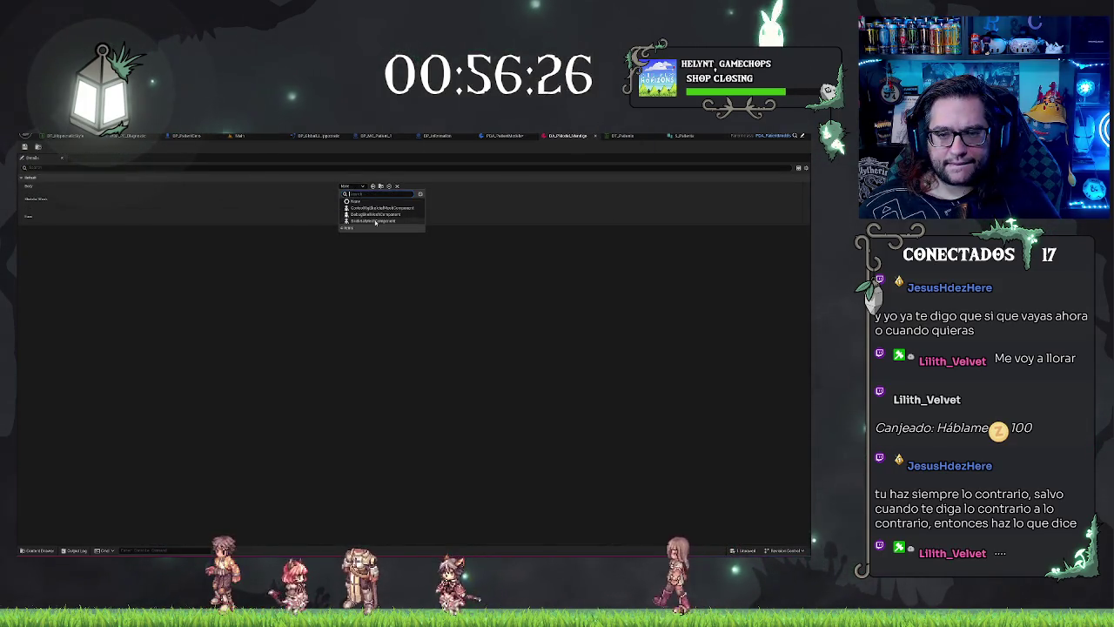
pyautogui.click(392, 255)
pyautogui.click(503, 137)
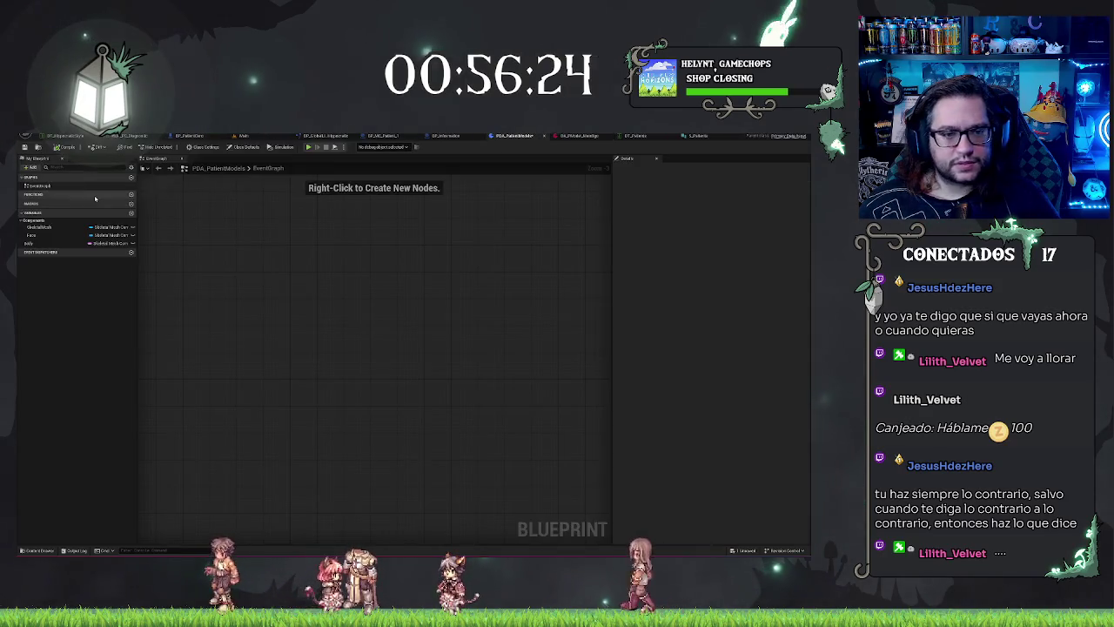
# Search 'skeleta' and retype Body as a Skeletal Mesh object reference instead of a component
pyautogui.click(96, 245)
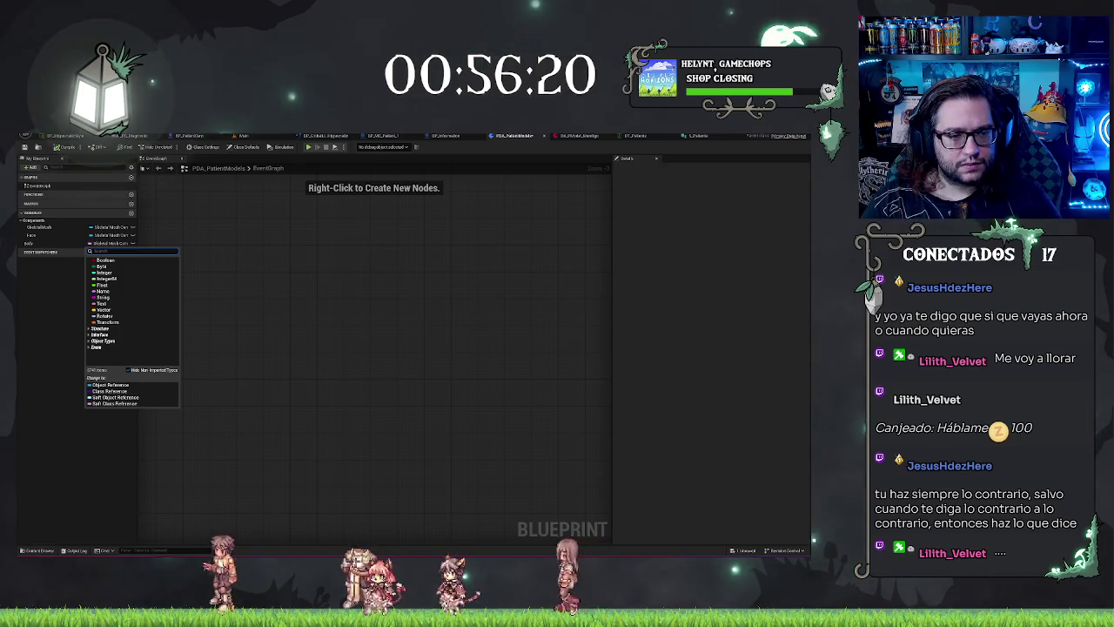
pyautogui.write('skelet')
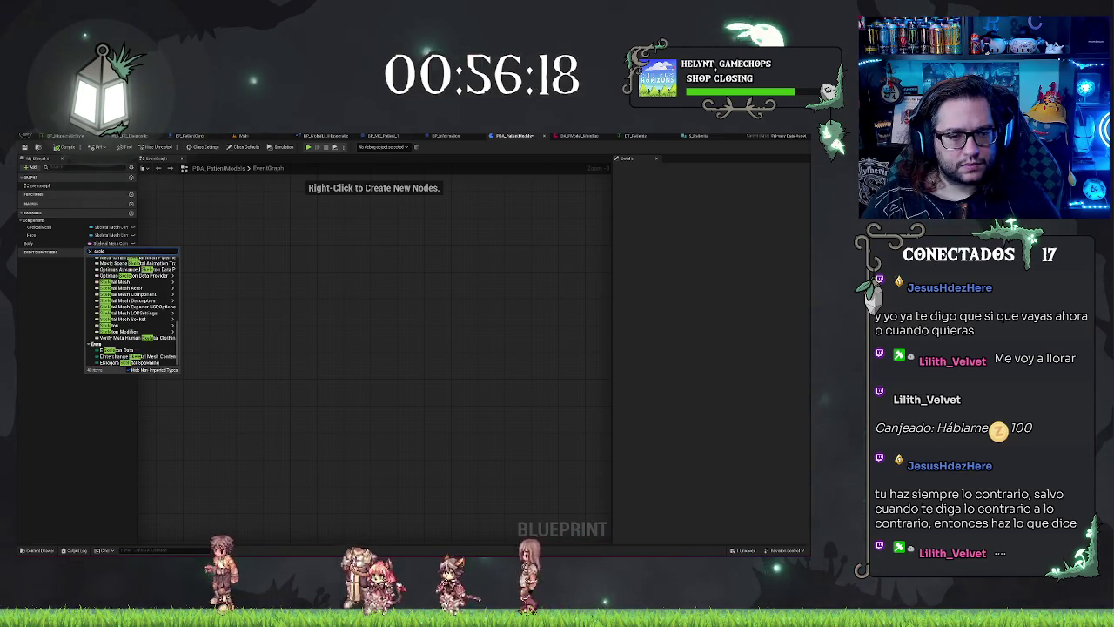
pyautogui.write('a')
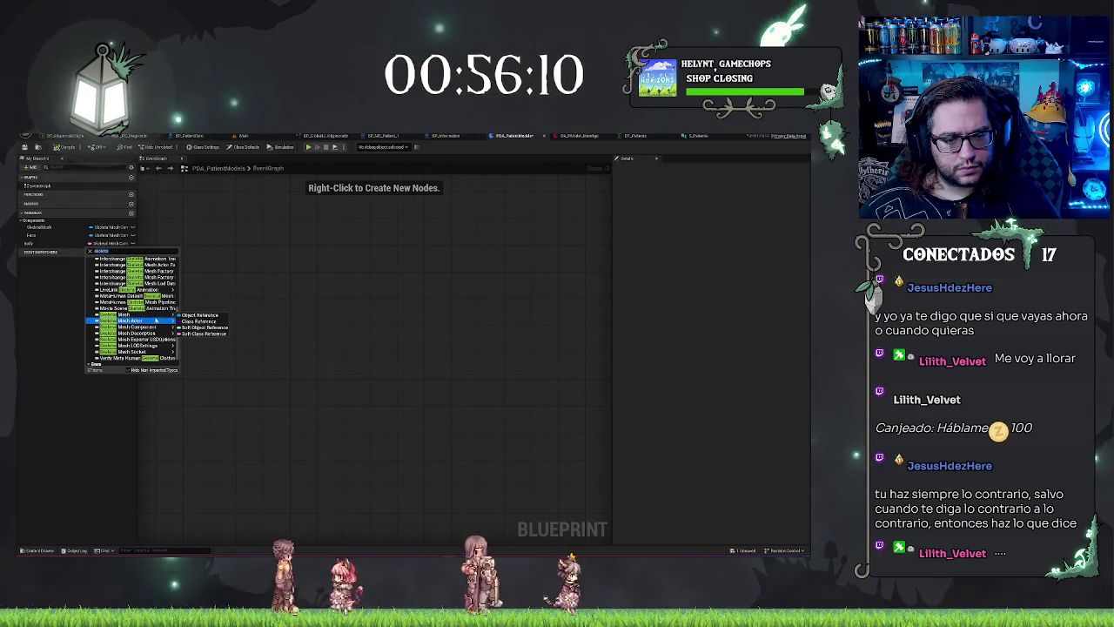
pyautogui.moveTo(164, 329)
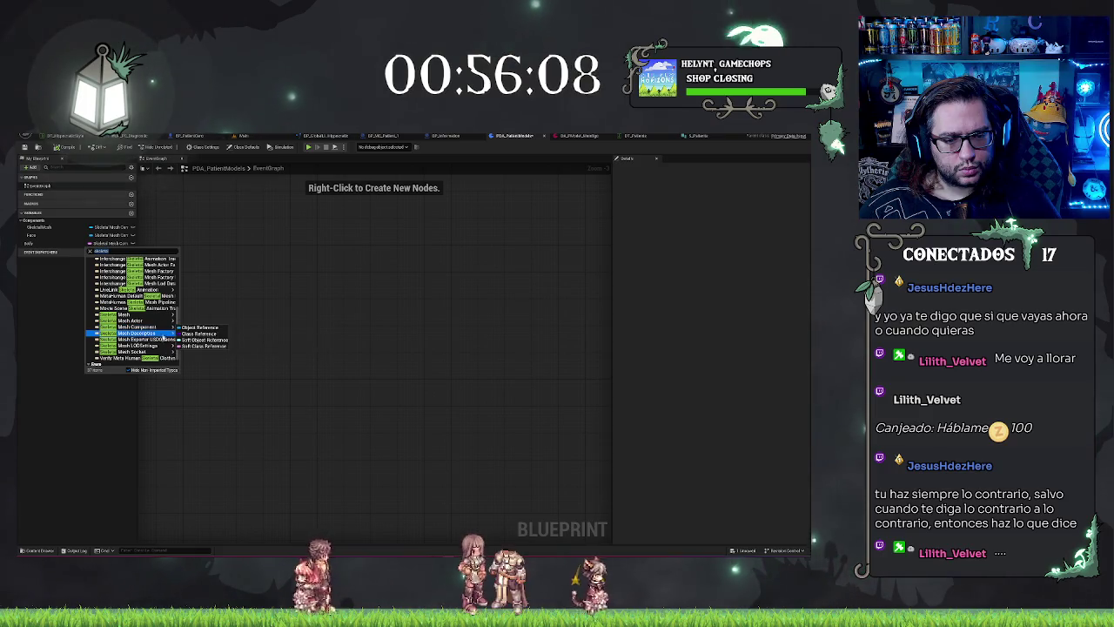
pyautogui.moveTo(162, 356)
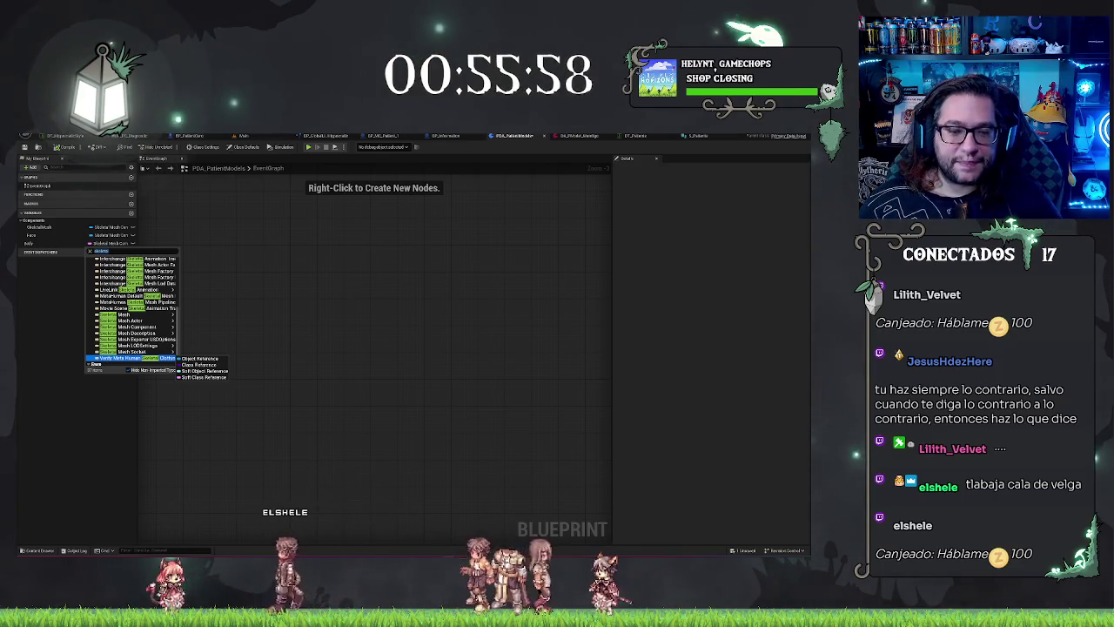
pyautogui.scroll(2, 130, 317)
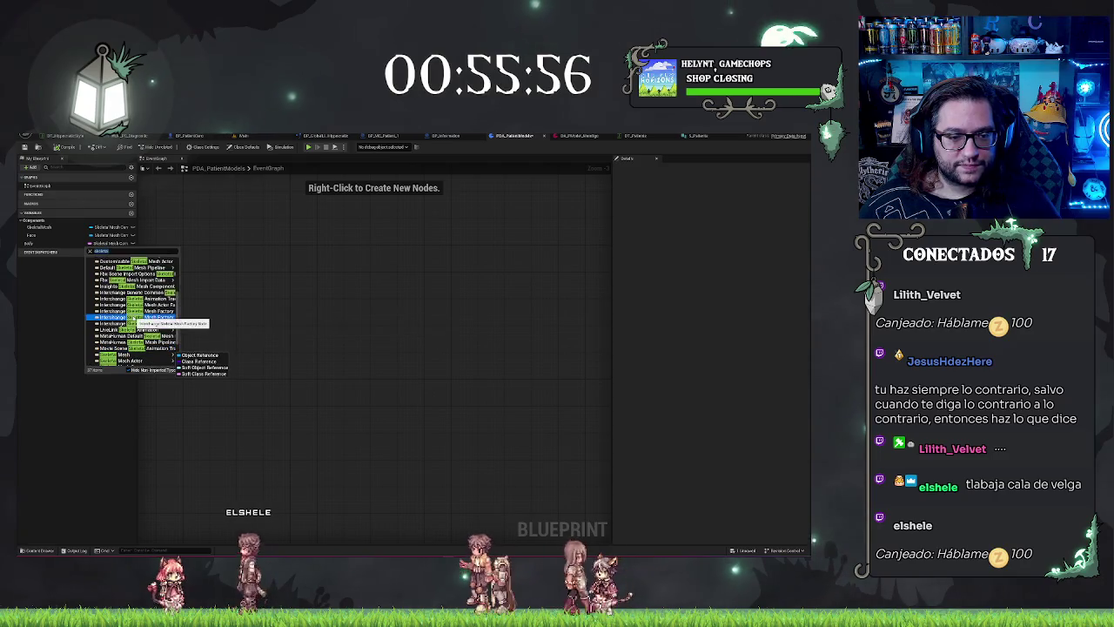
pyautogui.scroll(-3, 132, 319)
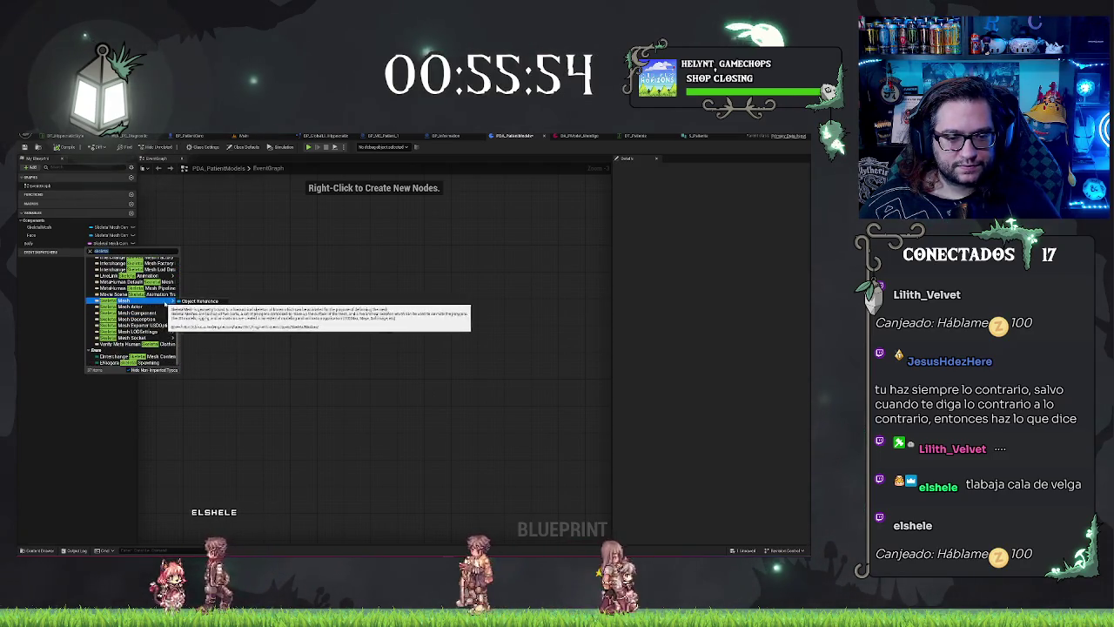
pyautogui.click(187, 301)
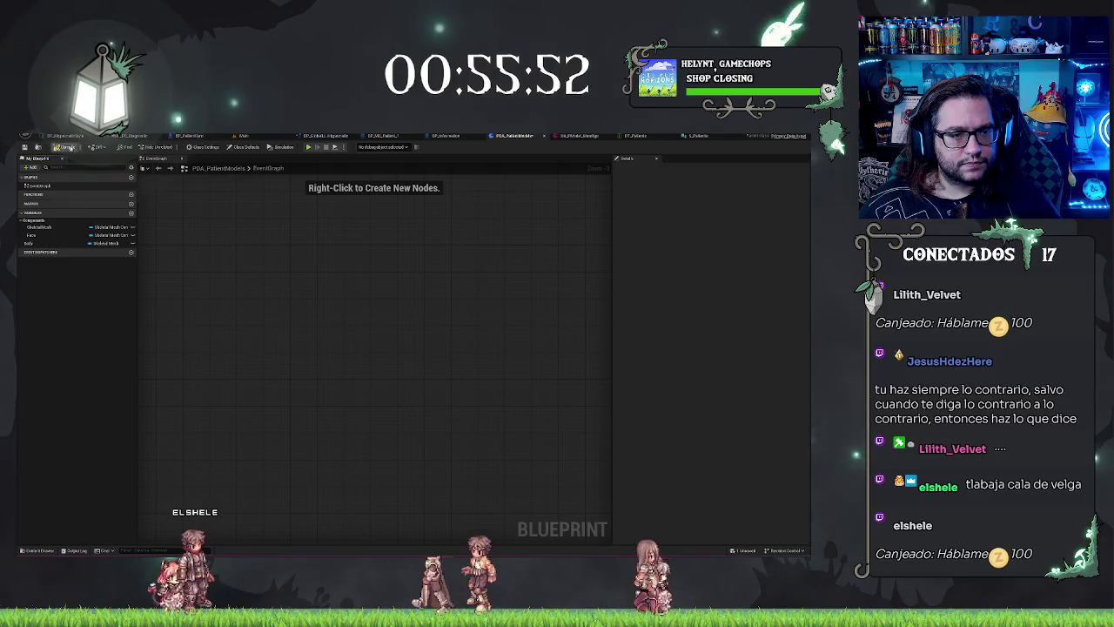
# Inspect the SkeletalMesh variable's default value and try out different variable types
pyautogui.click(36, 226)
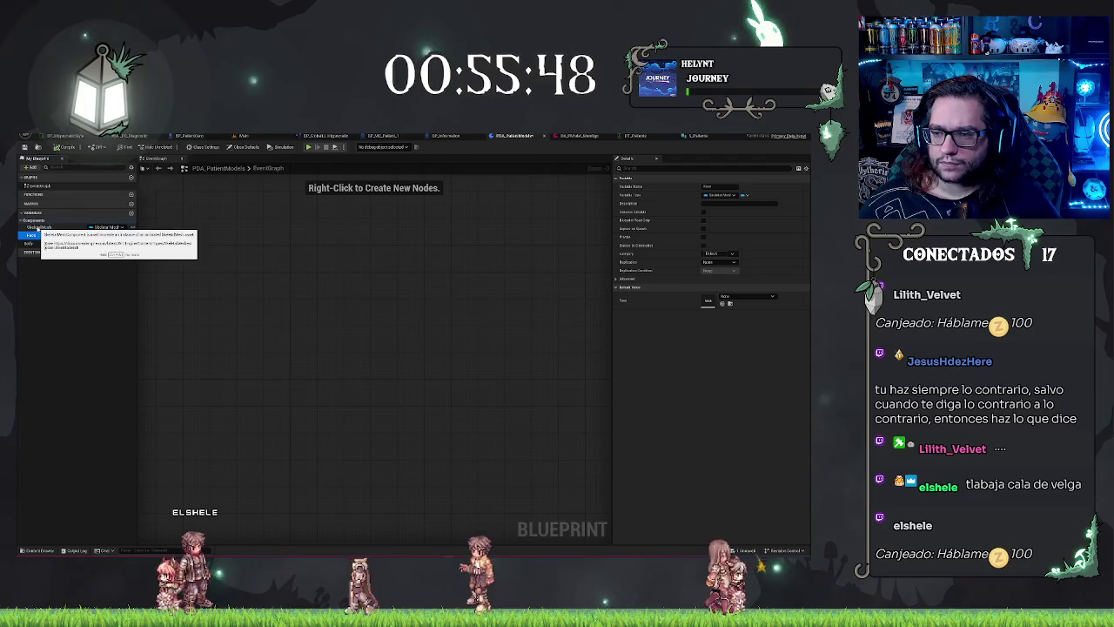
pyautogui.click(737, 296)
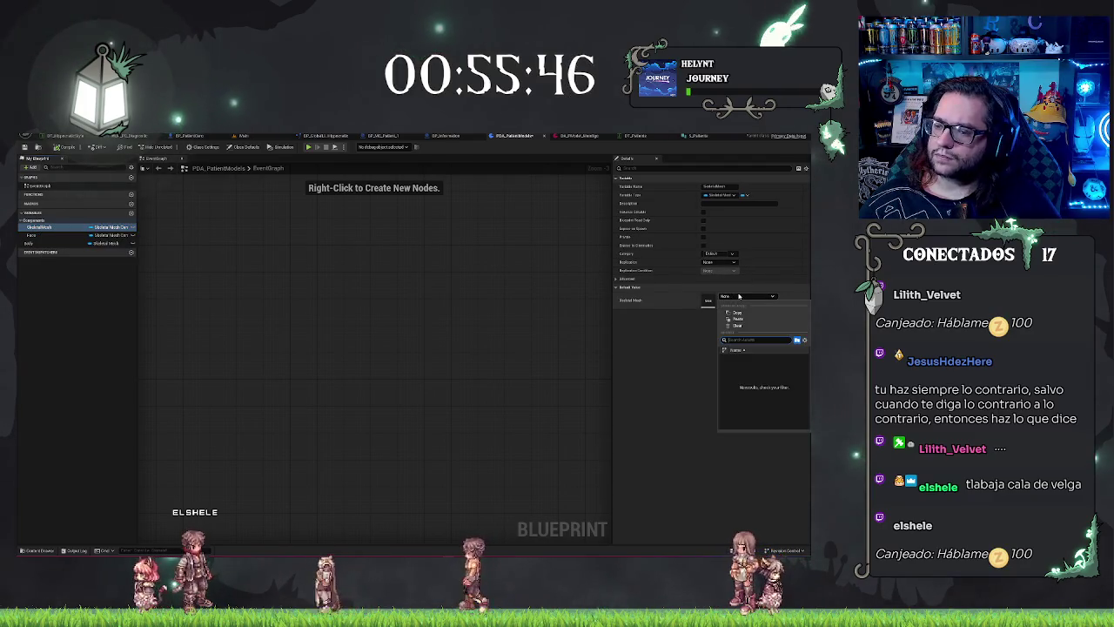
pyautogui.click(669, 329)
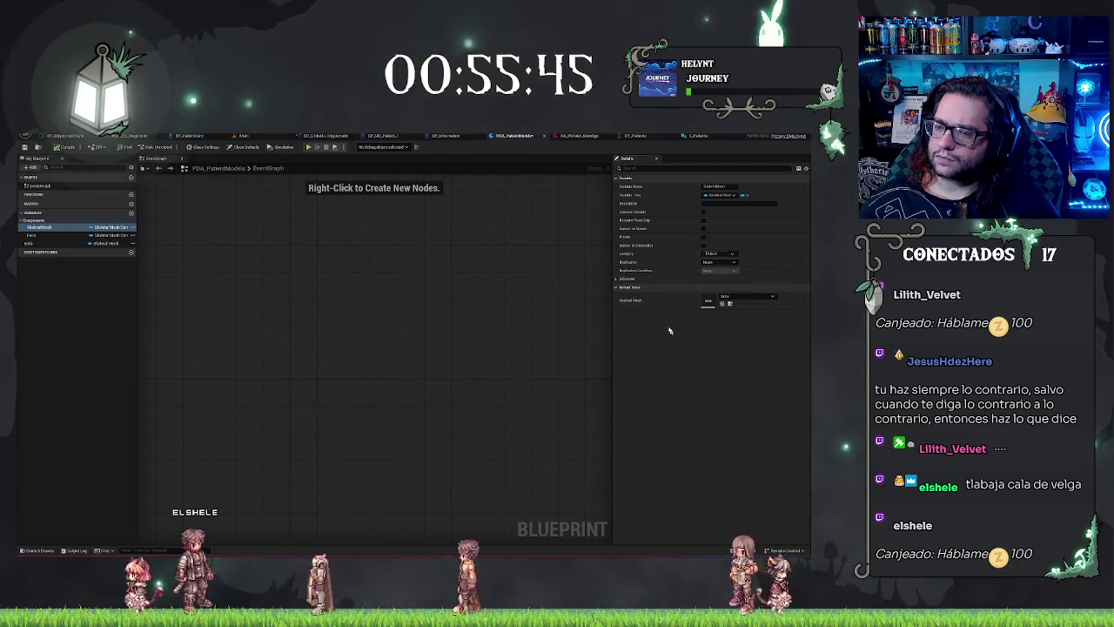
pyautogui.click(723, 195)
pyautogui.click(726, 336)
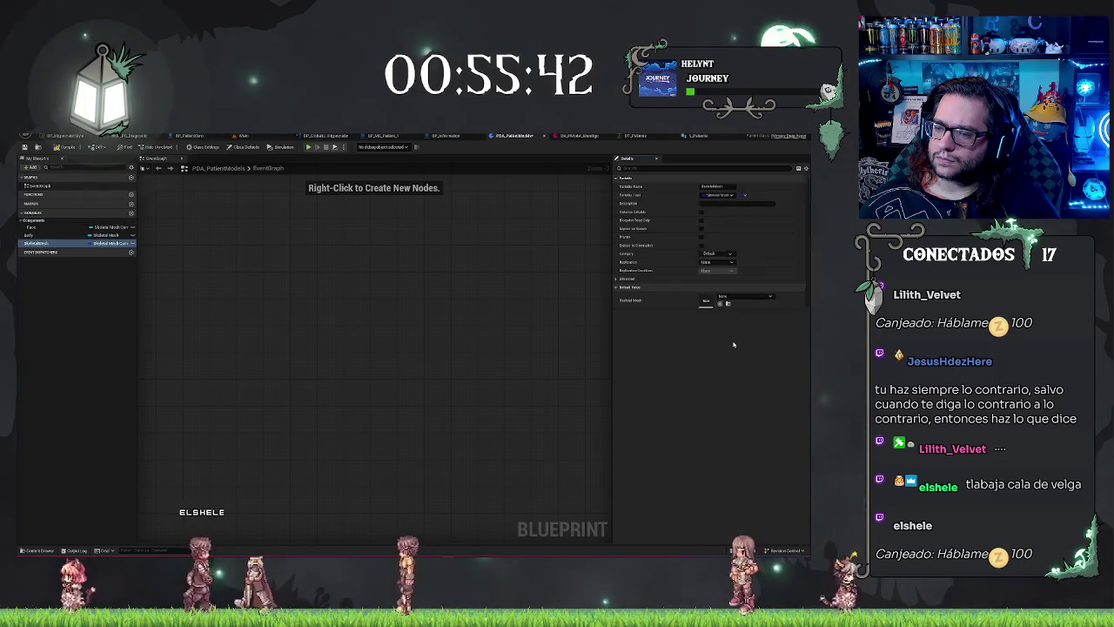
pyautogui.click(723, 195)
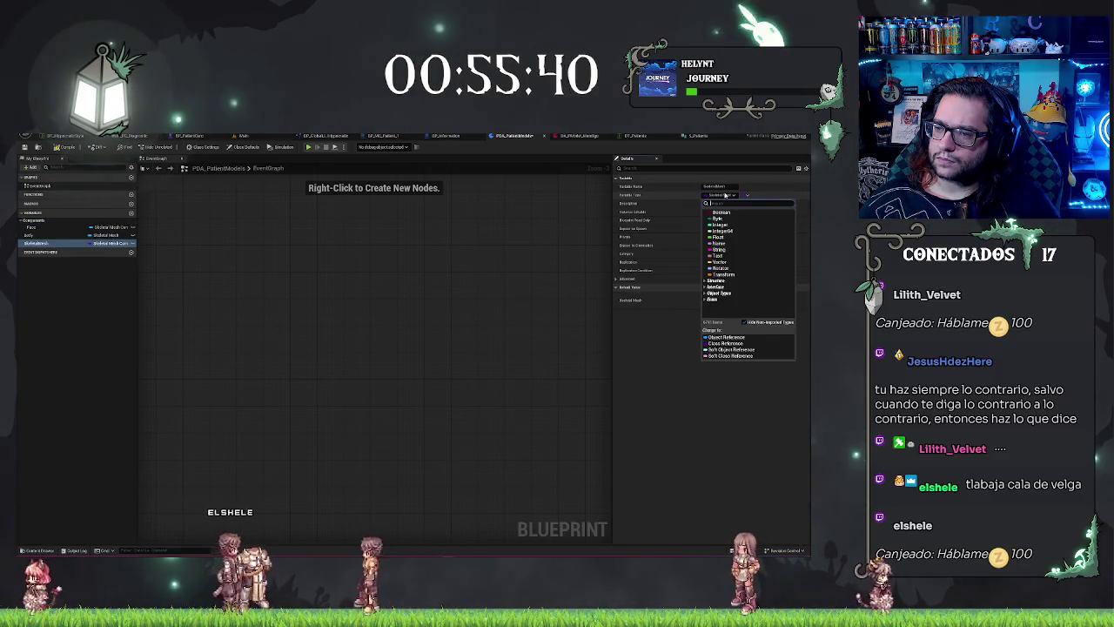
pyautogui.click(730, 350)
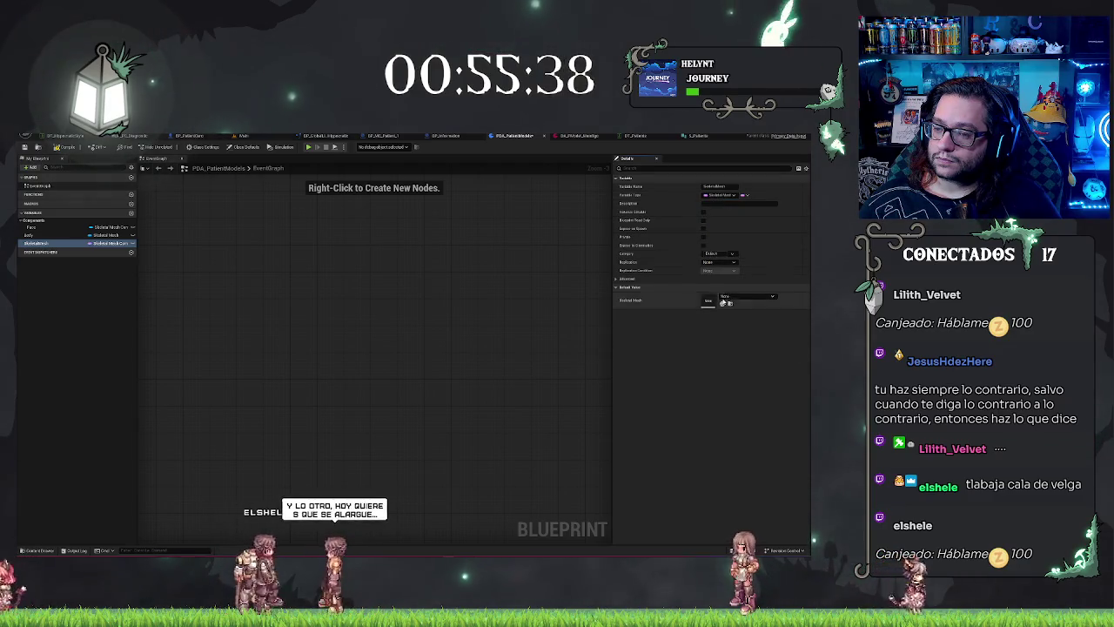
# Search 'skeletal' and make SkeletalMesh a Skeletal Mesh object reference
pyautogui.click(716, 195)
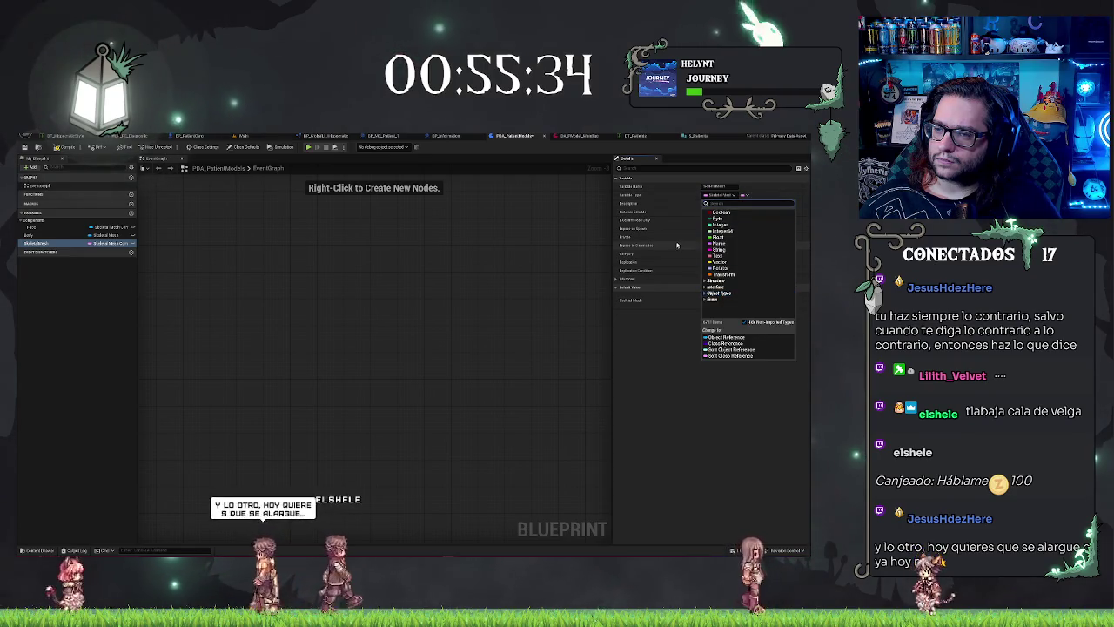
pyautogui.write('skeletal')
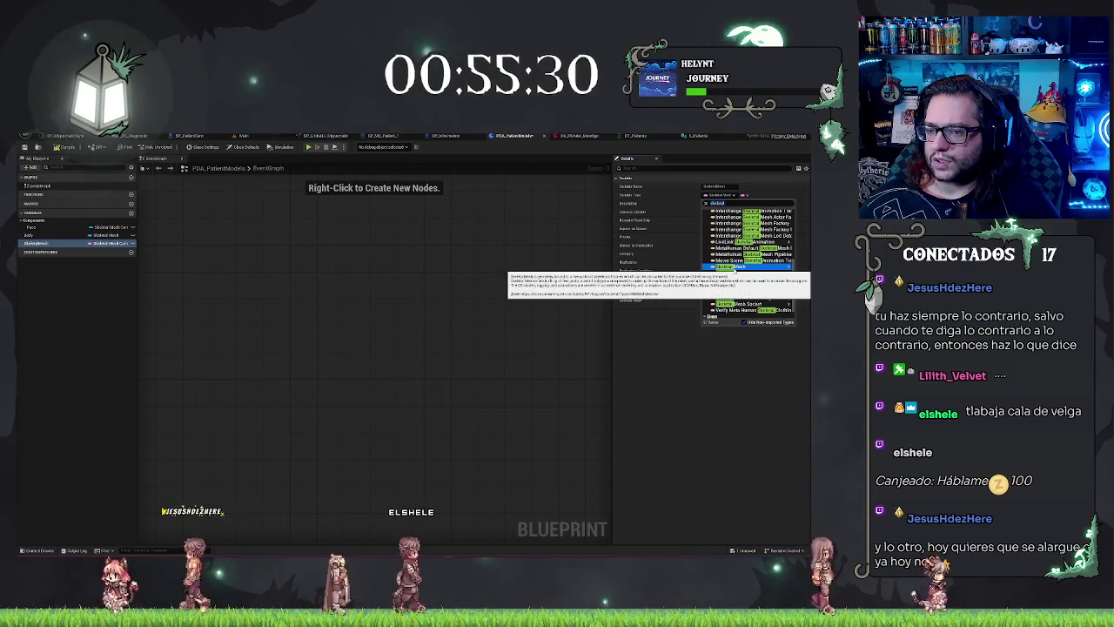
pyautogui.moveTo(731, 266)
pyautogui.click(668, 266)
pyautogui.click(747, 297)
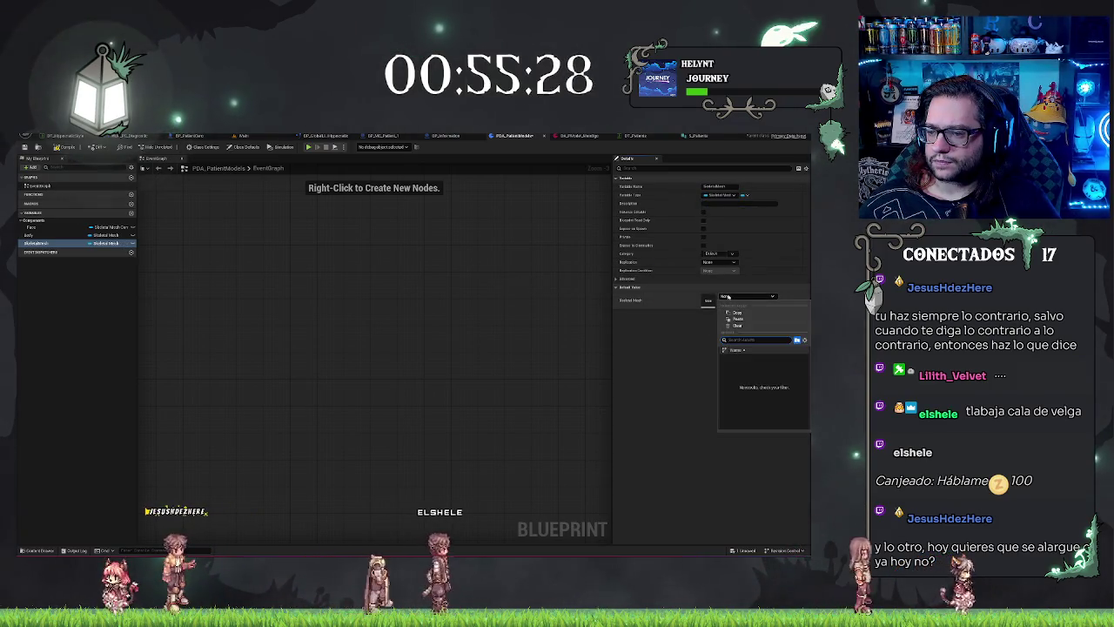
# Undo an accidental type change by resetting it to Skeletal Mesh Object Reference, then compile
pyautogui.click(718, 195)
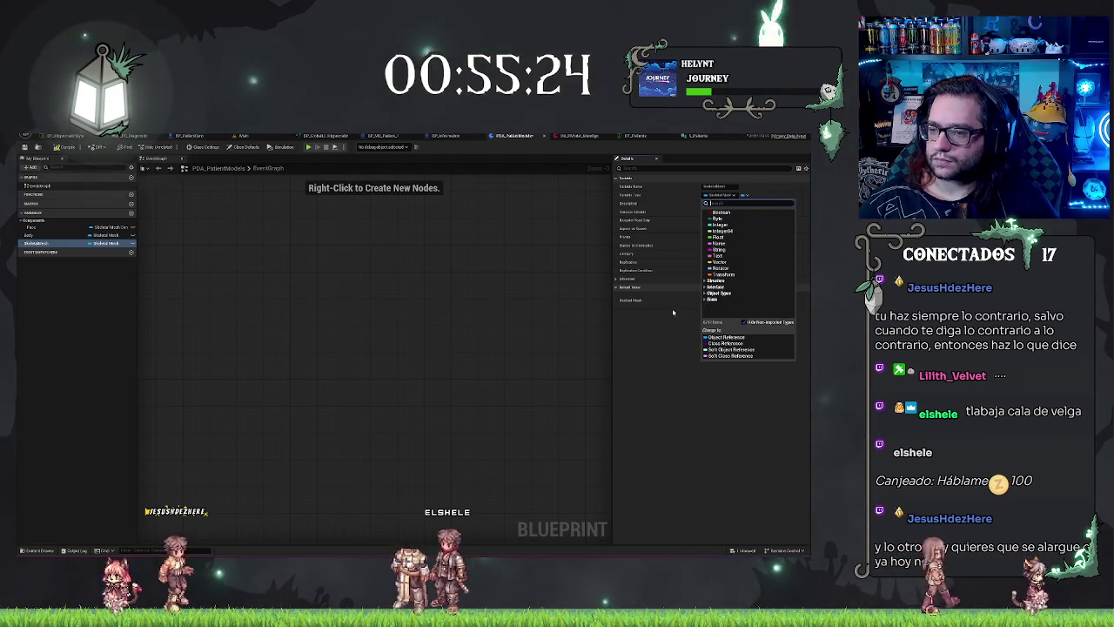
pyautogui.write('skeletal mesh')
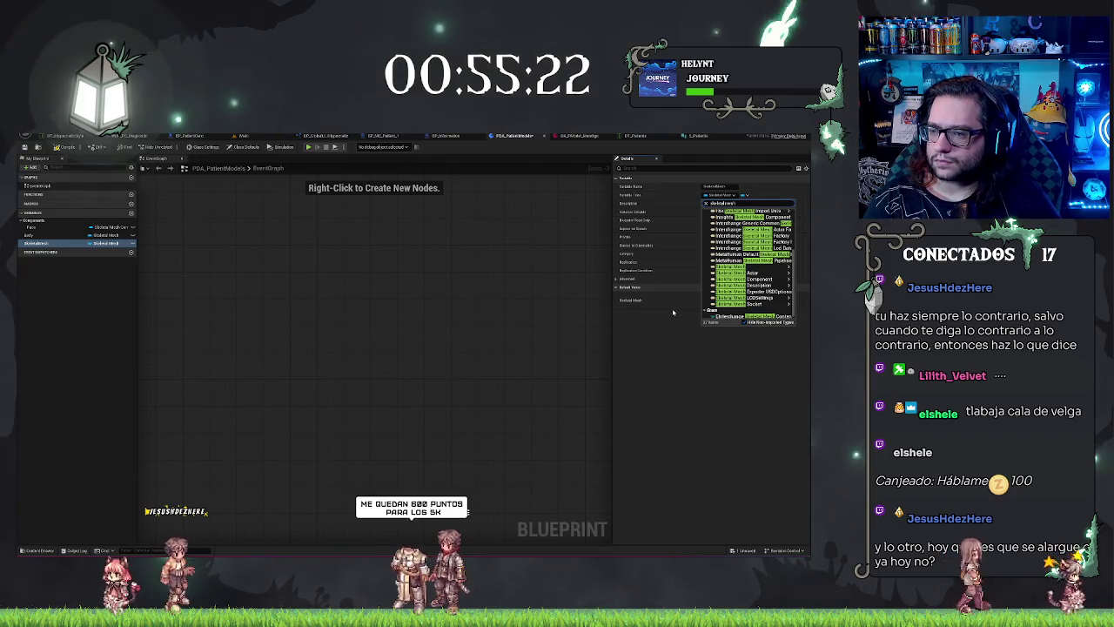
pyautogui.write('ss')
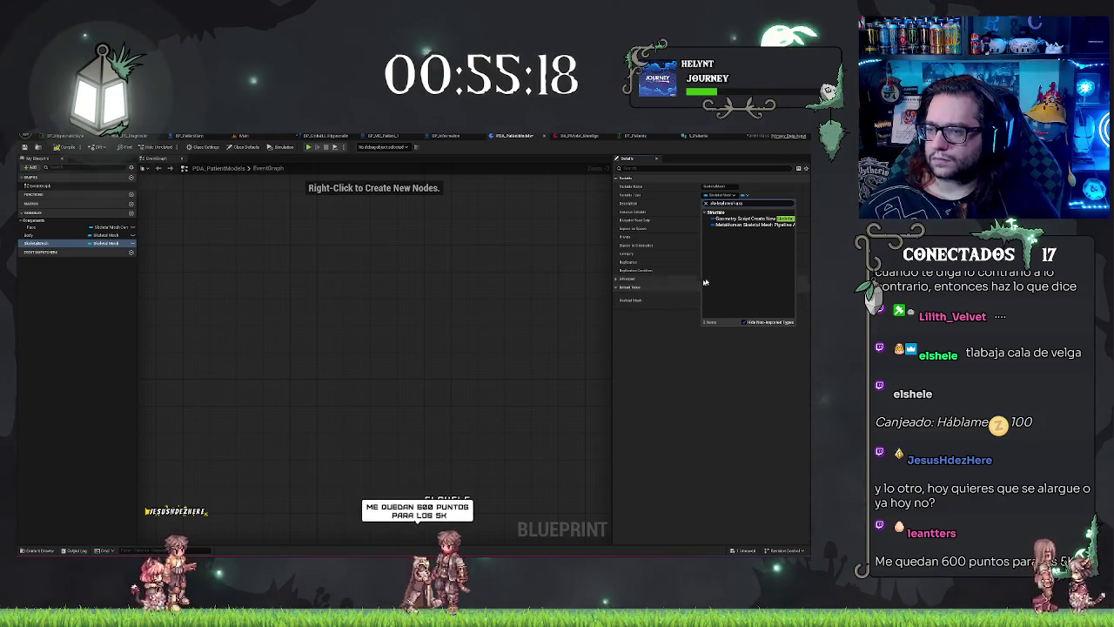
pyautogui.press('Return')
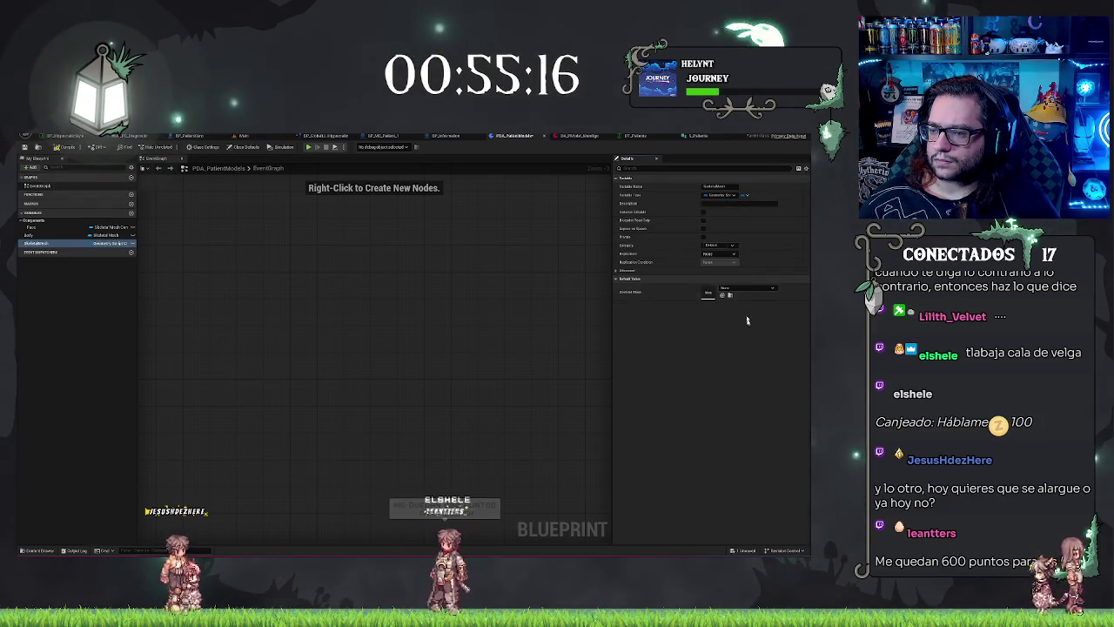
pyautogui.click(746, 288)
pyautogui.click(749, 300)
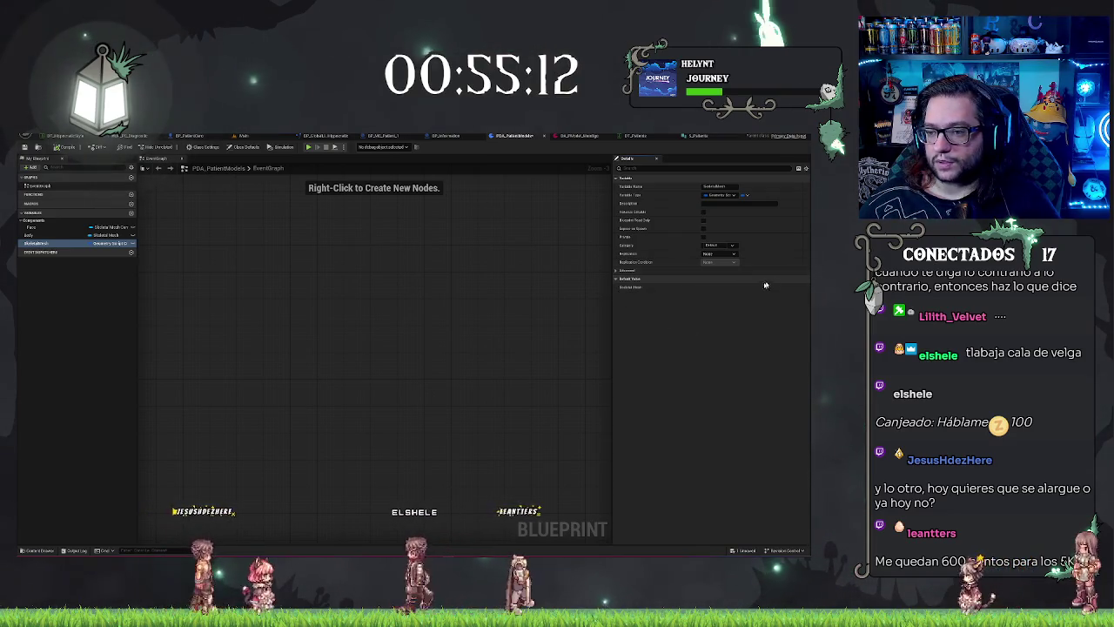
pyautogui.click(732, 195)
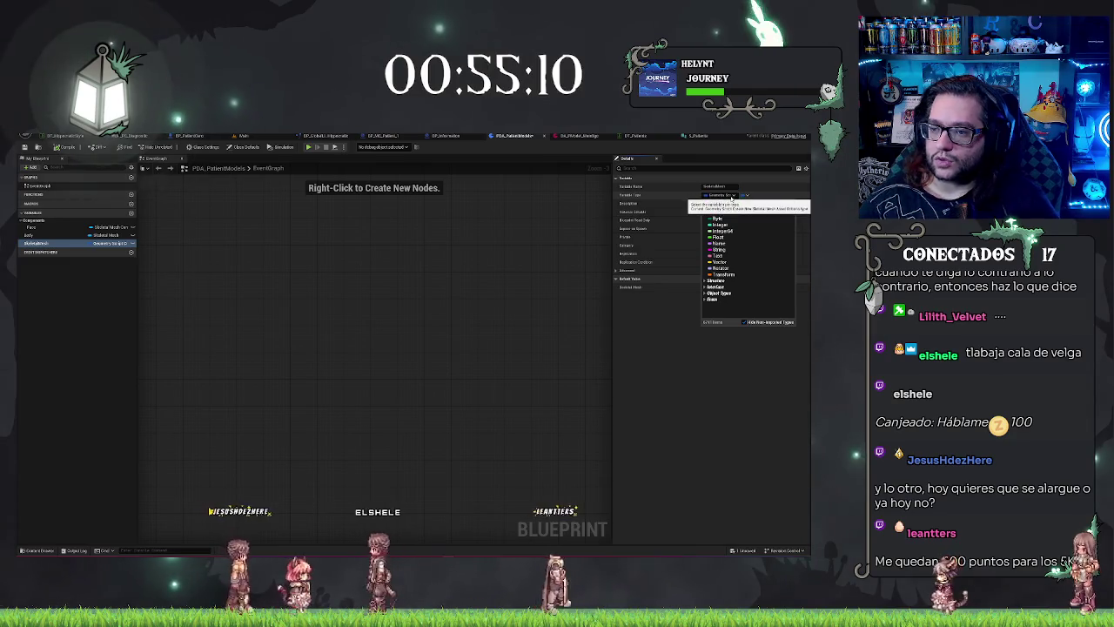
pyautogui.write('c')
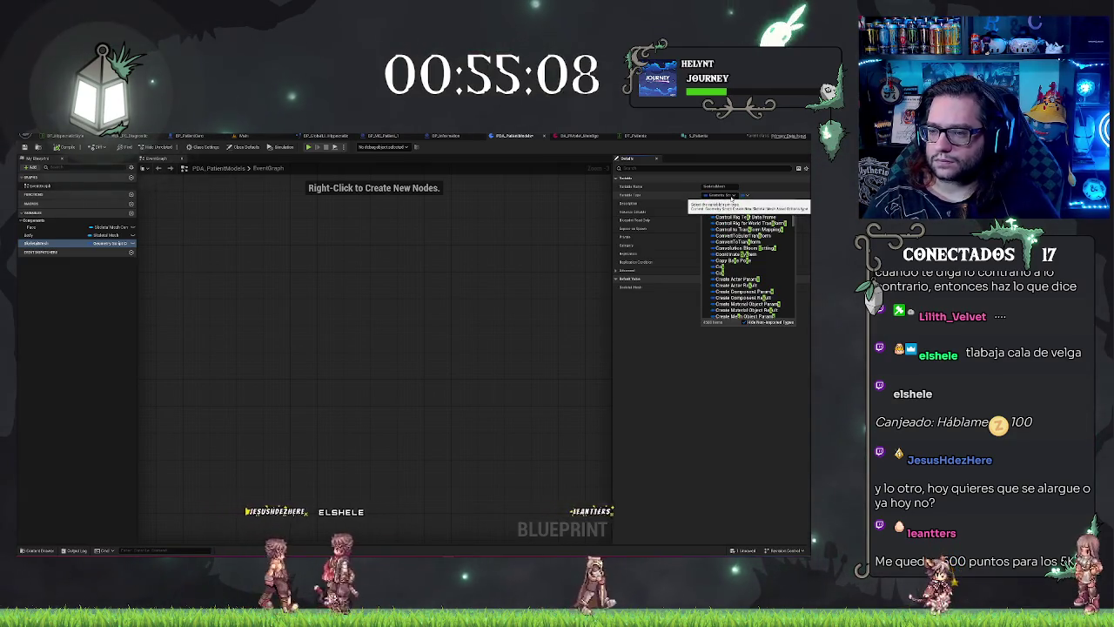
pyautogui.write('skeletal mesh')
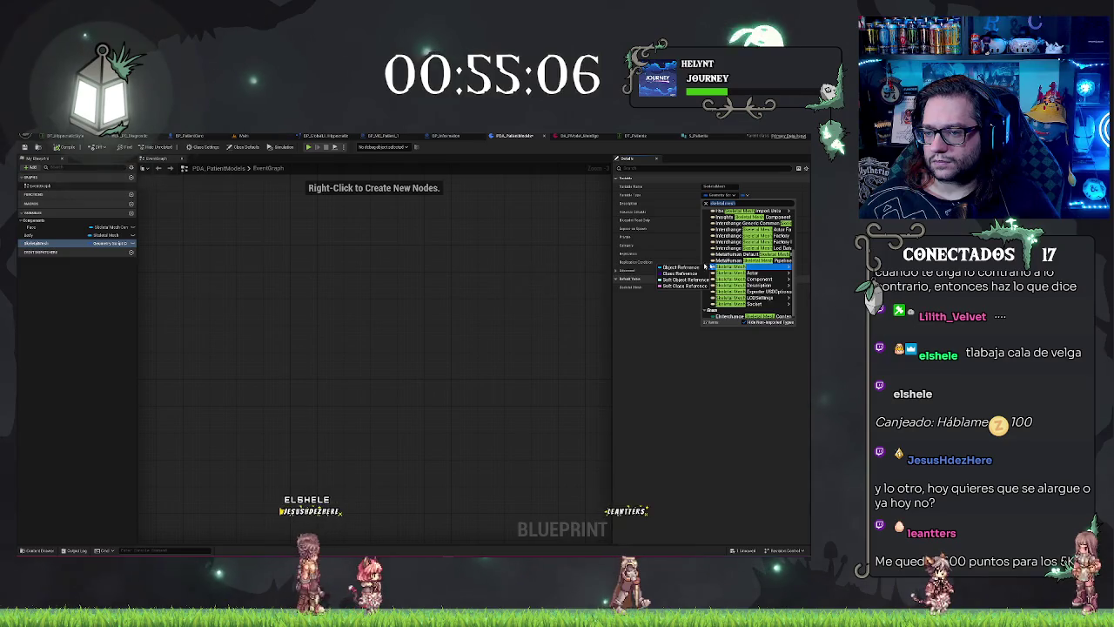
pyautogui.click(678, 267)
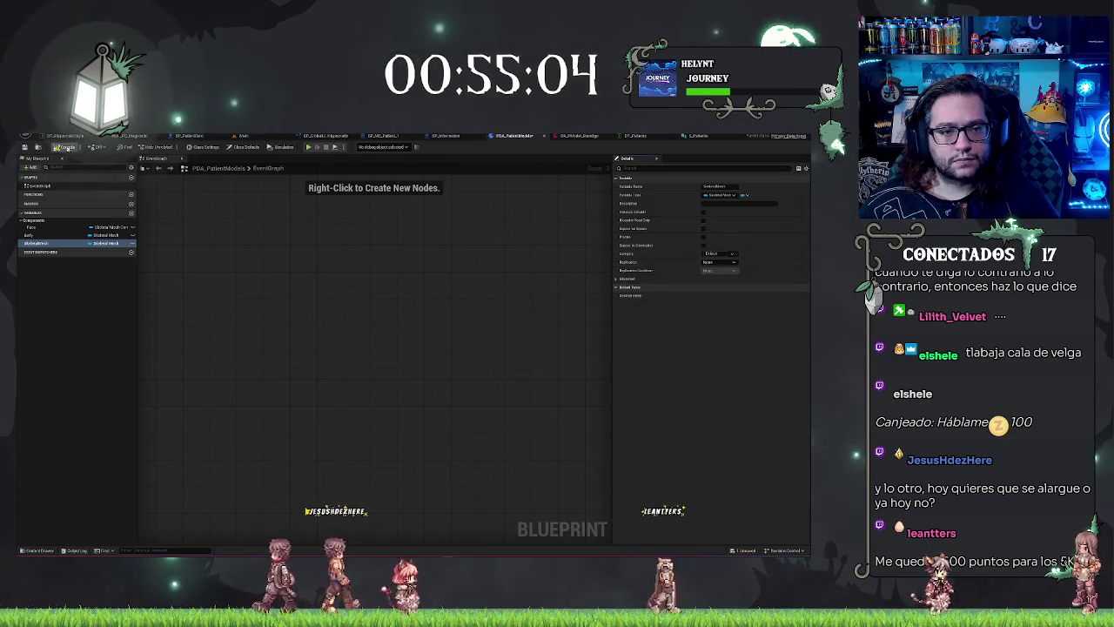
pyautogui.click(65, 147)
# Review the default skeletal mesh asset choices for SkeletalMesh and Body without picking any
pyautogui.click(747, 296)
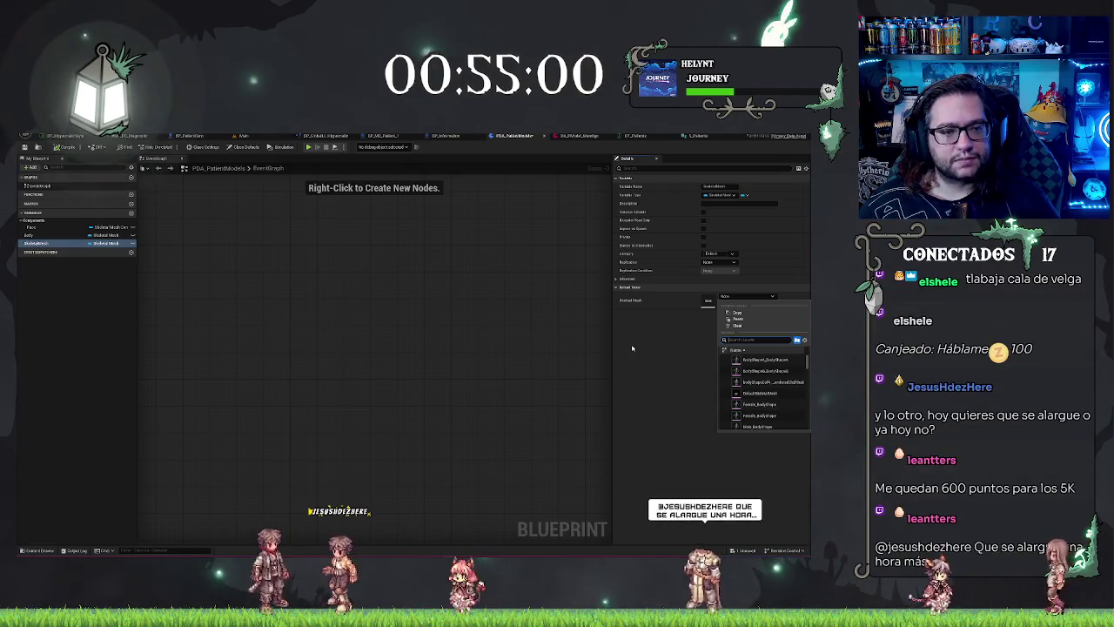
pyautogui.press('Escape')
pyautogui.click(61, 235)
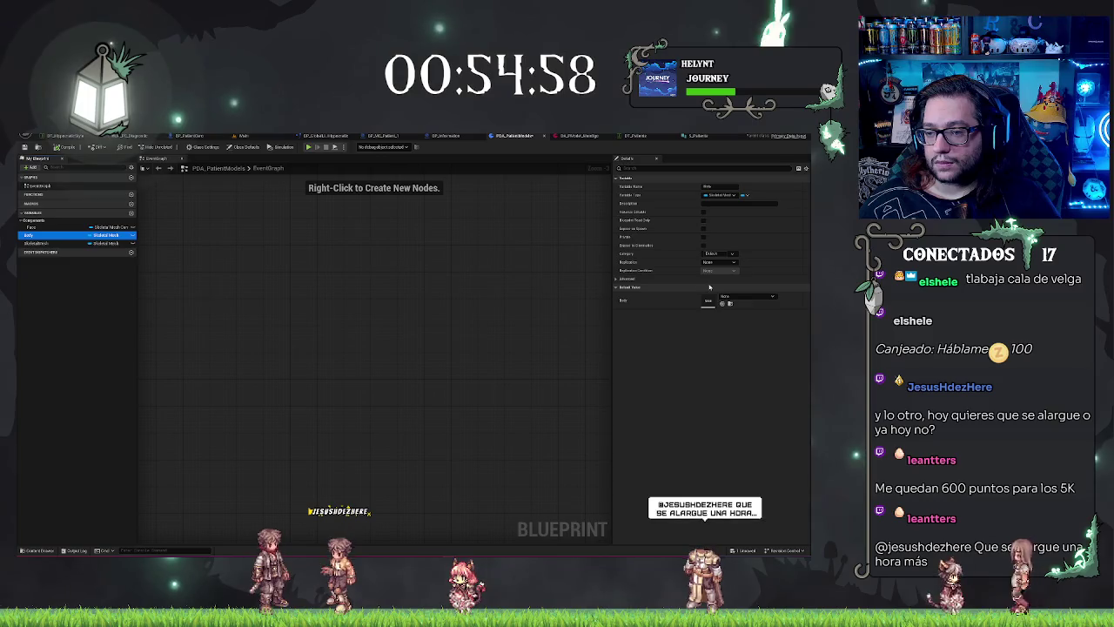
pyautogui.click(746, 297)
pyautogui.press('Escape')
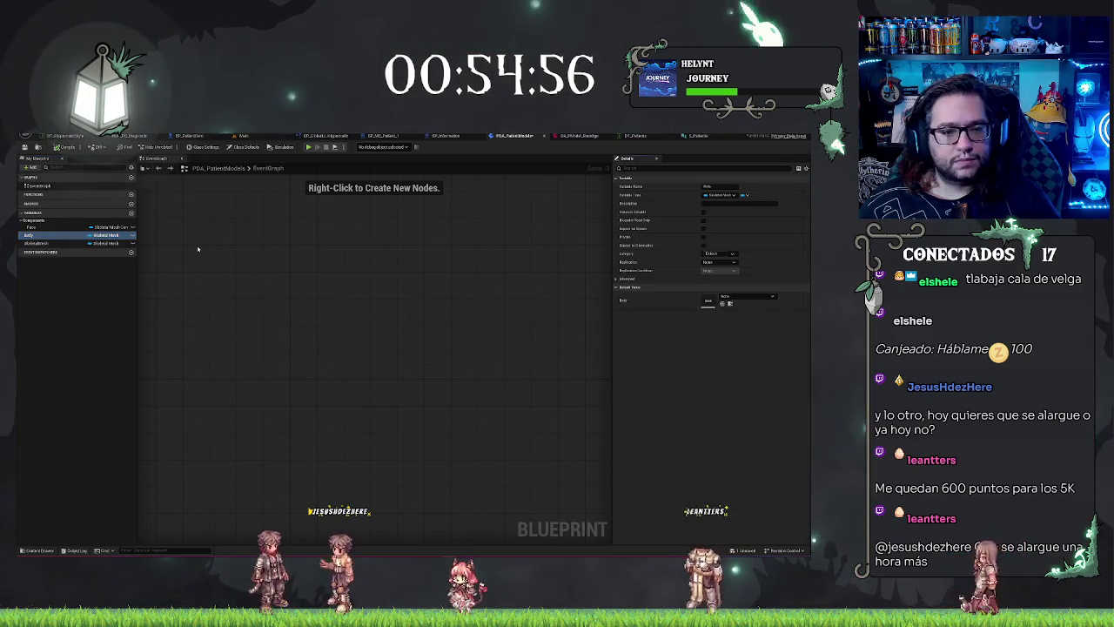
# Make Face a Skeletal Mesh object reference and compile the blueprint
pyautogui.click(719, 195)
pyautogui.write('s')
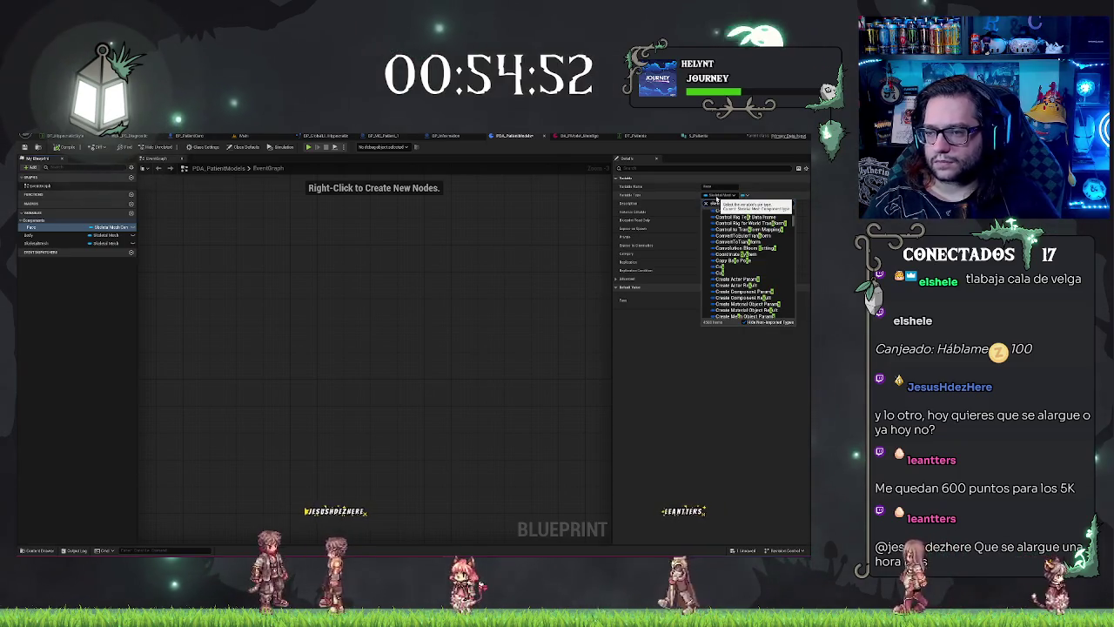
pyautogui.write('keletal mesh')
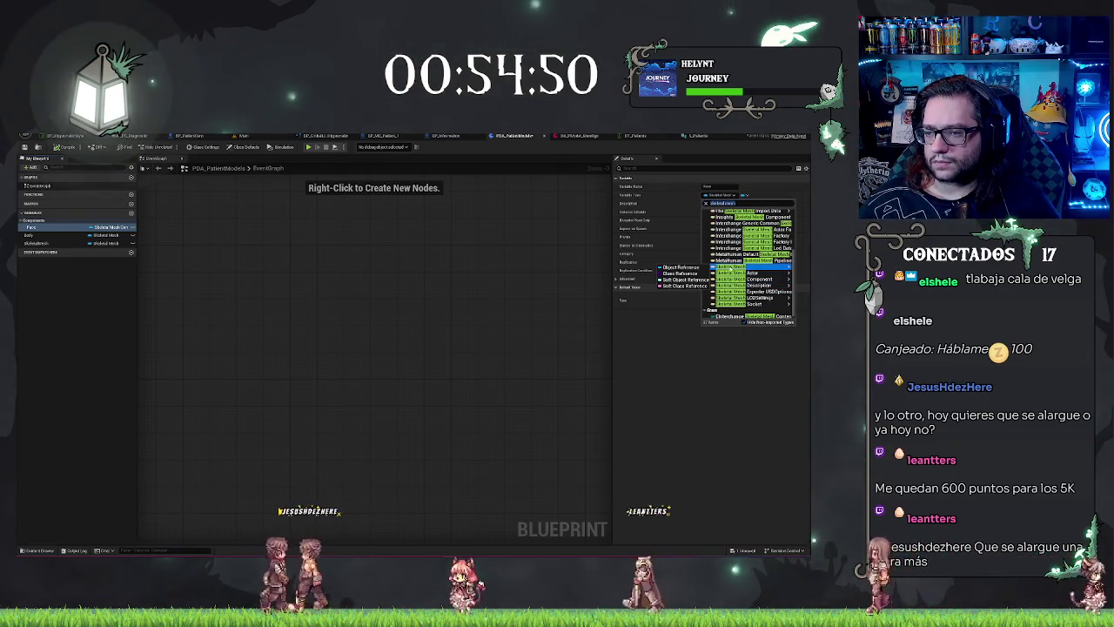
pyautogui.moveTo(735, 285)
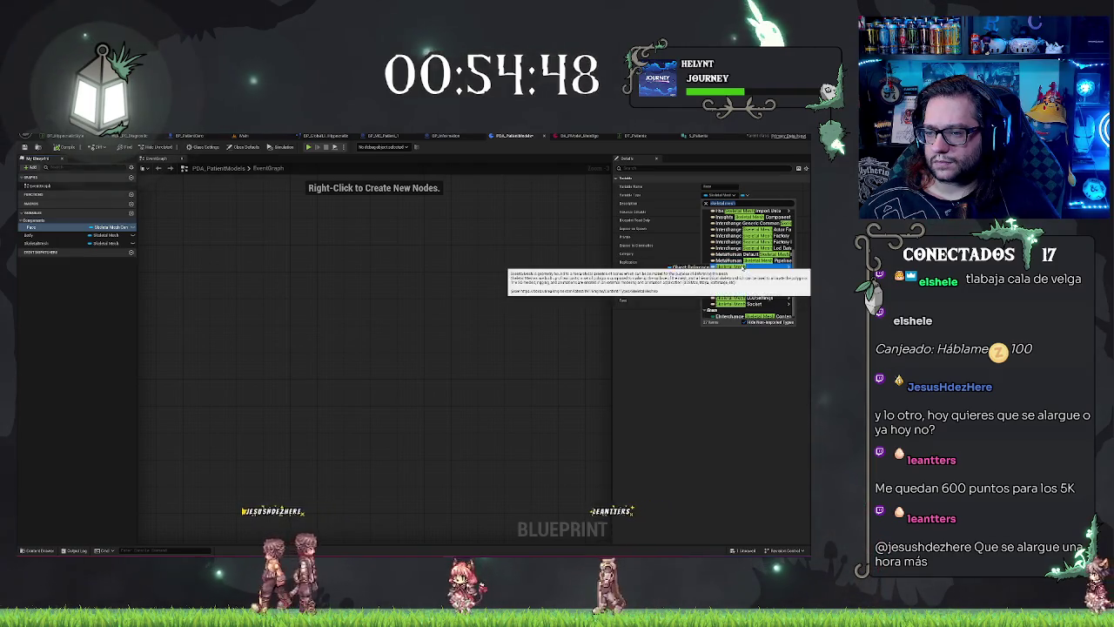
pyautogui.click(680, 261)
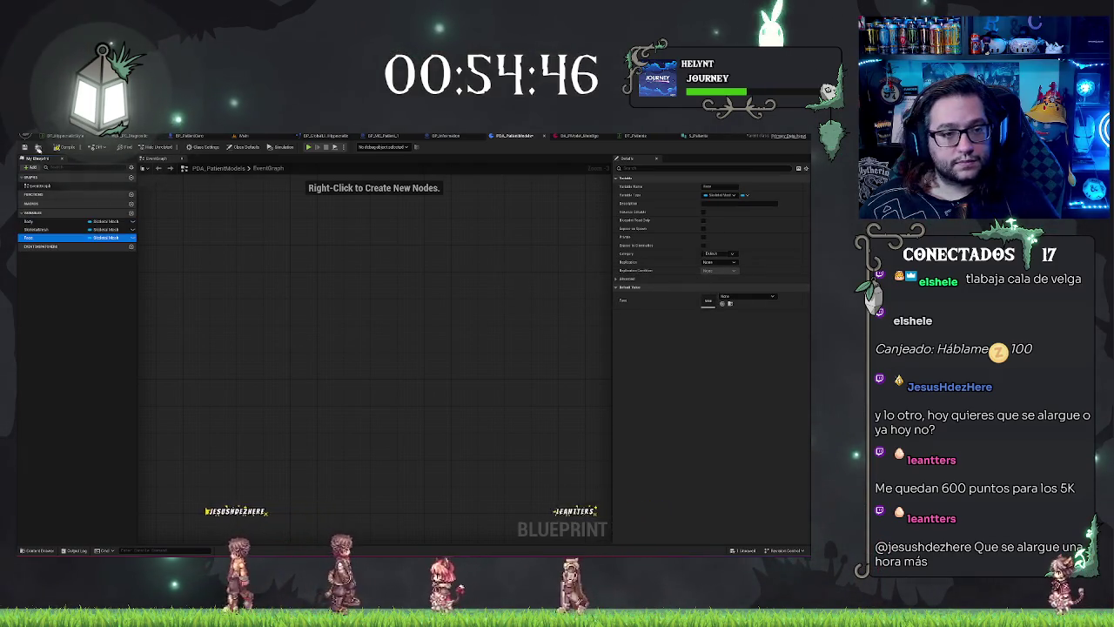
pyautogui.click(38, 148)
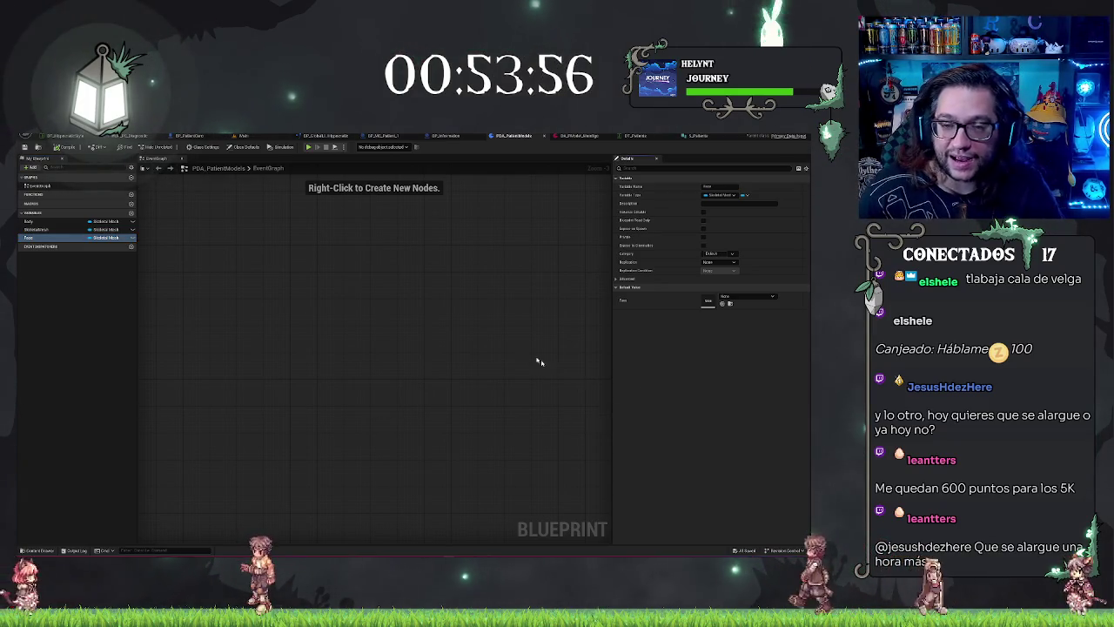
# Review the SkeletalMesh and Body variables, then browse the data asset's Body mesh list
pyautogui.click(74, 314)
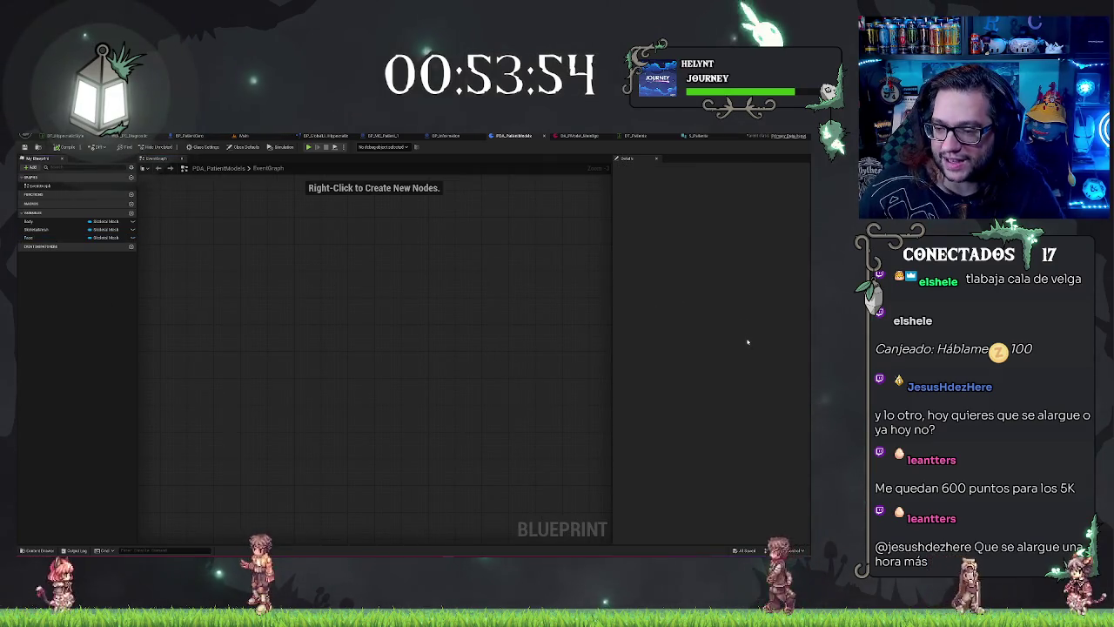
pyautogui.click(36, 229)
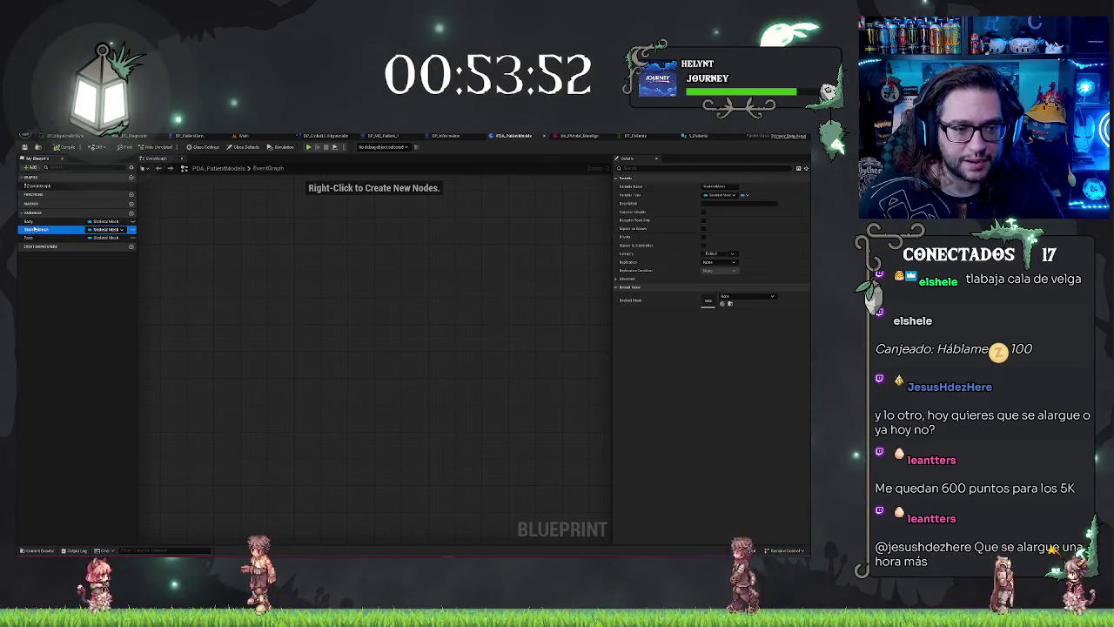
pyautogui.click(50, 222)
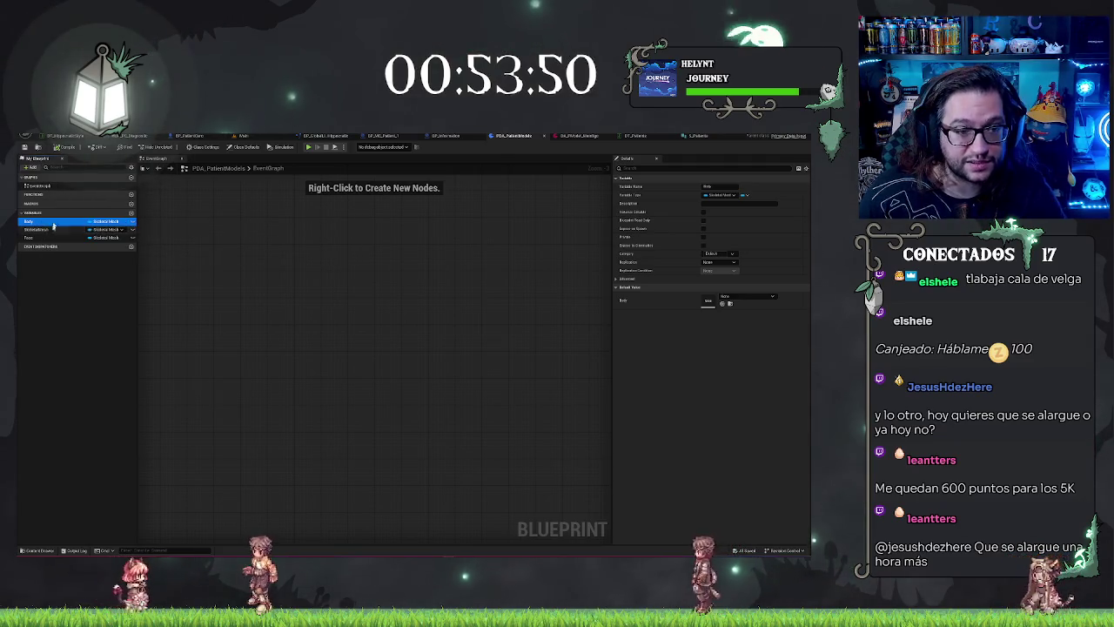
pyautogui.click(585, 136)
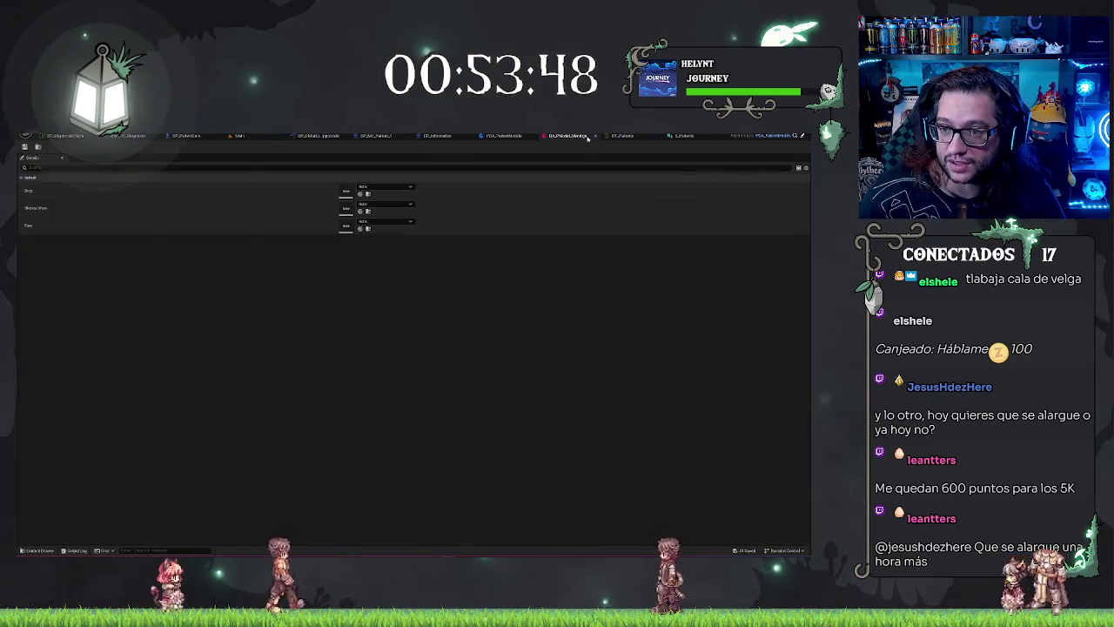
pyautogui.click(380, 187)
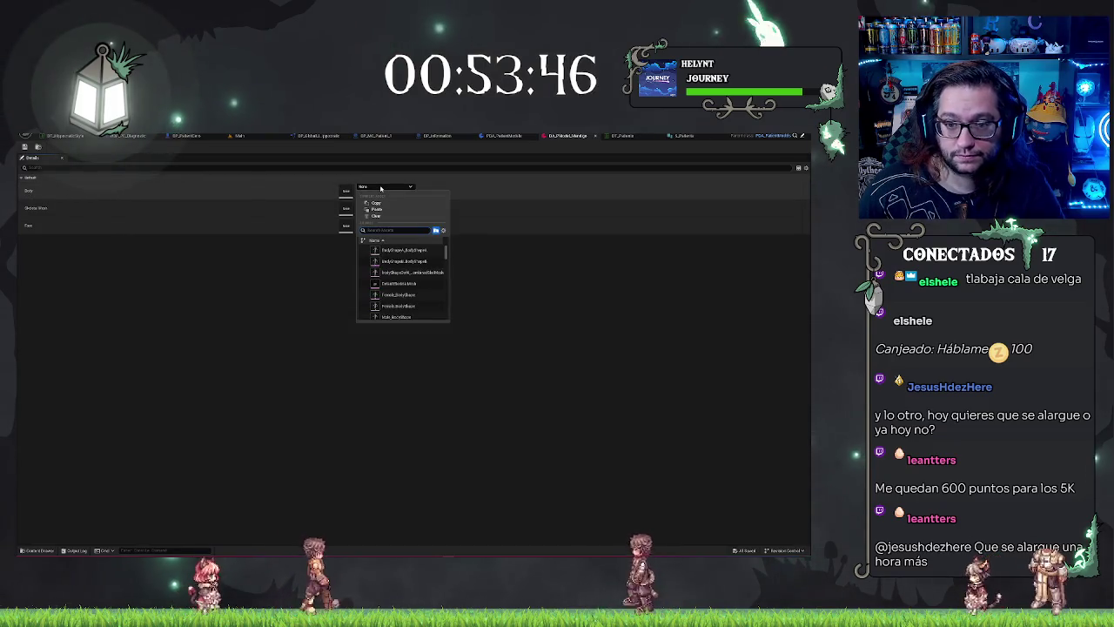
pyautogui.click(527, 208)
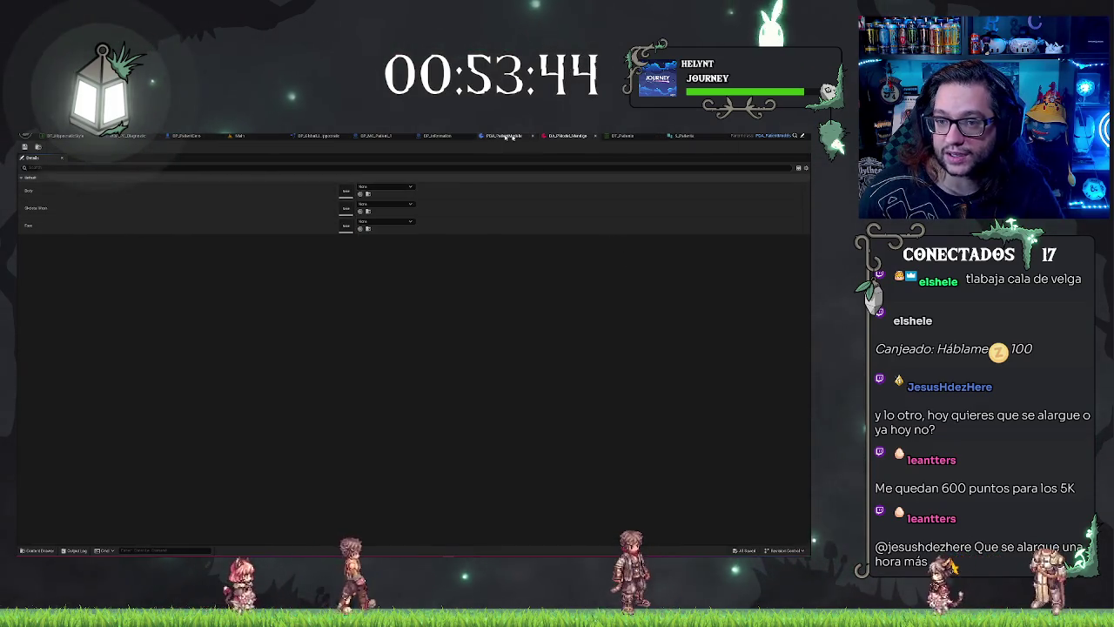
# Check the patient character blueprint and DT_Patients table, then inspect SkeletalMesh in PDA_PatientModels
pyautogui.click(412, 137)
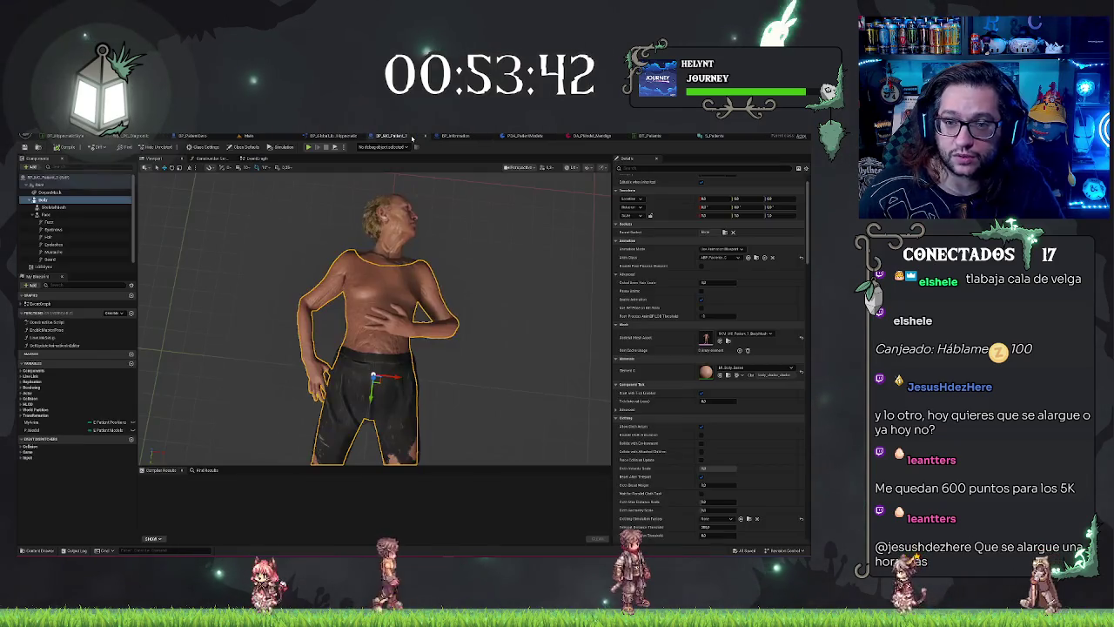
pyautogui.scroll(-1, 680, 336)
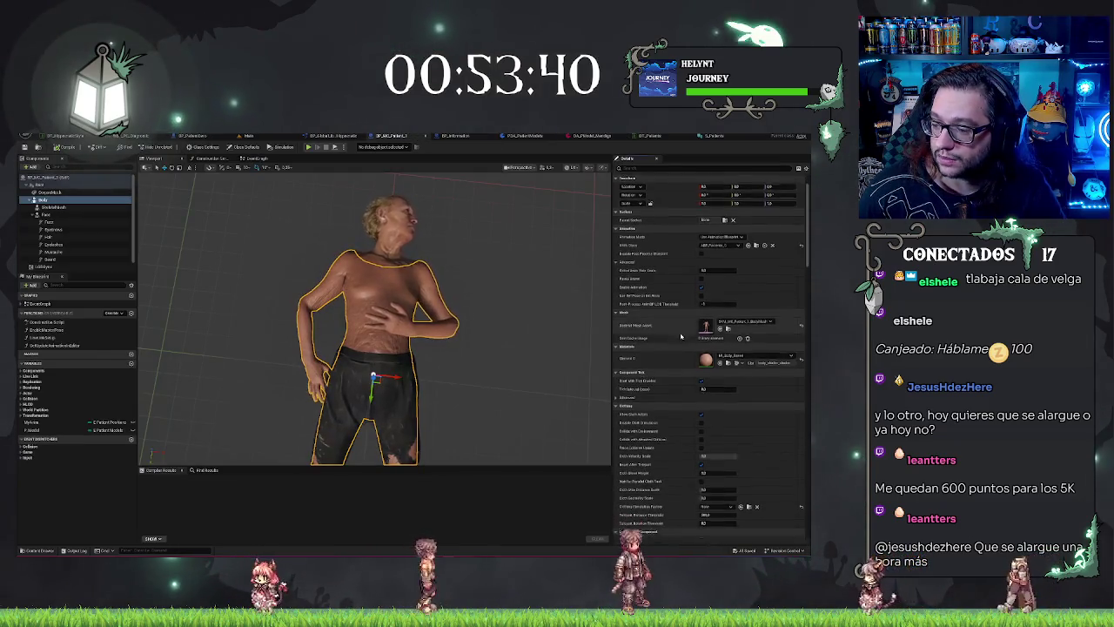
pyautogui.scroll(-2, 680, 336)
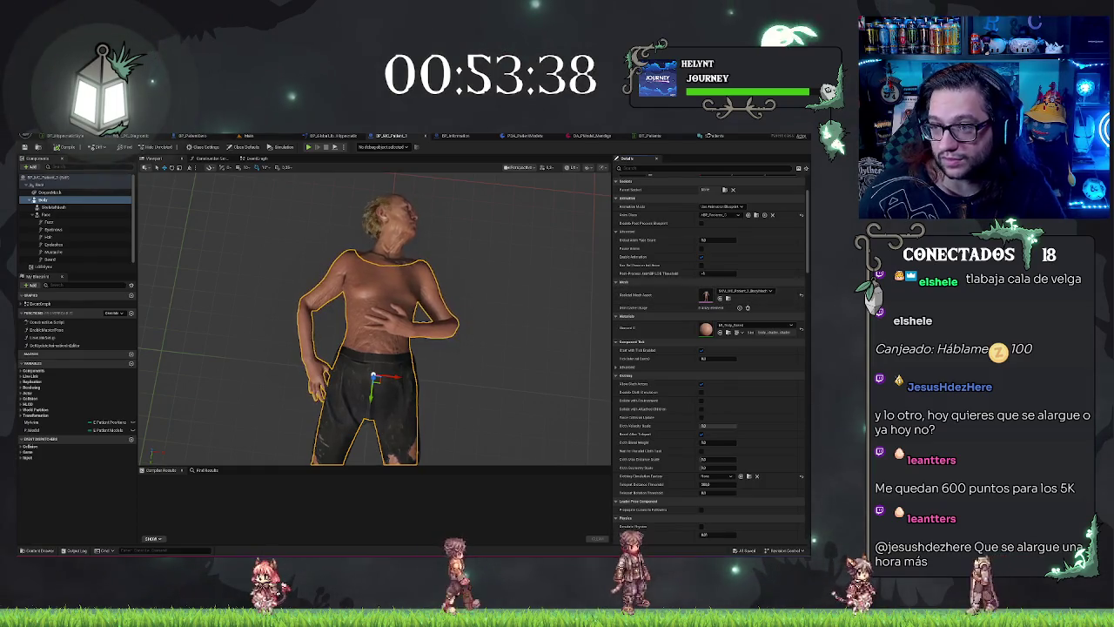
pyautogui.click(648, 136)
pyautogui.click(590, 136)
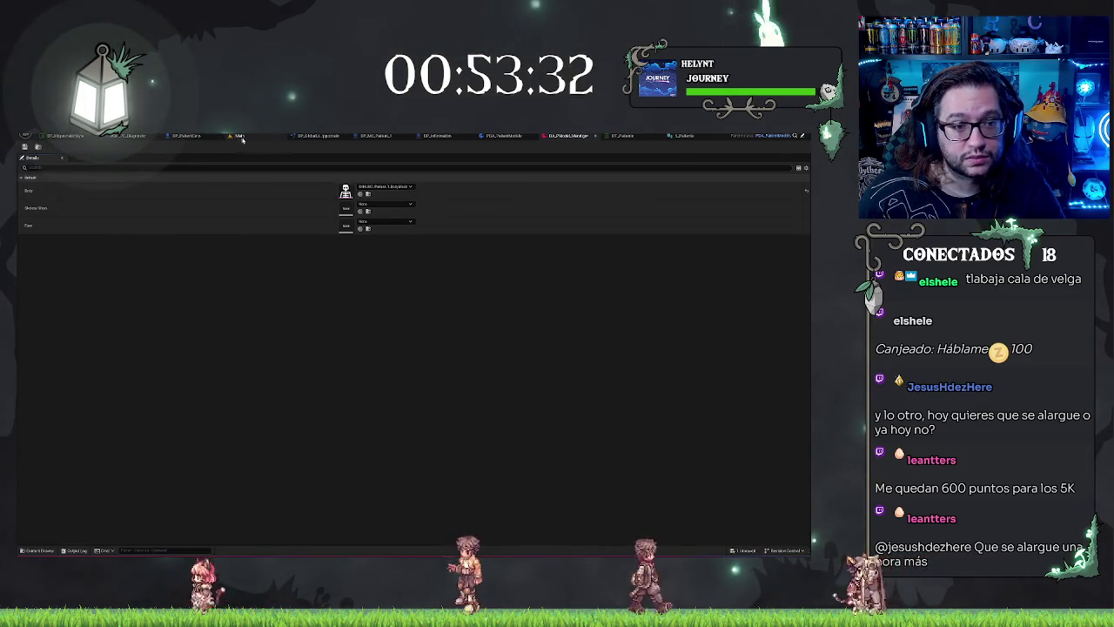
pyautogui.click(240, 136)
pyautogui.click(593, 136)
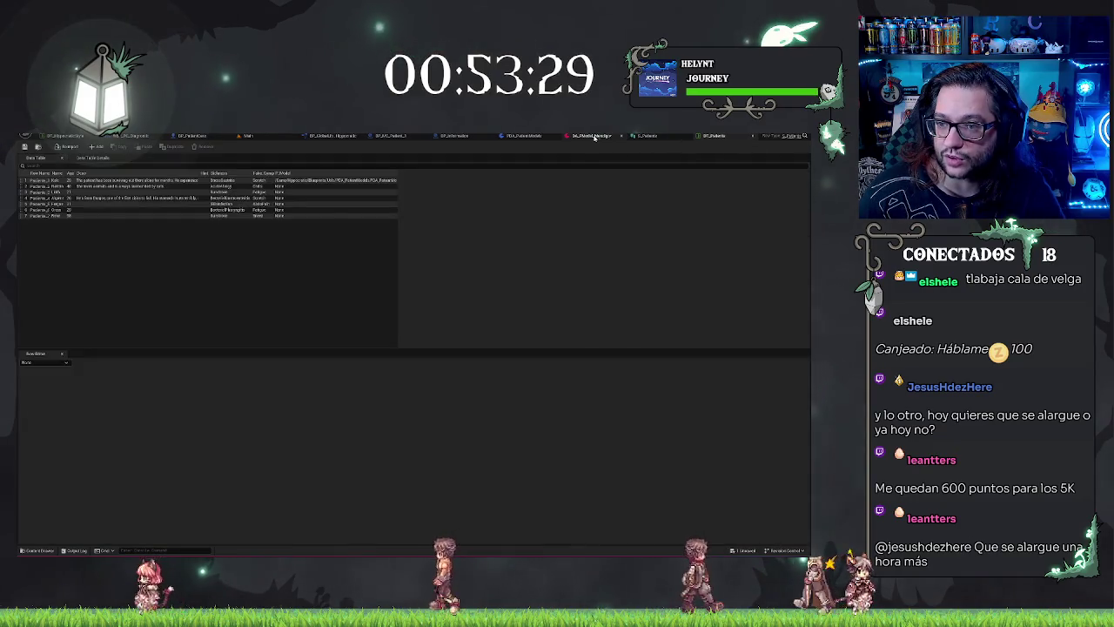
pyautogui.click(514, 136)
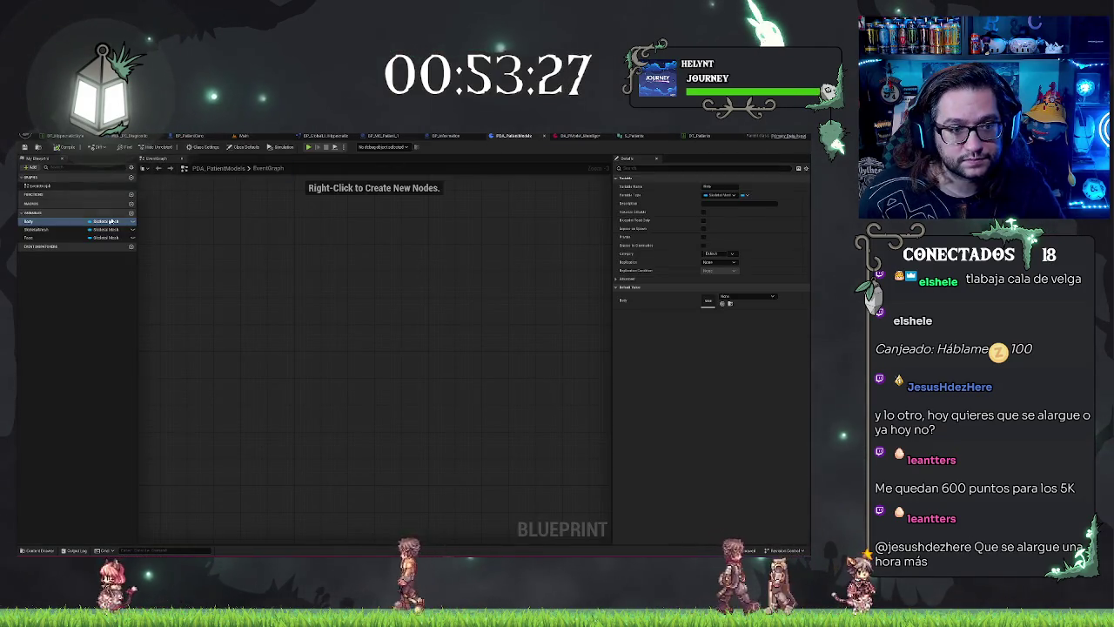
pyautogui.click(105, 229)
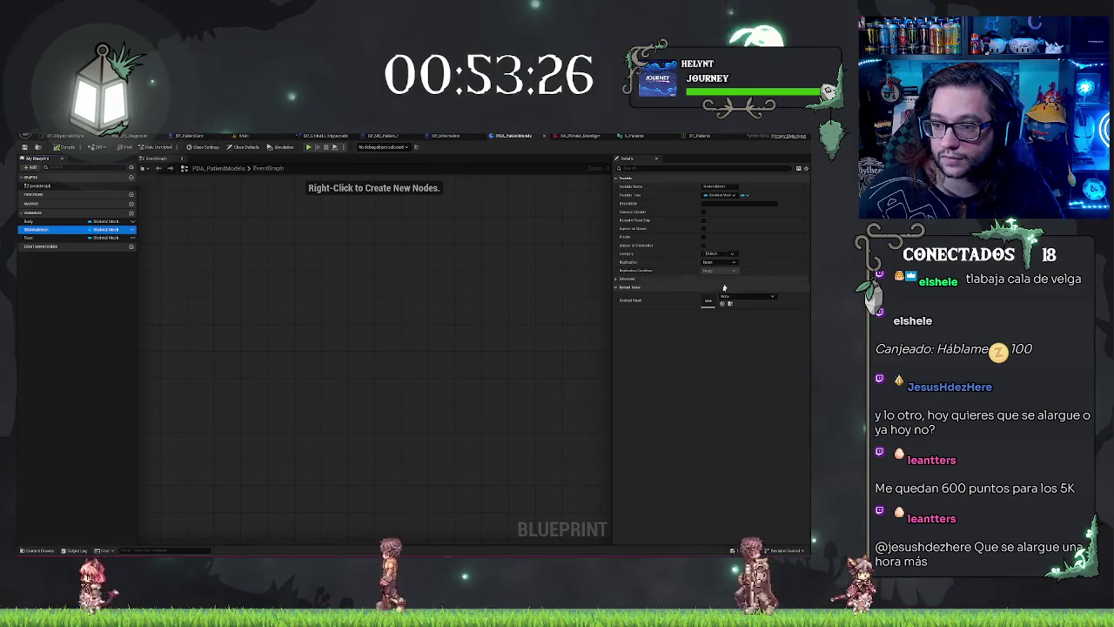
pyautogui.click(570, 136)
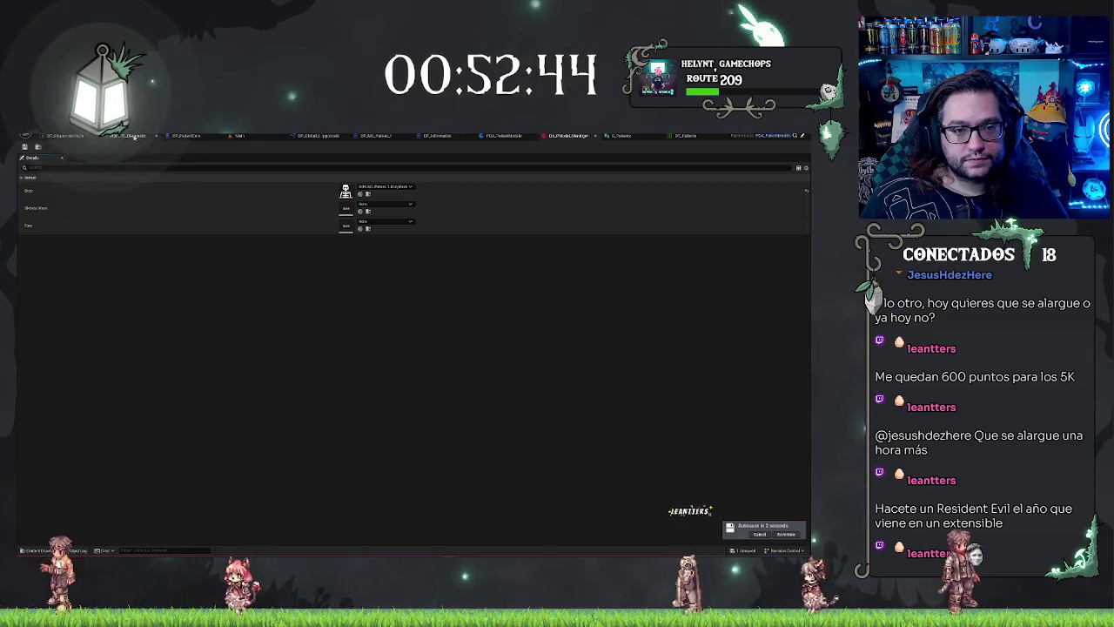
# Paste the Face component's mesh from BP_PatientCore into the data asset's Face slot
pyautogui.click(185, 137)
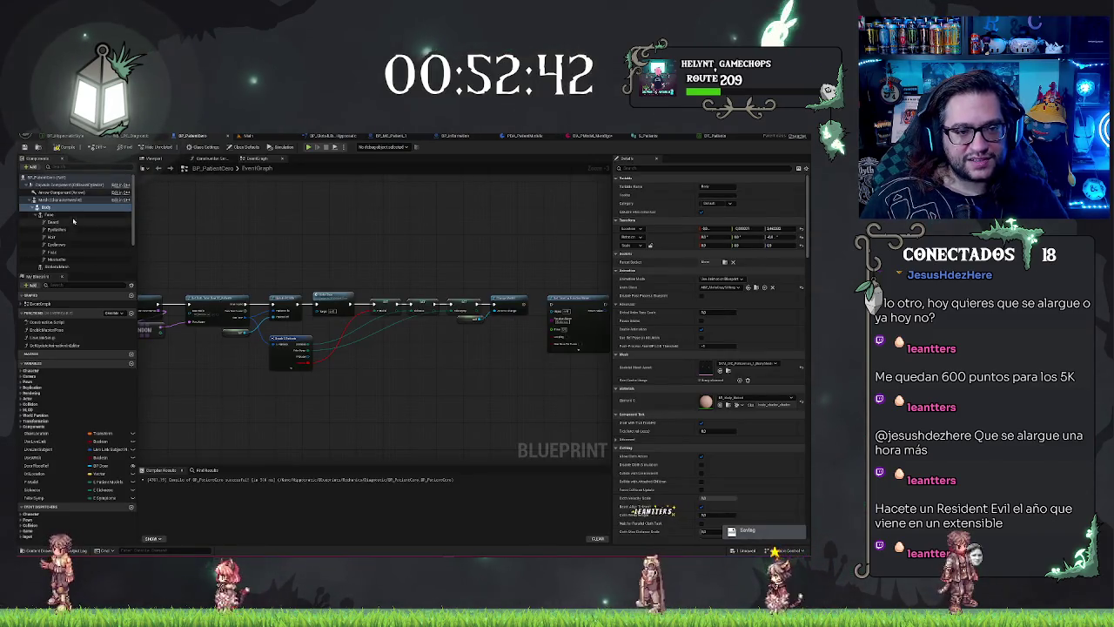
pyautogui.click(49, 213)
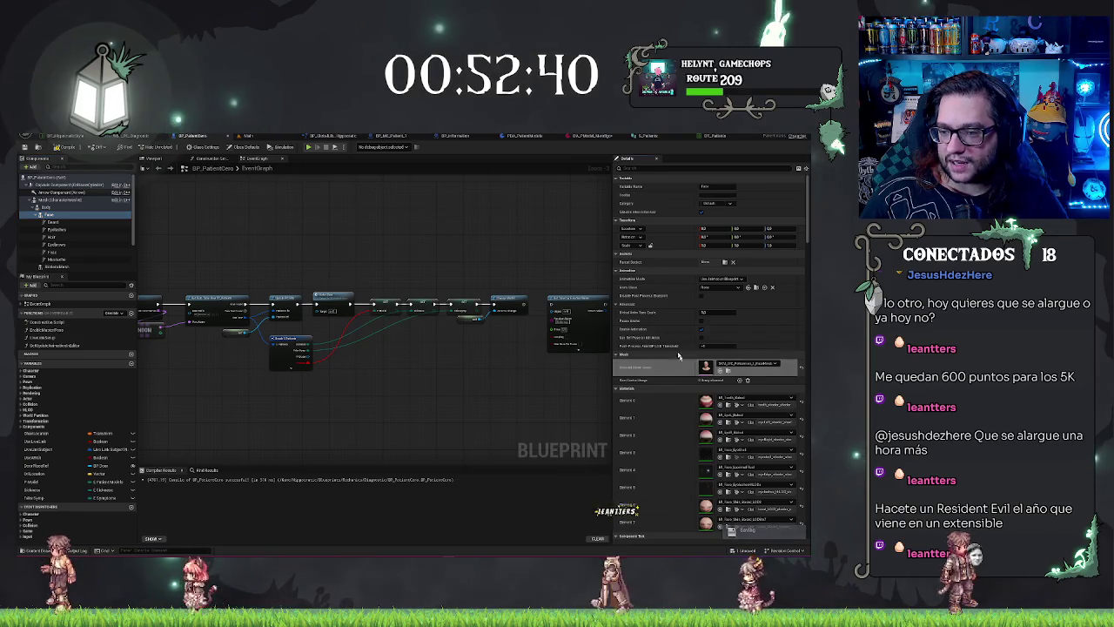
pyautogui.click(568, 135)
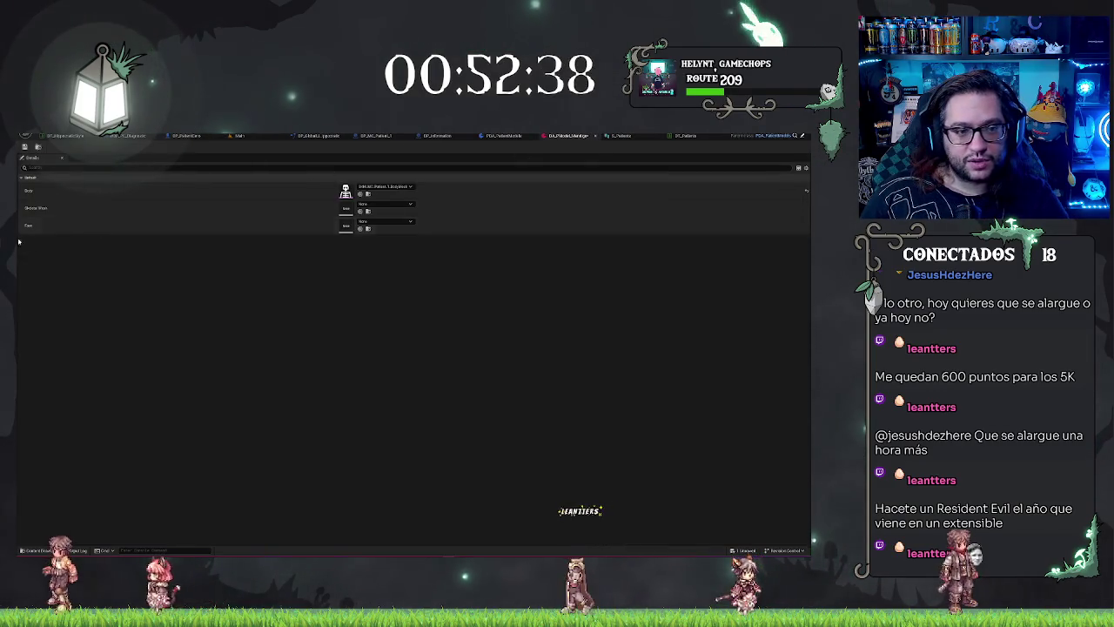
pyautogui.hotkey('ctrl', 'v')
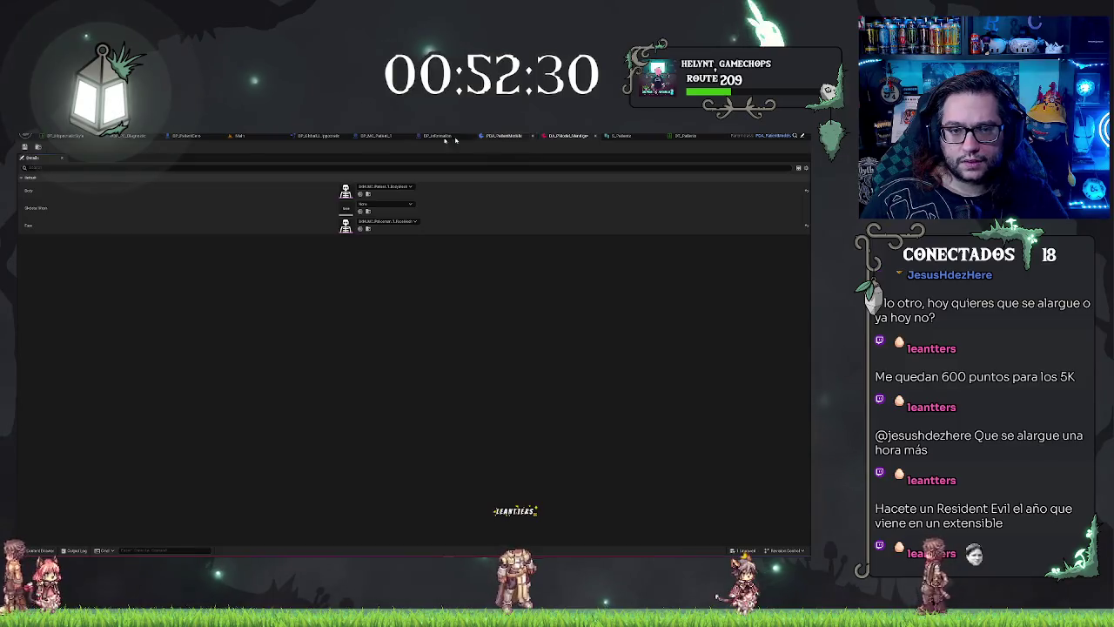
# Cross-check BP_PatientCore, DT_Patients and the character's SkeletalMesh, then review the Body slot's mesh list
pyautogui.click(188, 135)
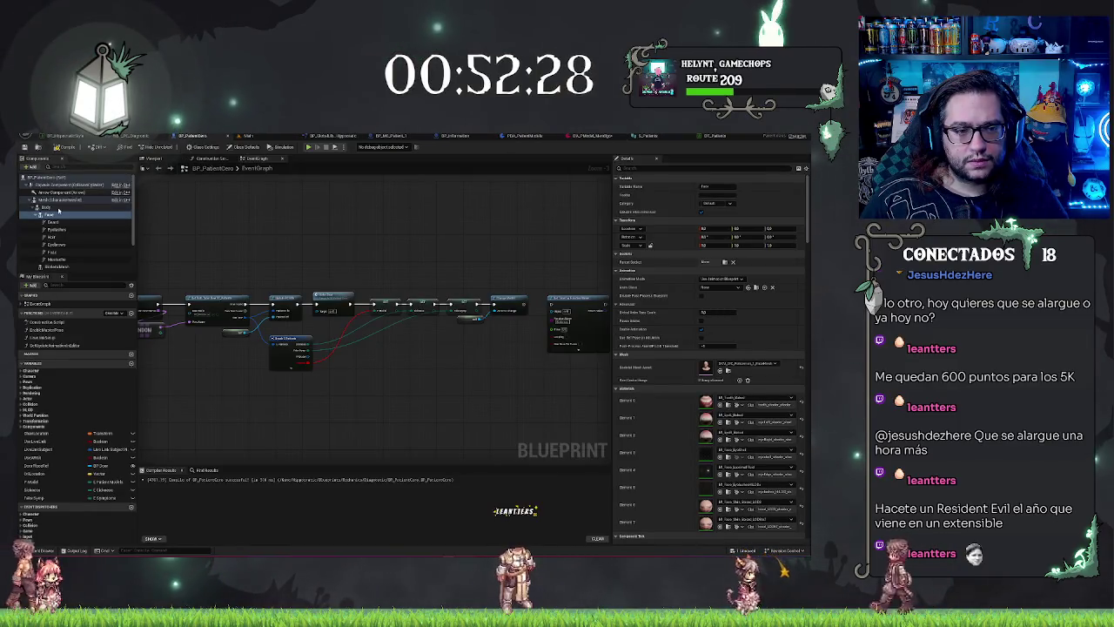
pyautogui.click(57, 265)
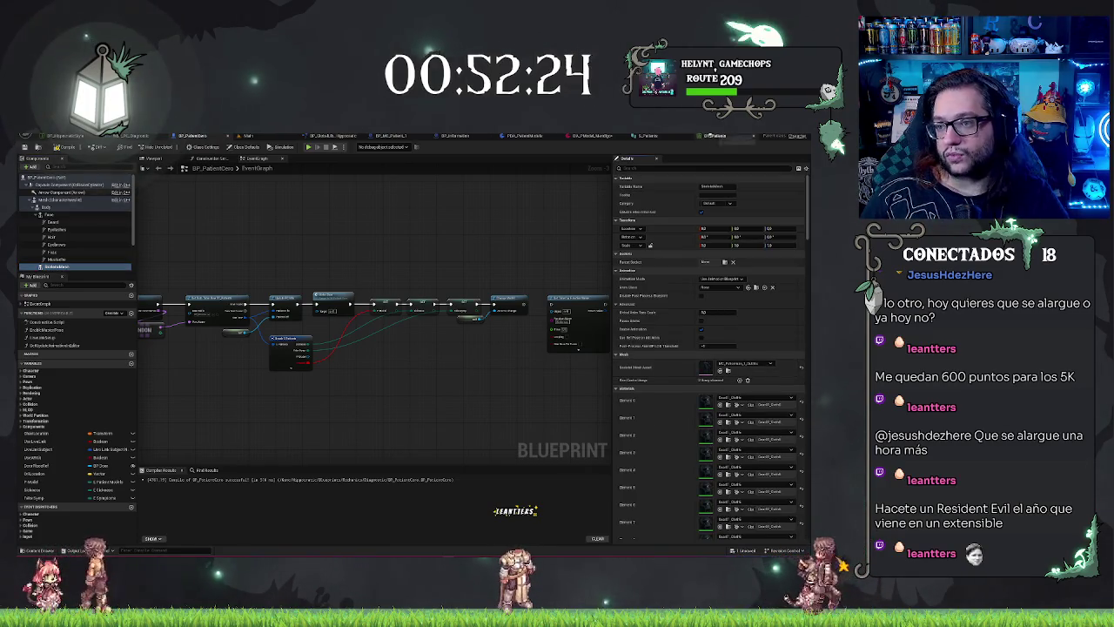
pyautogui.click(710, 136)
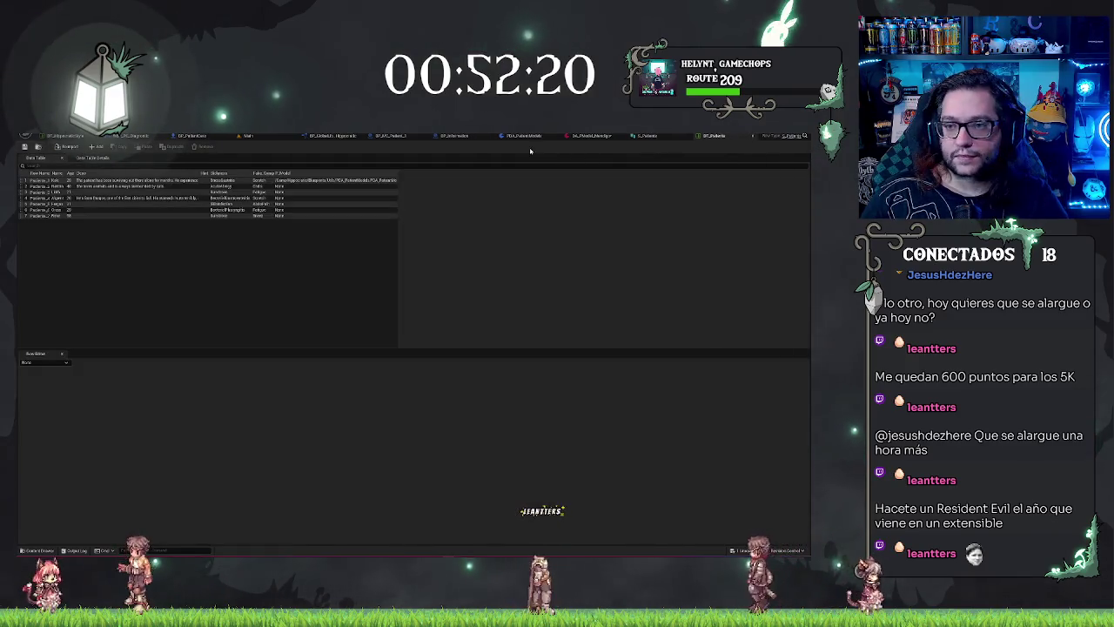
pyautogui.click(592, 135)
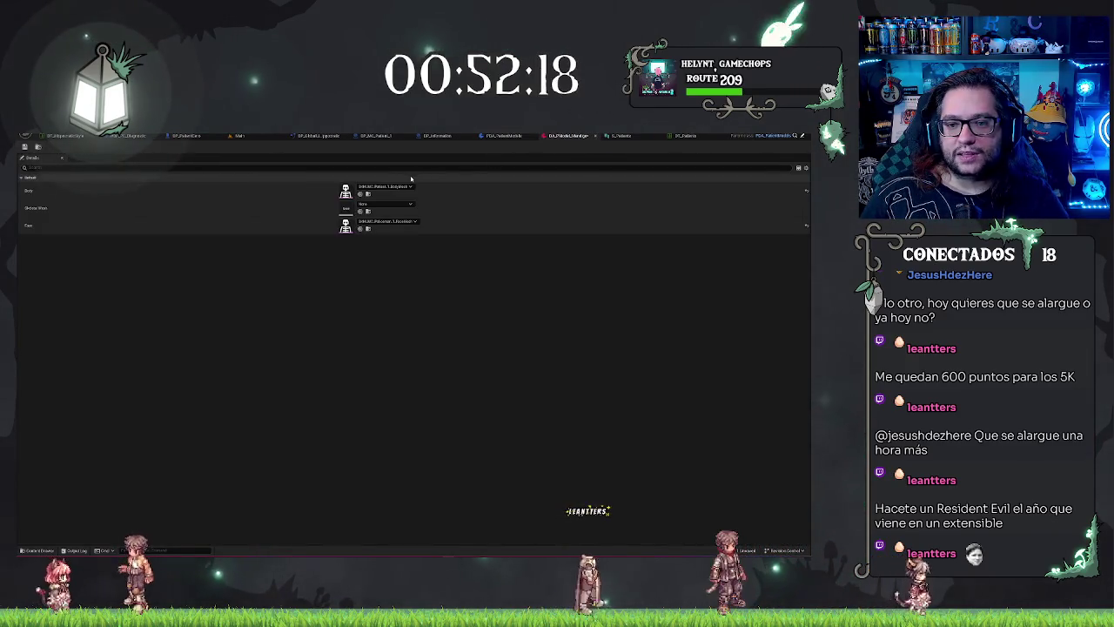
pyautogui.click(376, 136)
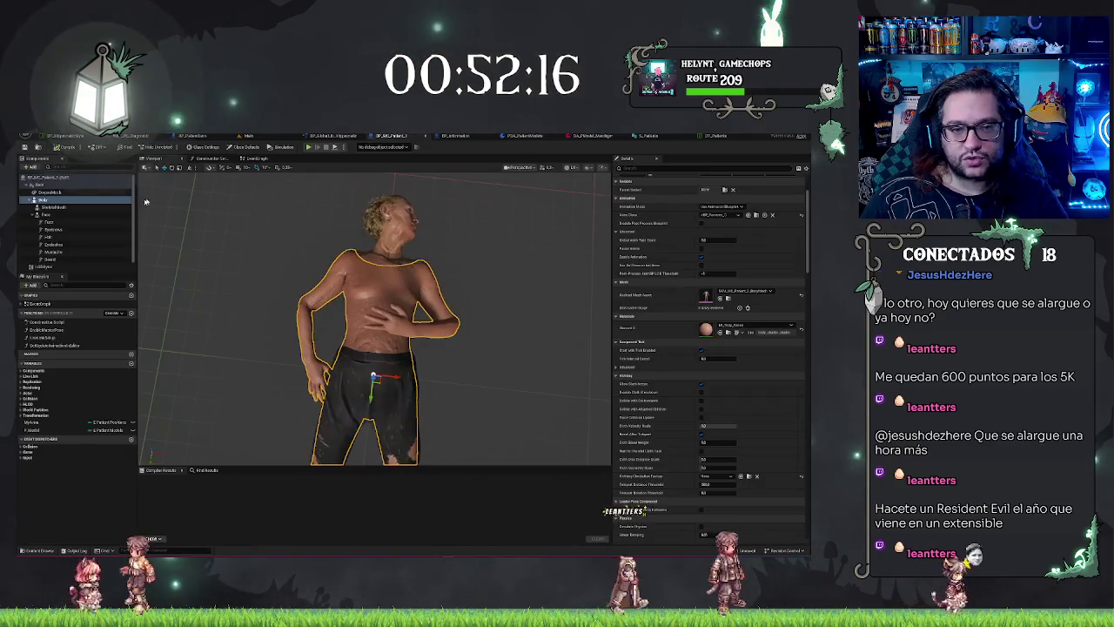
pyautogui.click(52, 207)
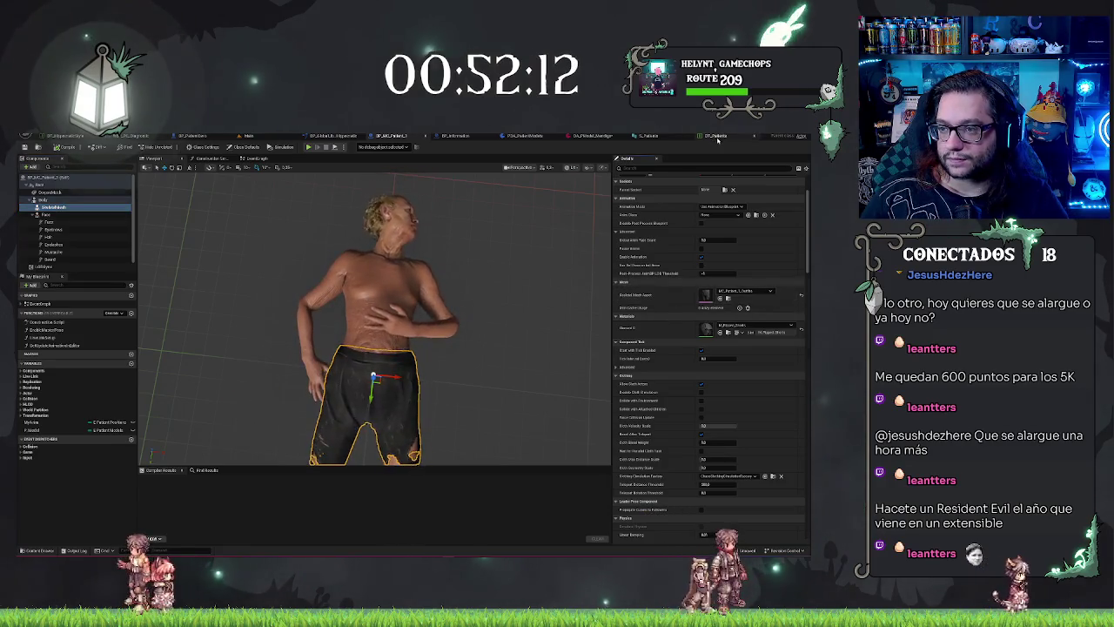
pyautogui.click(606, 136)
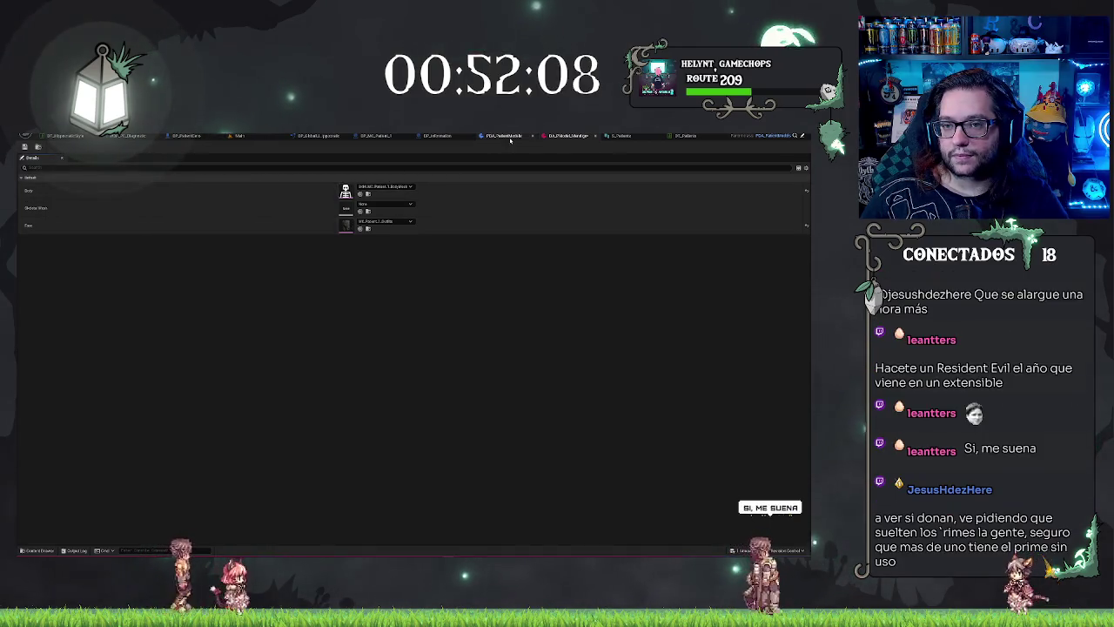
pyautogui.click(387, 186)
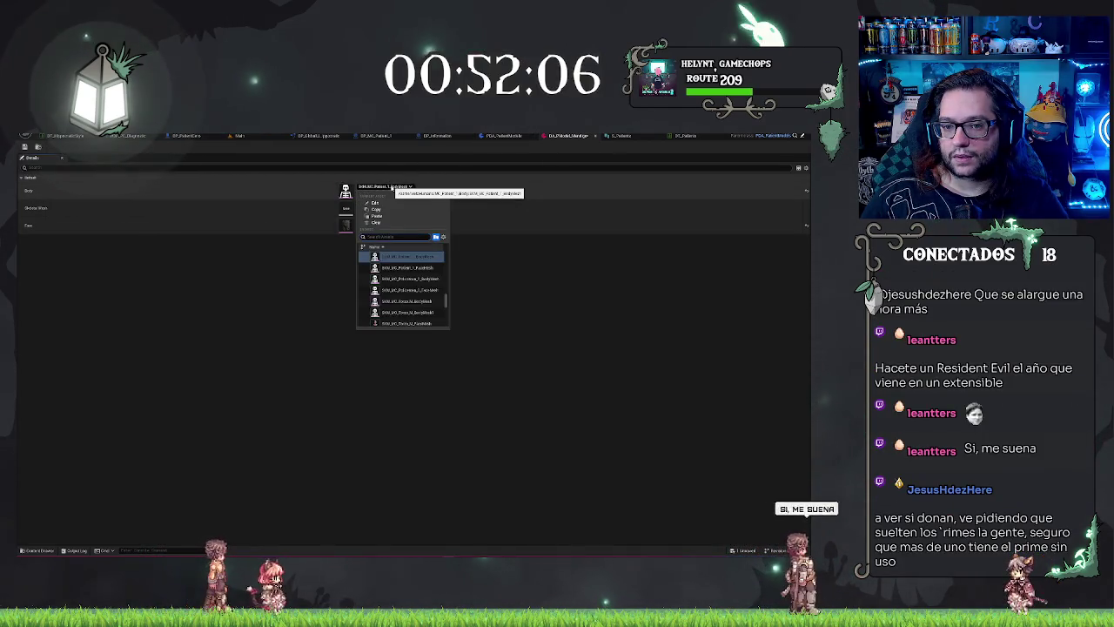
pyautogui.click(510, 218)
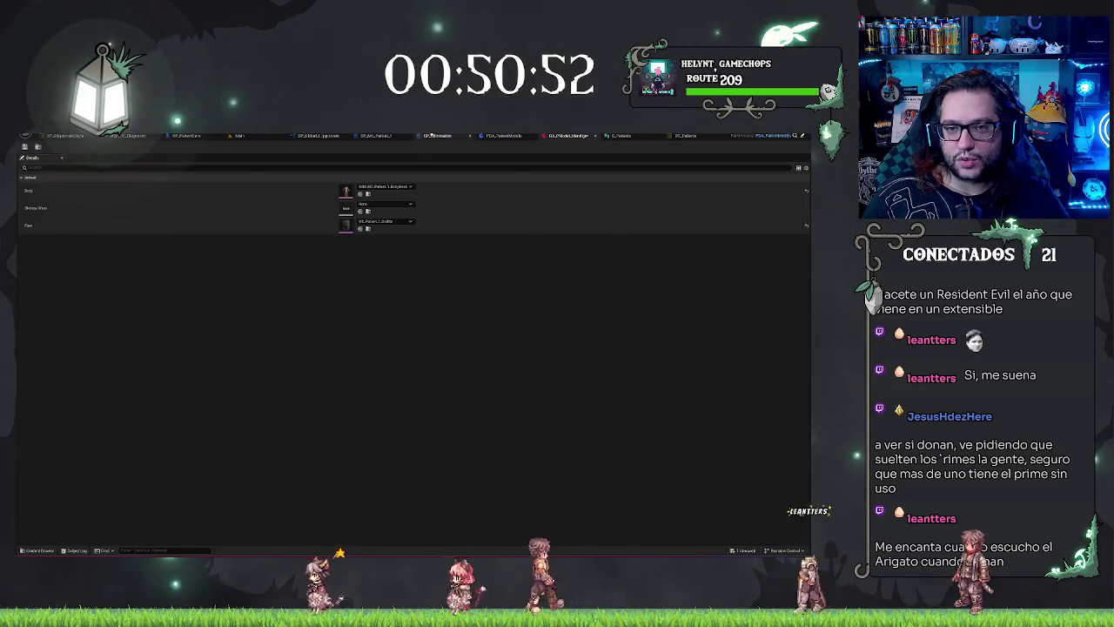
# Pick a patient mesh for the data asset's Skeletal Mesh slot, then return to the level editor's Content Browser
pyautogui.click(376, 136)
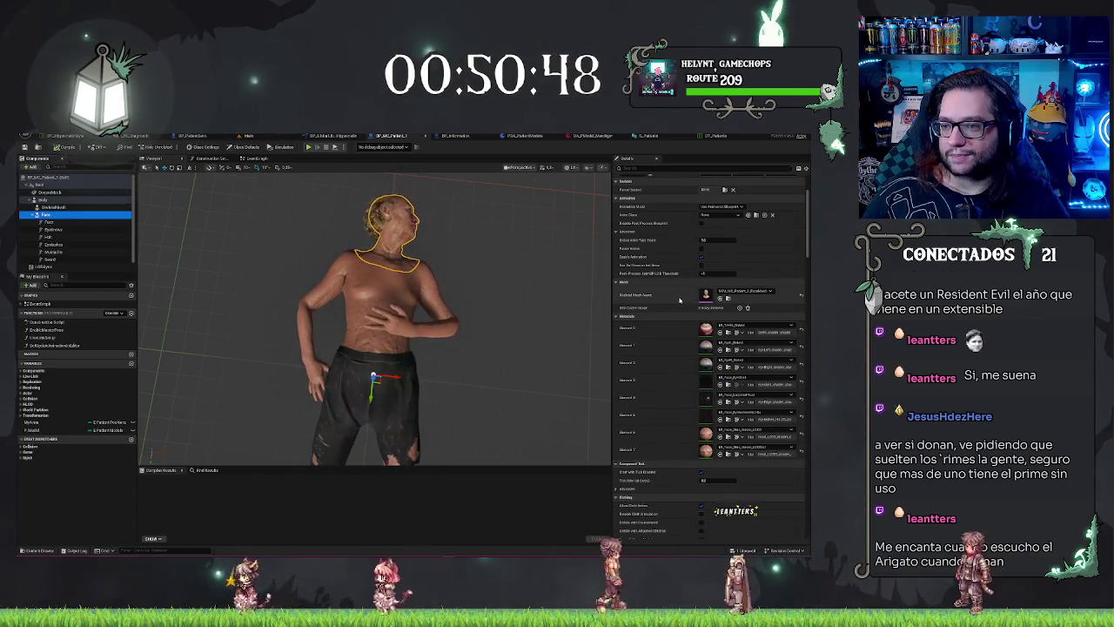
pyautogui.click(585, 135)
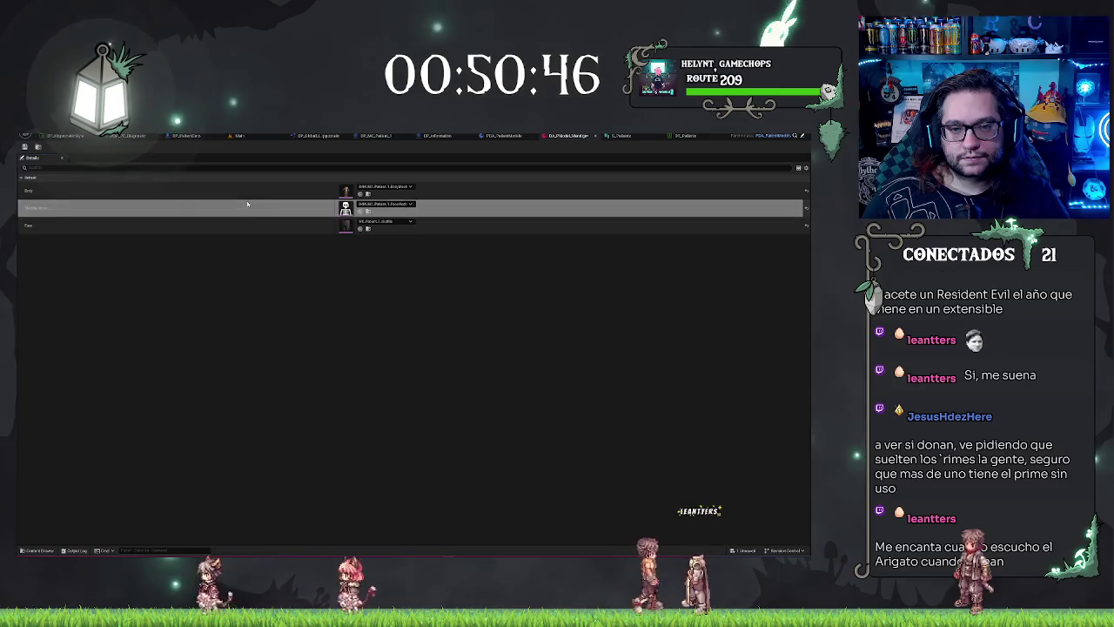
pyautogui.click(359, 211)
pyautogui.click(384, 203)
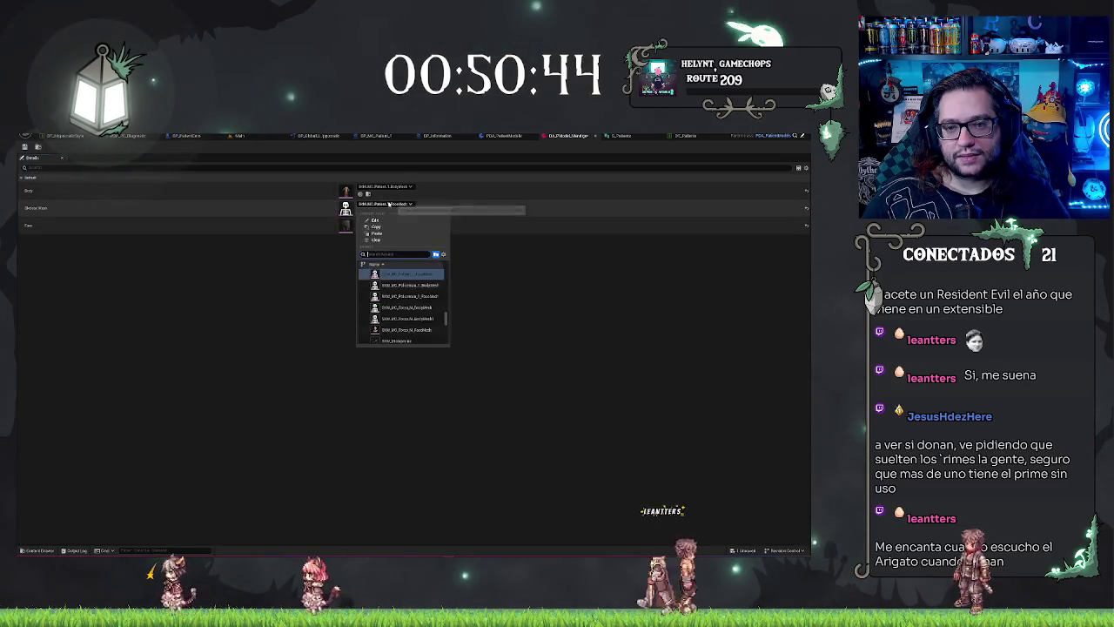
pyautogui.click(392, 277)
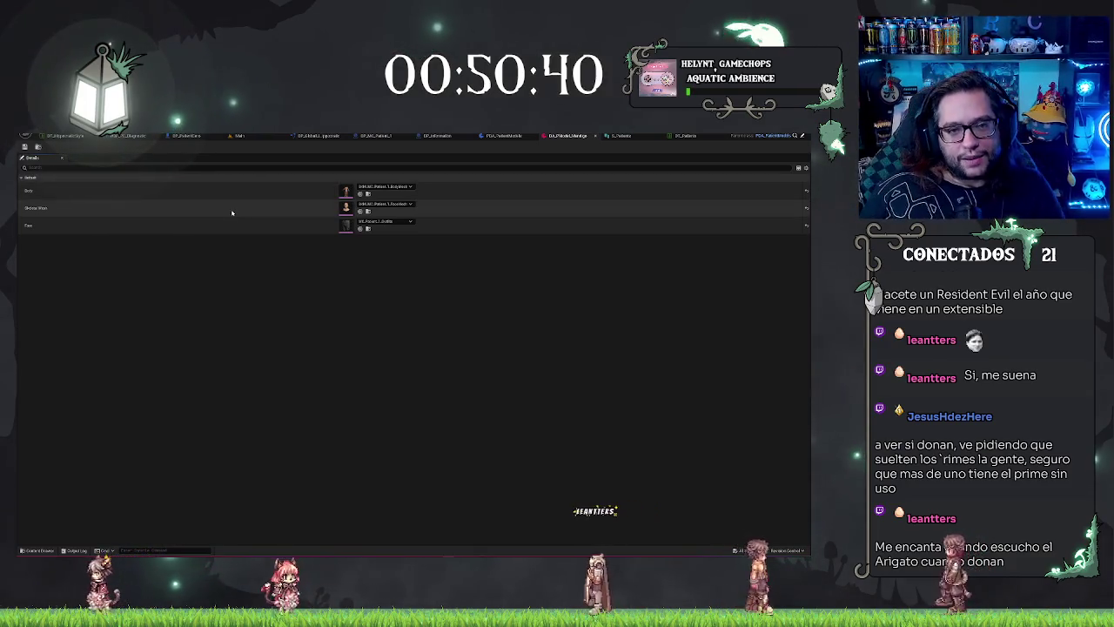
pyautogui.click(239, 136)
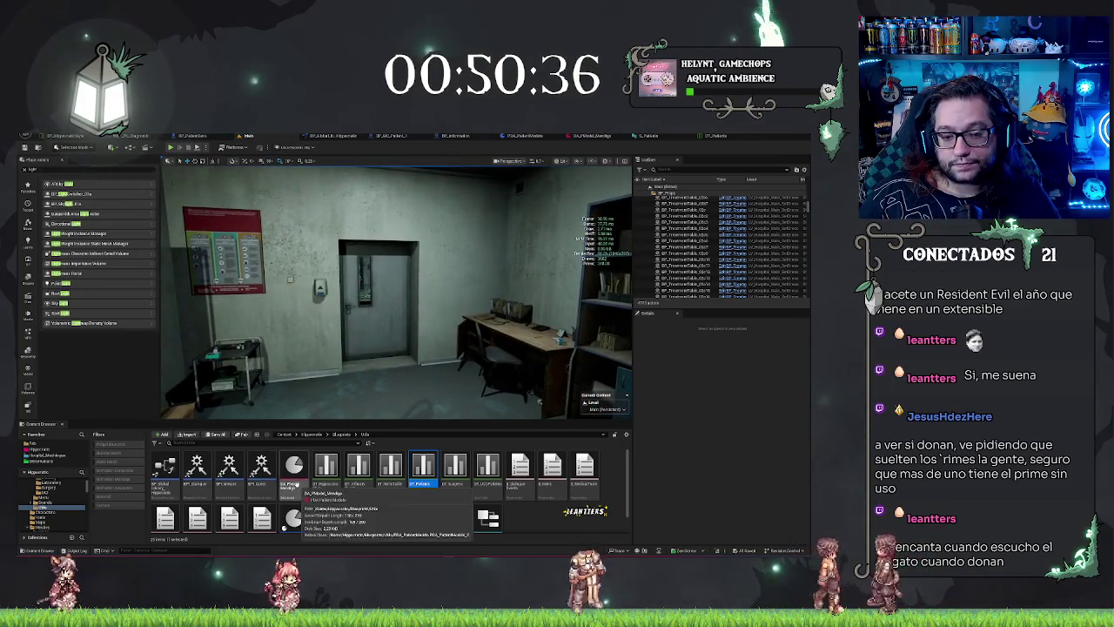
pyautogui.rightClick(551, 523)
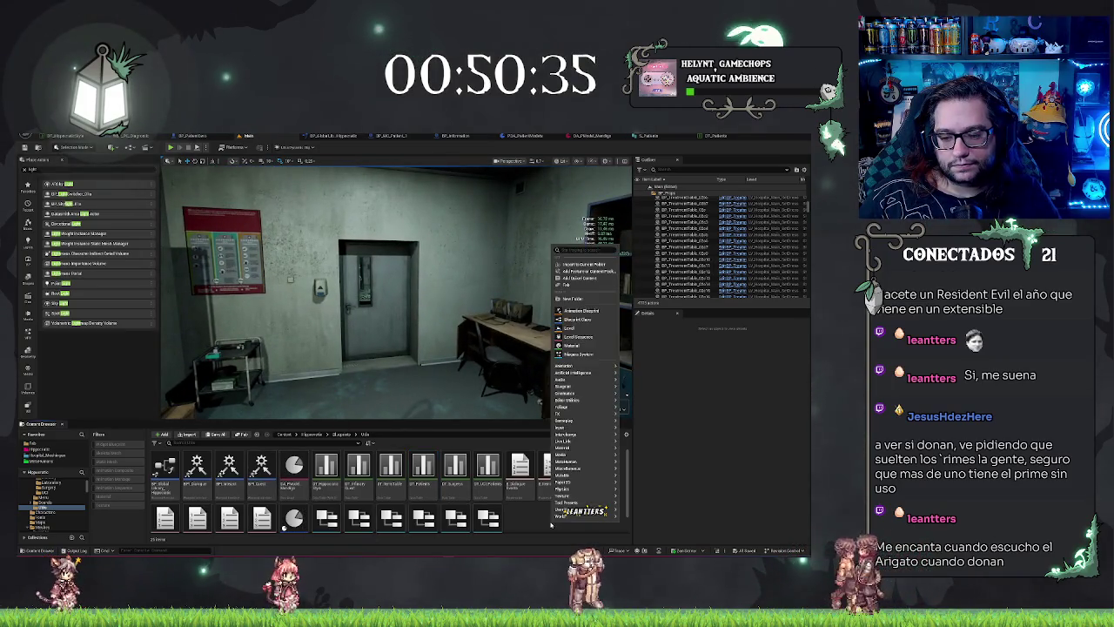
# Create a DA_Models folder, move the data asset into it, and reopen the asset from there
pyautogui.click(569, 296)
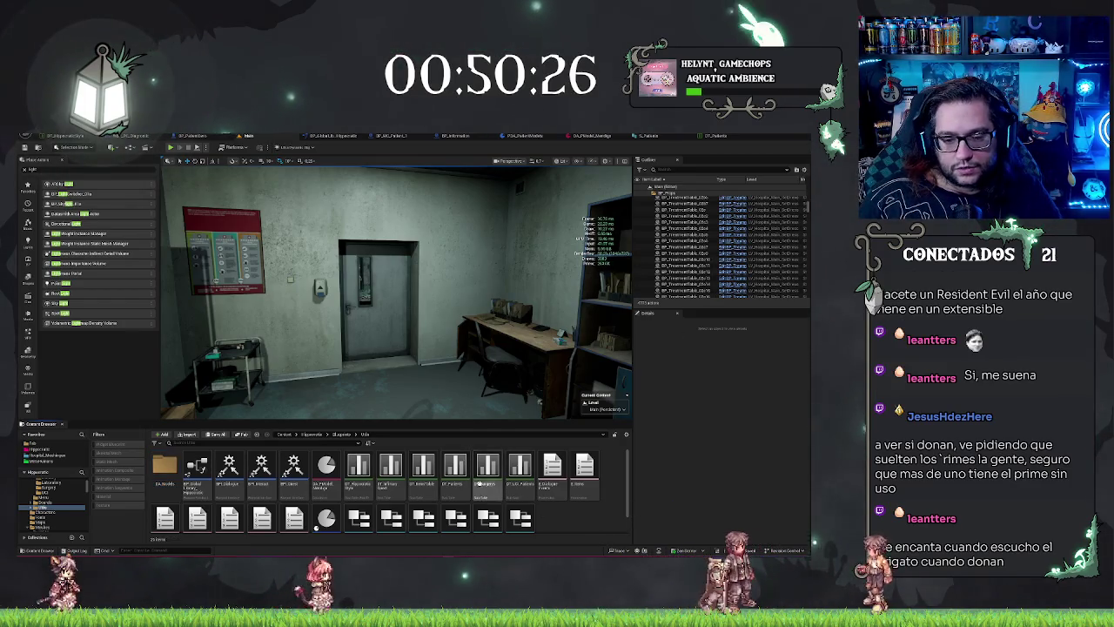
pyautogui.moveTo(326, 470); pyautogui.dragTo(193, 480)
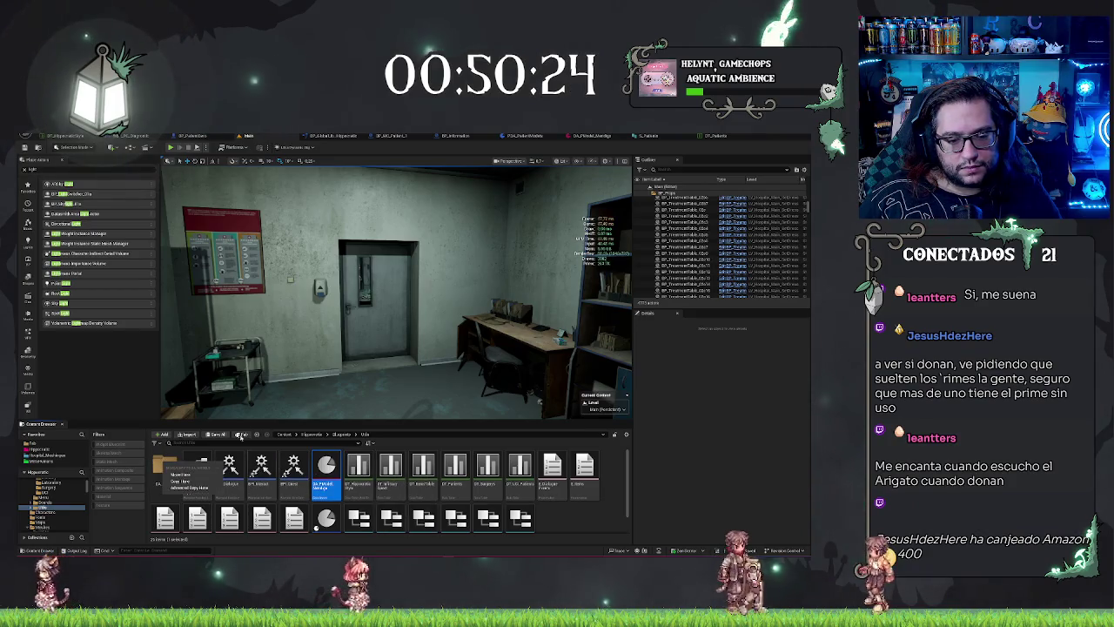
pyautogui.click(181, 474)
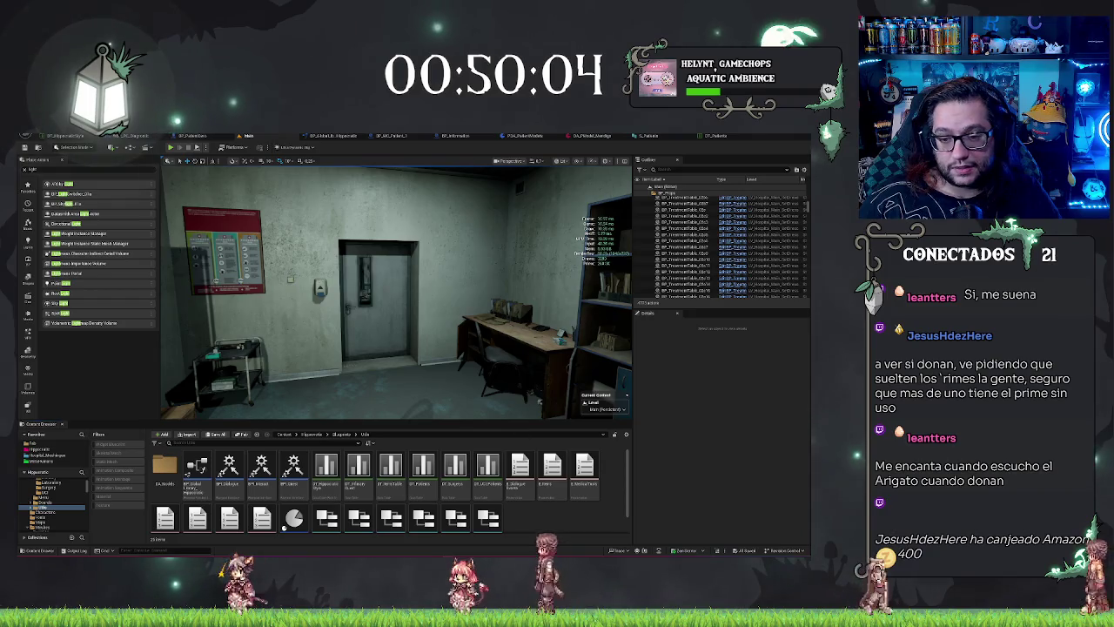
pyautogui.doubleClick(165, 467)
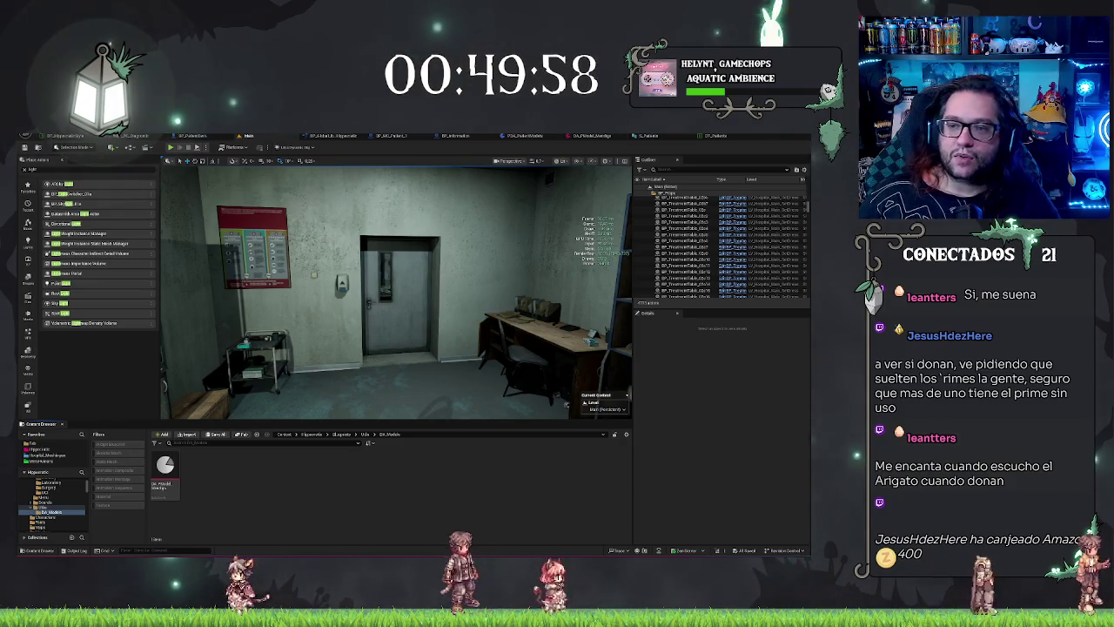
pyautogui.click(592, 136)
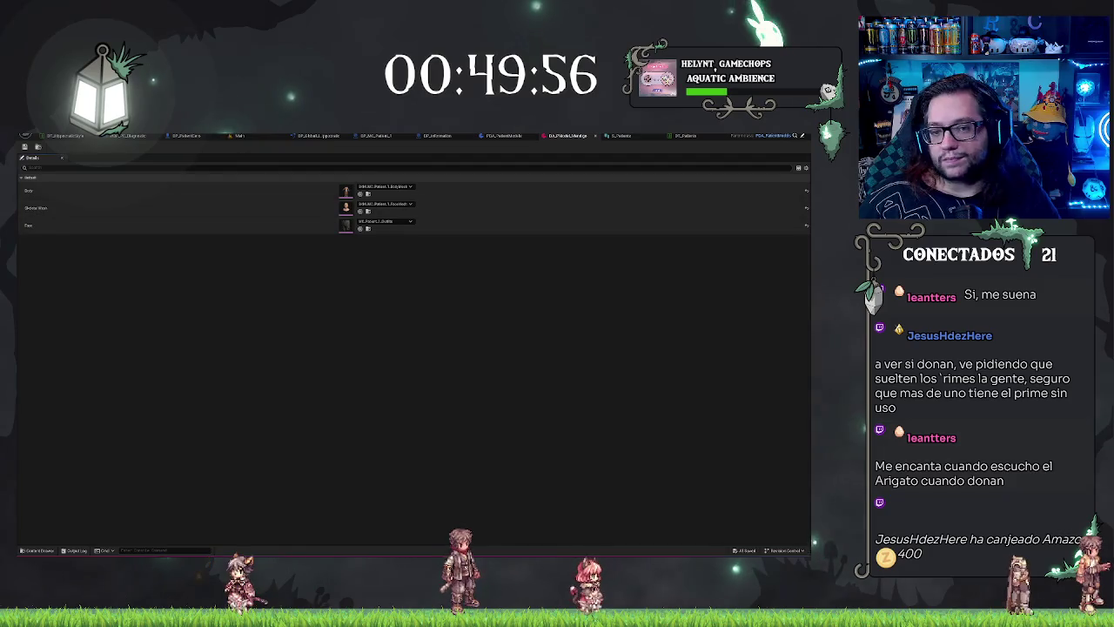
# Cycle through the data table, data asset and PDA_PatientModels tabs back to the patient character blueprint
pyautogui.click(658, 136)
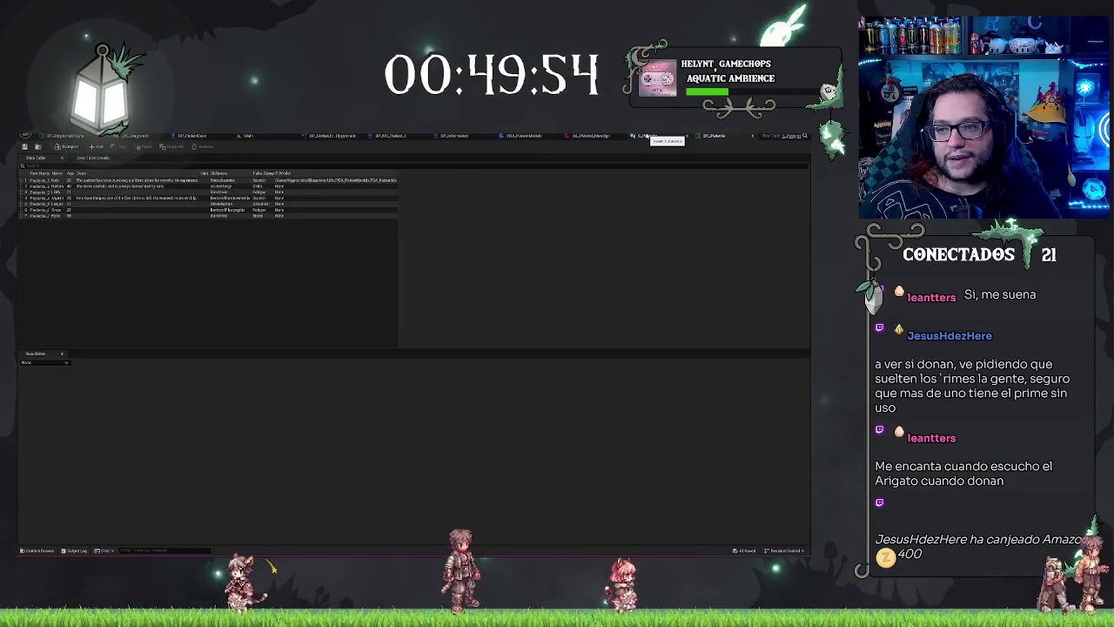
pyautogui.click(591, 135)
pyautogui.click(514, 135)
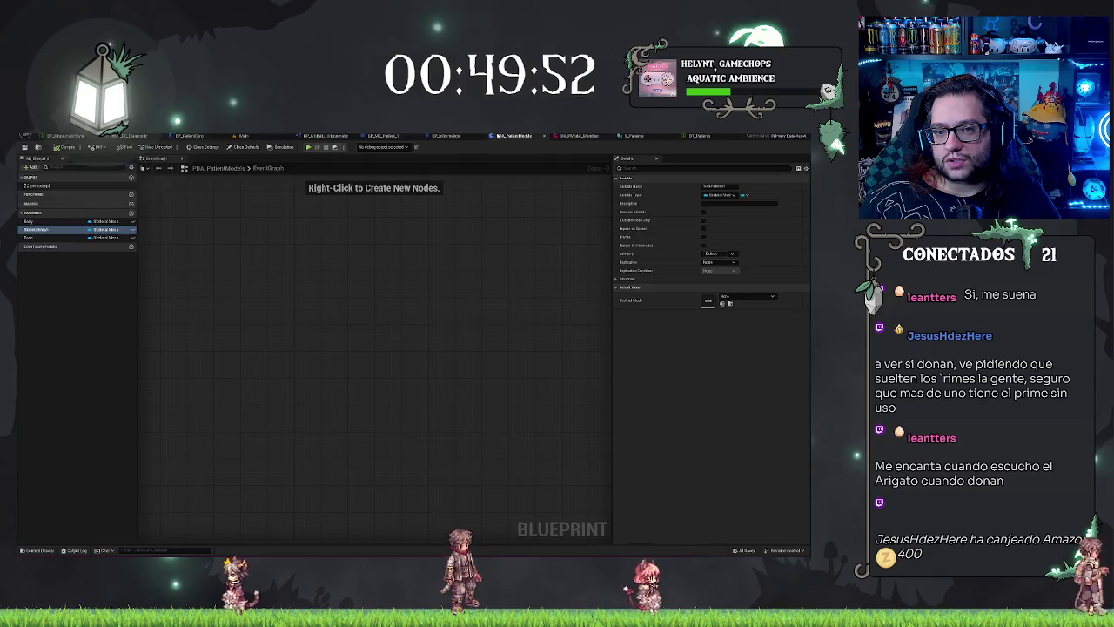
pyautogui.click(46, 211)
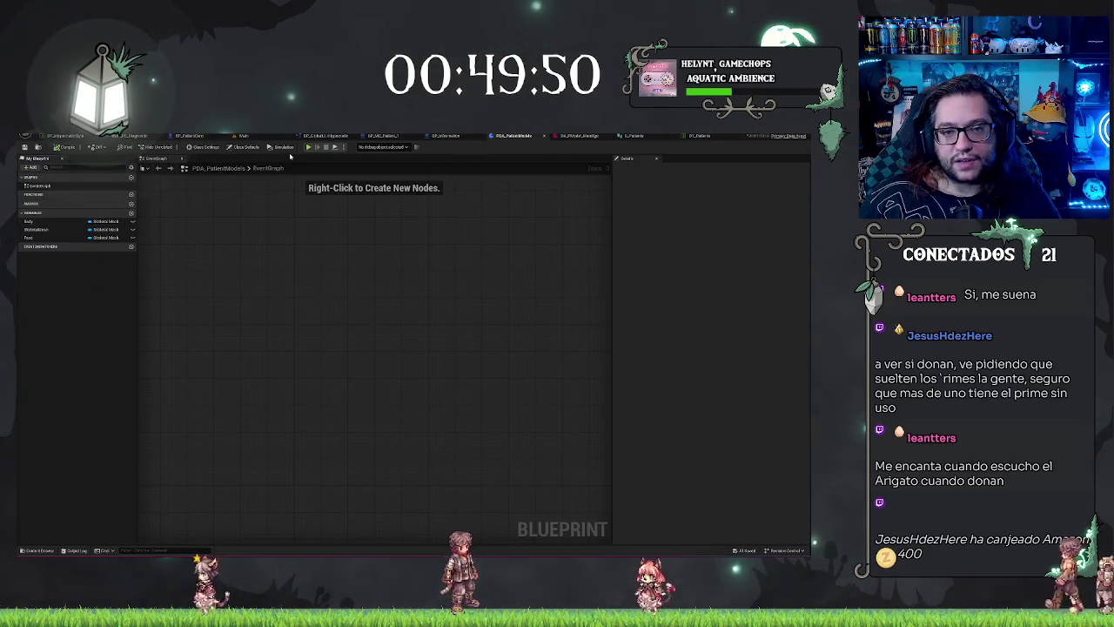
pyautogui.click(391, 136)
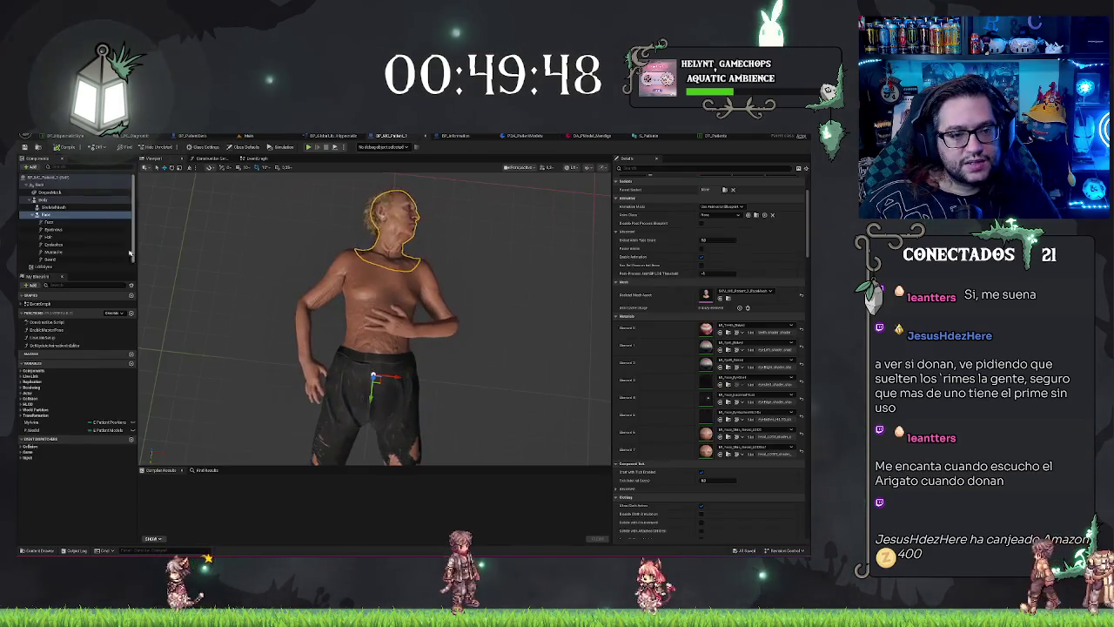
# Inspect the Face components' materials and groom assets without changes, then select the Hair component
pyautogui.click(52, 223)
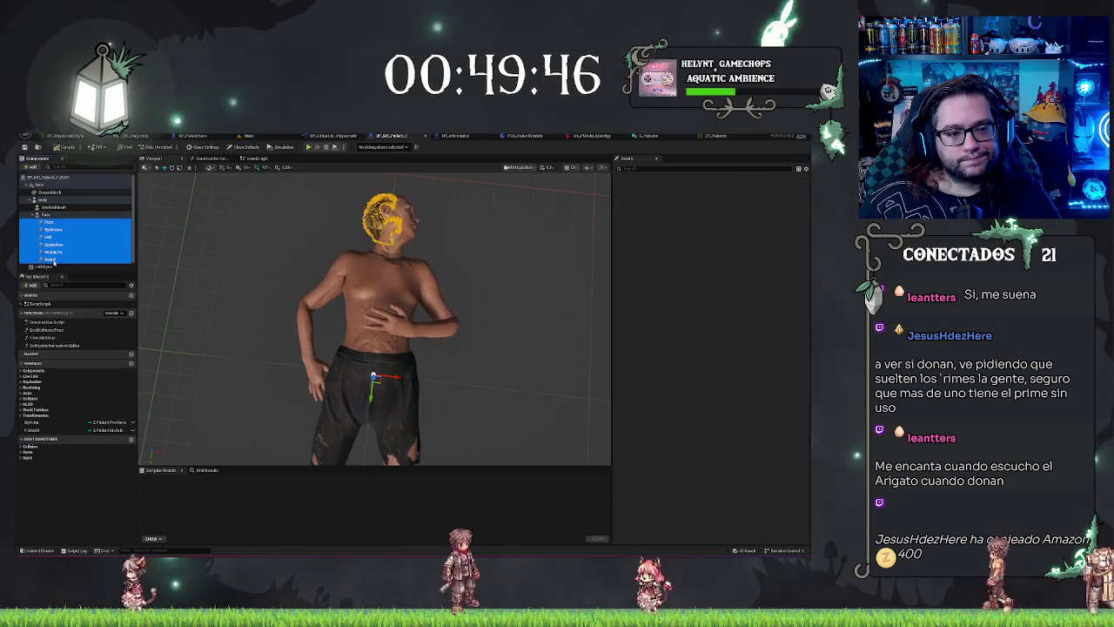
pyautogui.keyDown('shift'); pyautogui.click(50, 259); pyautogui.keyUp('shift')
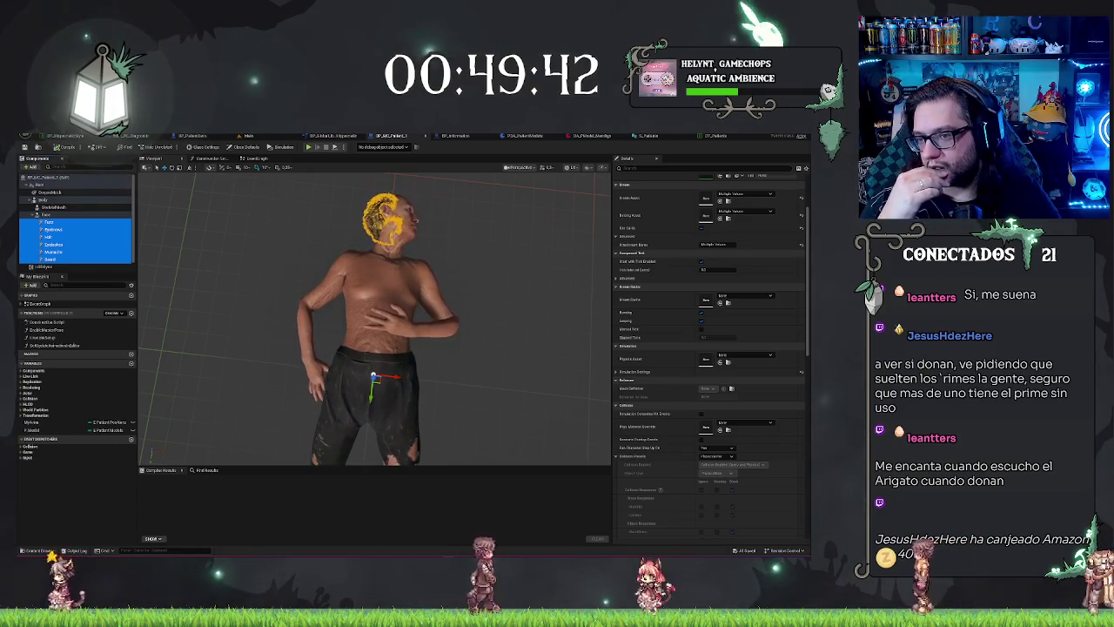
pyautogui.scroll(2, 718, 257)
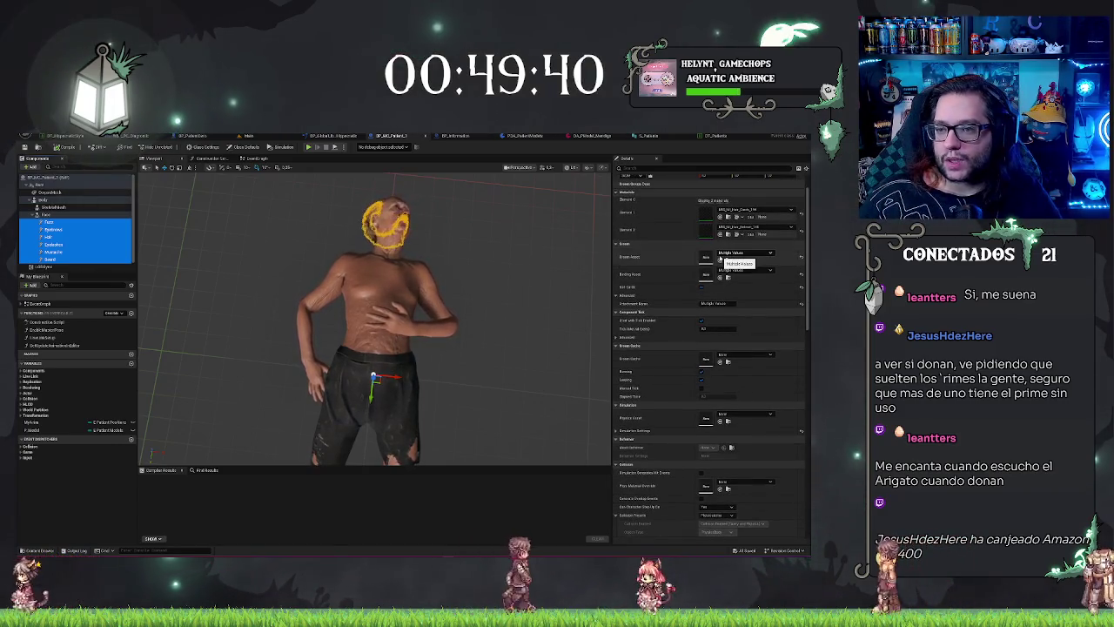
pyautogui.scroll(1, 719, 253)
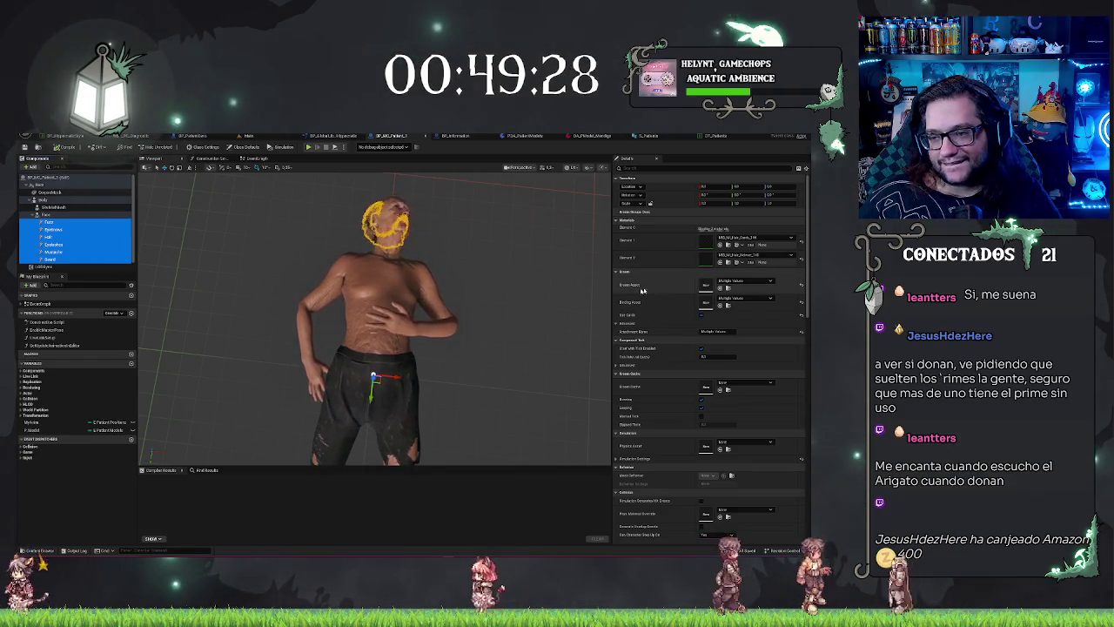
pyautogui.click(76, 222)
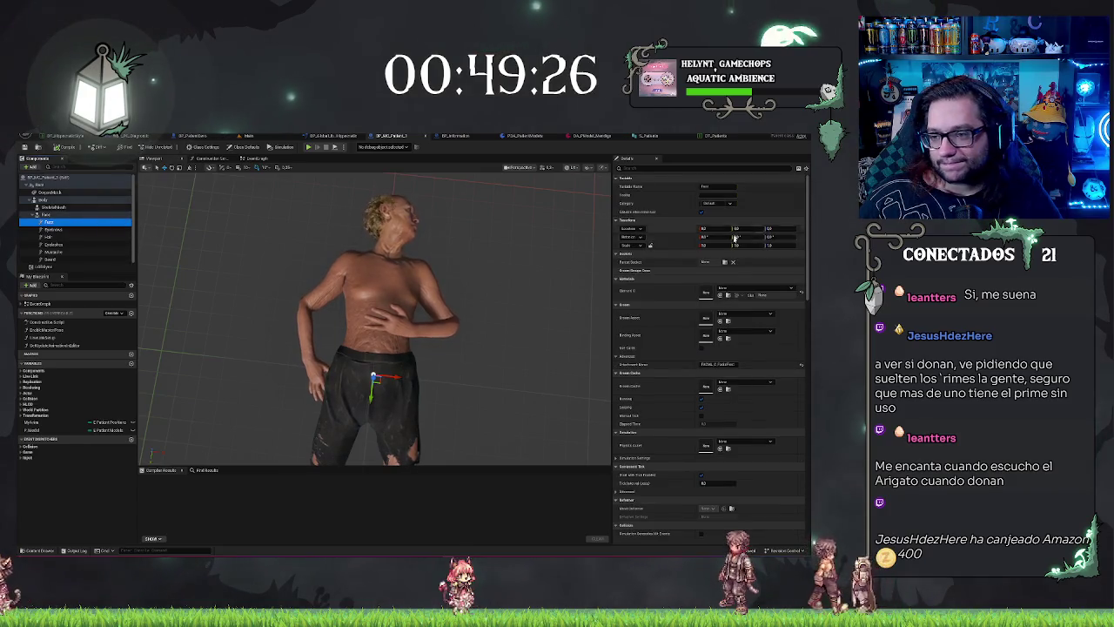
pyautogui.click(722, 288)
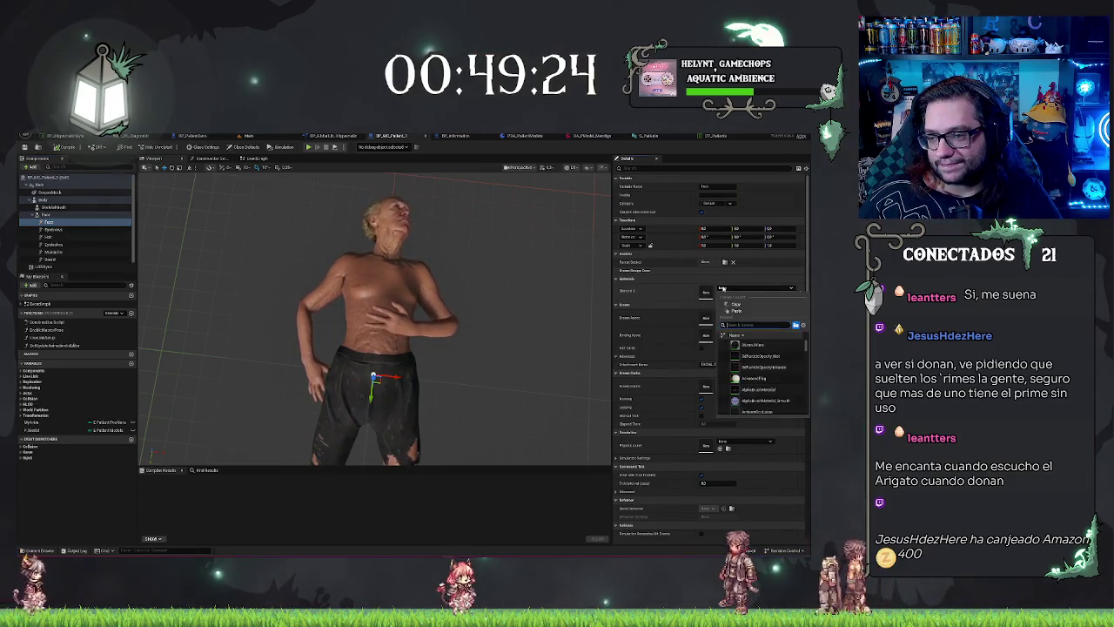
pyautogui.click(722, 288)
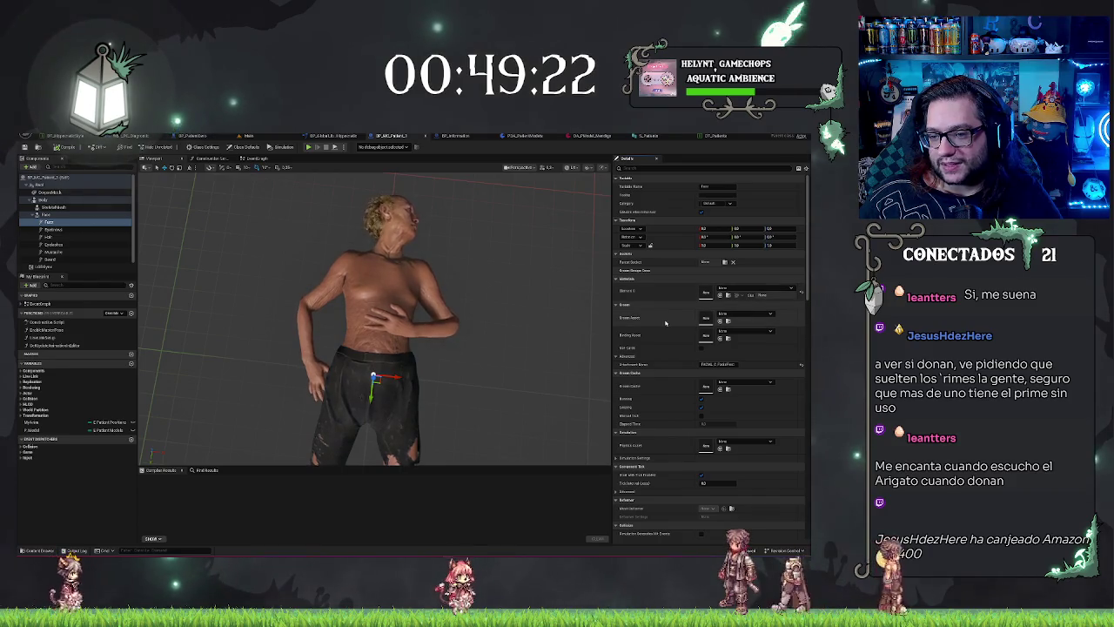
pyautogui.click(726, 315)
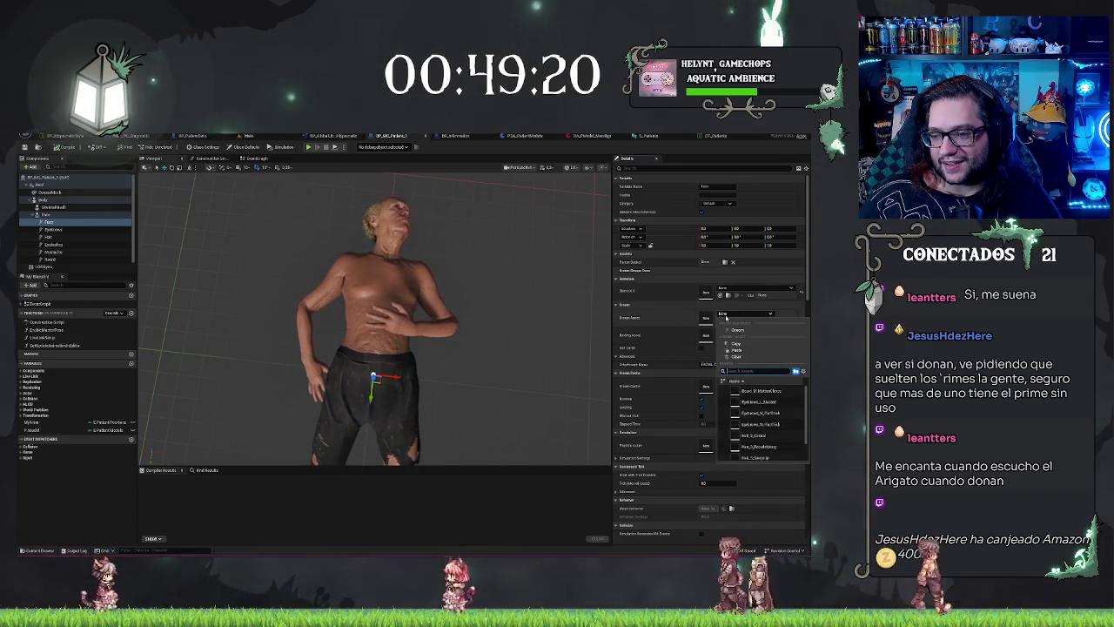
pyautogui.click(661, 322)
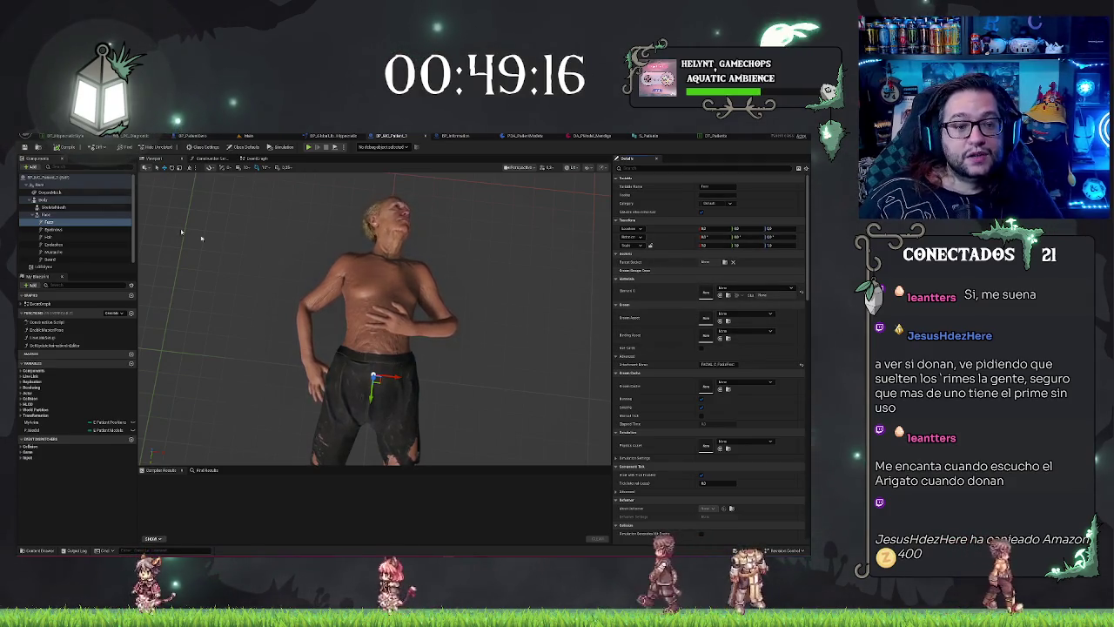
pyautogui.click(63, 235)
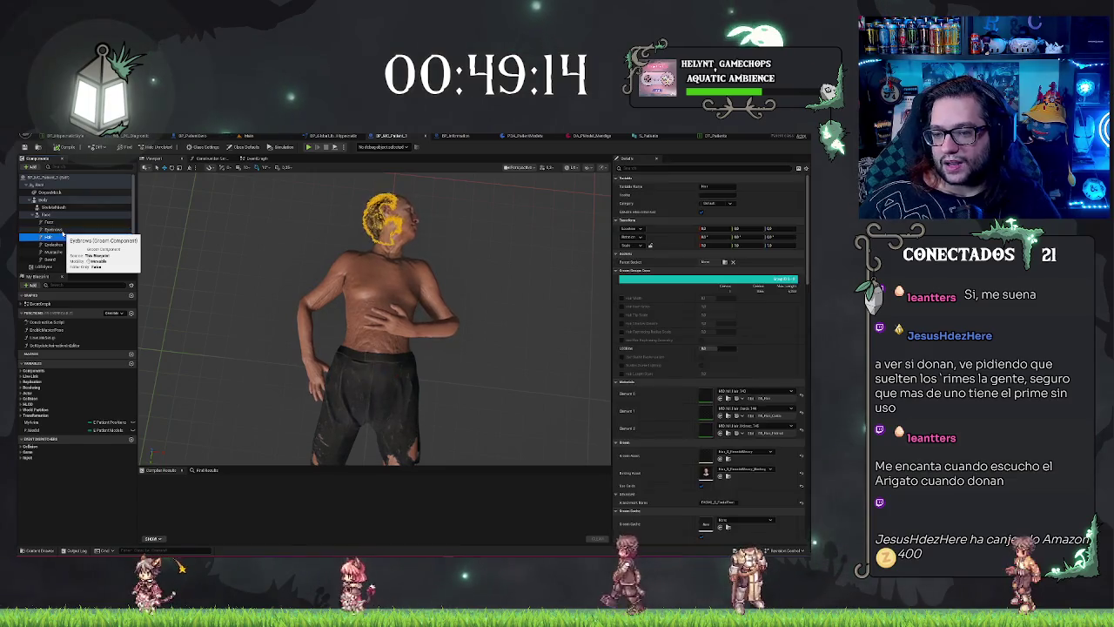
# Review the Hair and LODSync components in BP_Patient, then bring up the data asset's mesh slots
pyautogui.press('End')
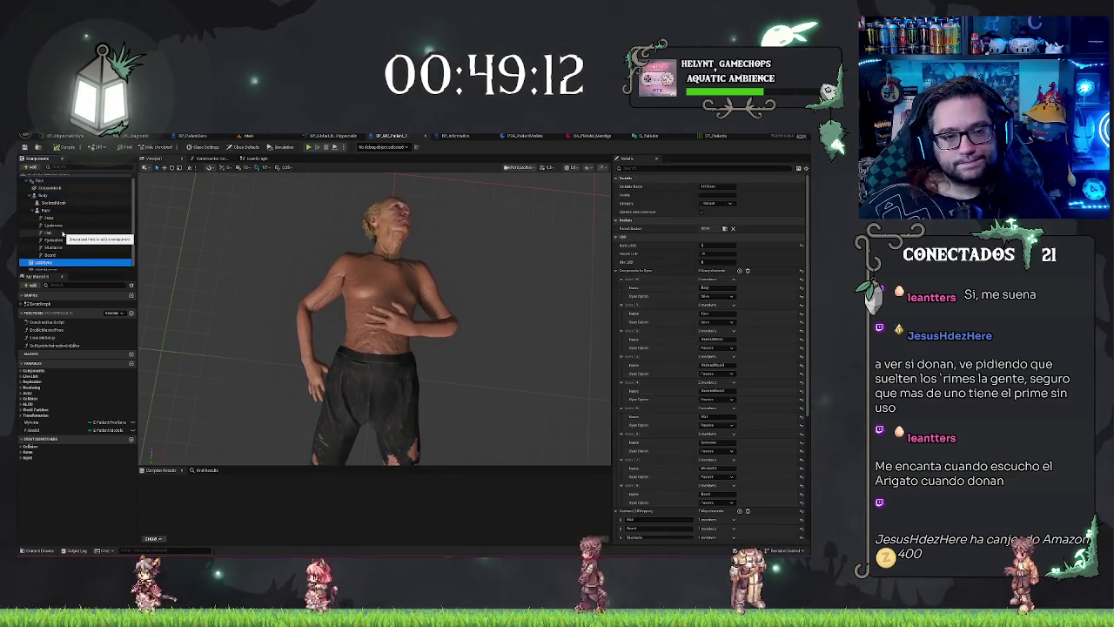
pyautogui.click(62, 233)
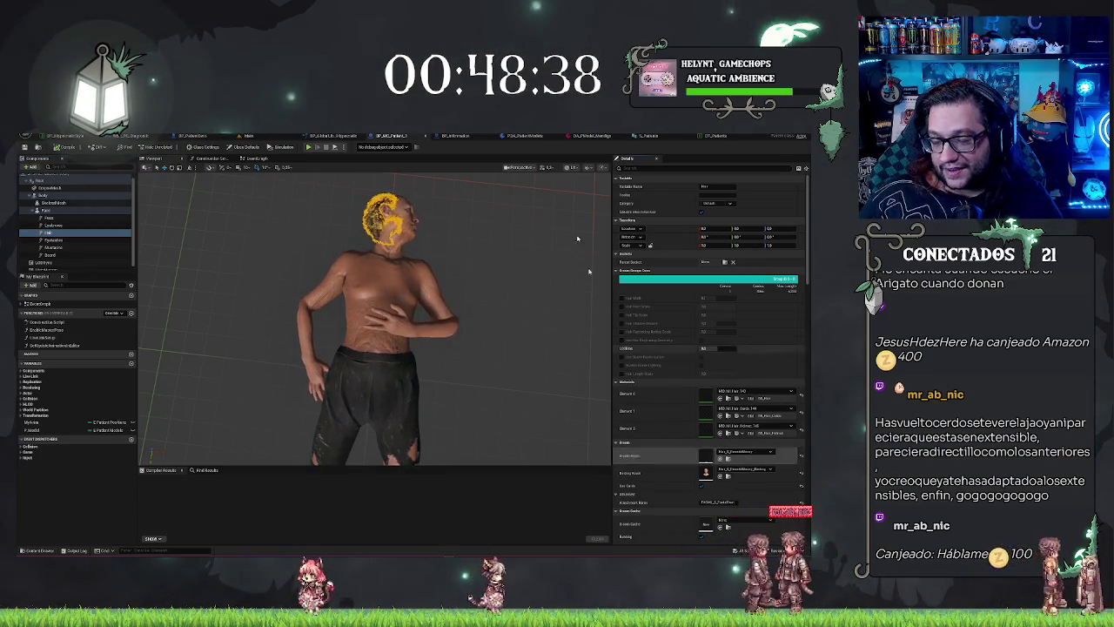
pyautogui.click(637, 163)
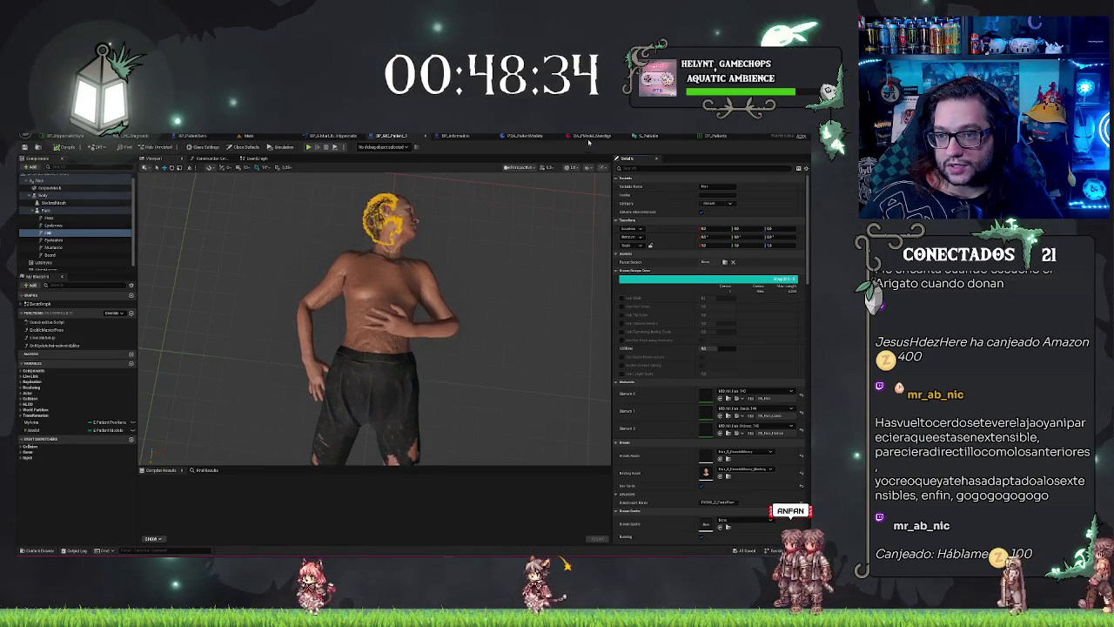
pyautogui.click(588, 137)
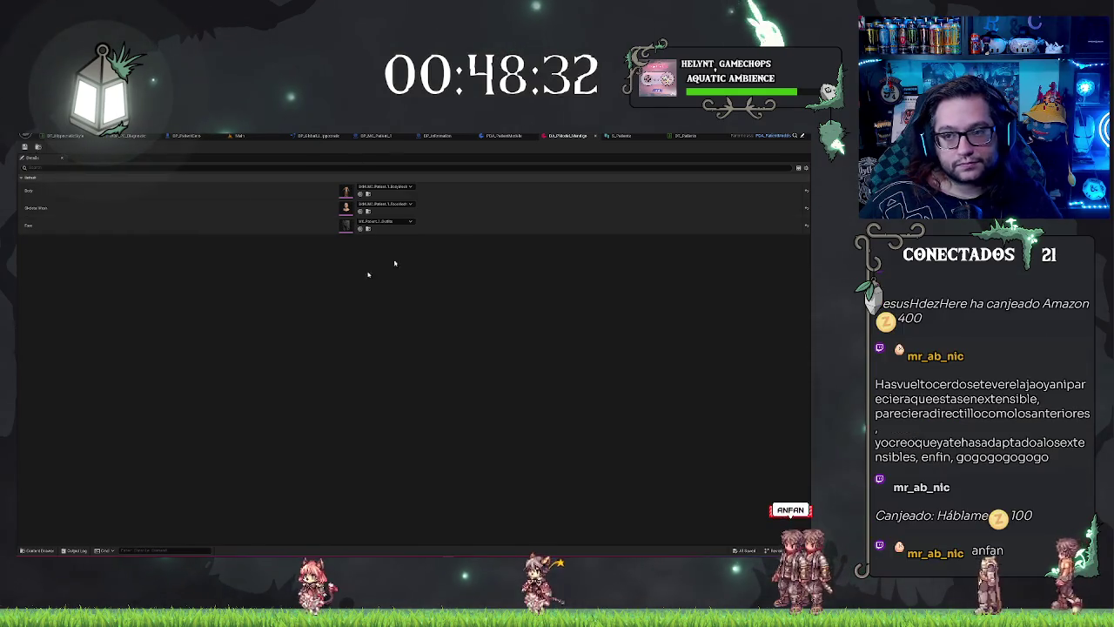
# Add a new Groom Asset object reference variable to PDA_PatientModels
pyautogui.click(511, 137)
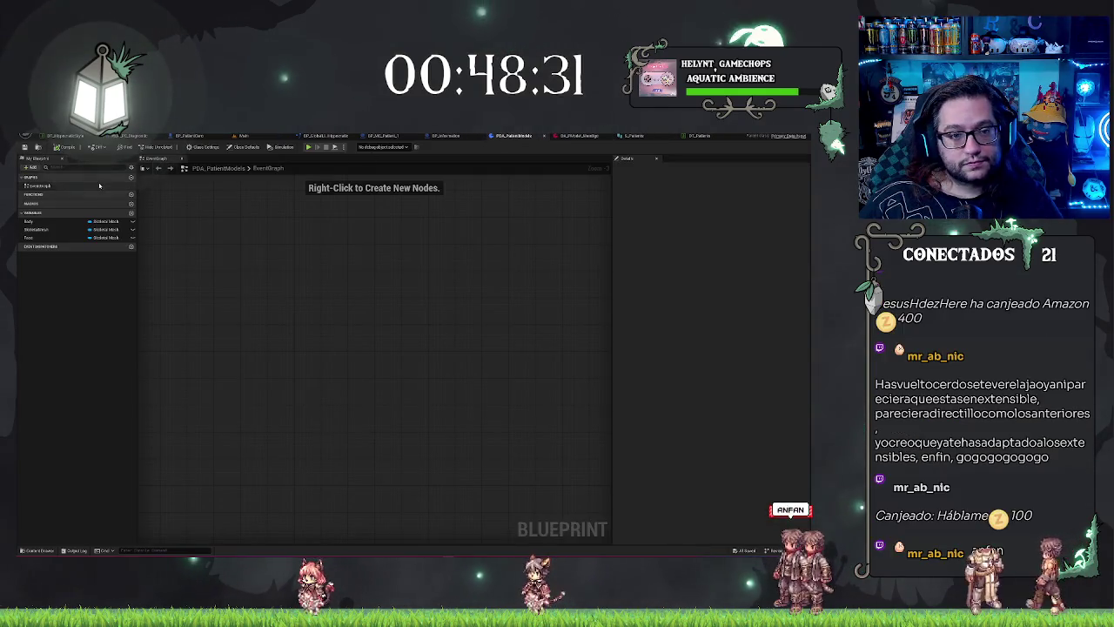
pyautogui.click(132, 213)
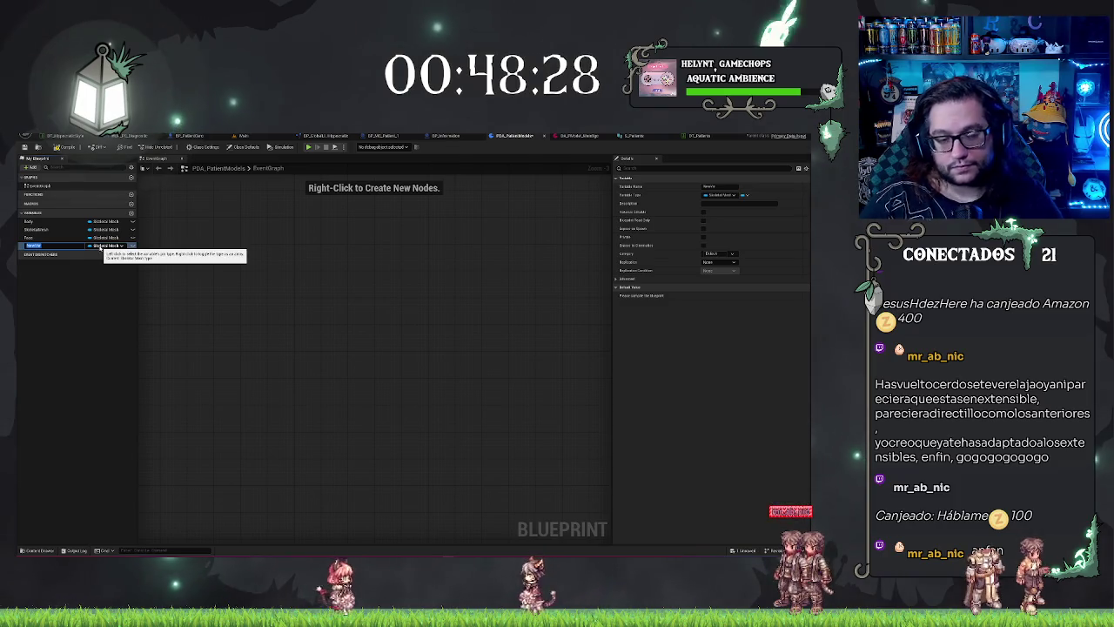
pyautogui.click(102, 246)
pyautogui.write('ke')
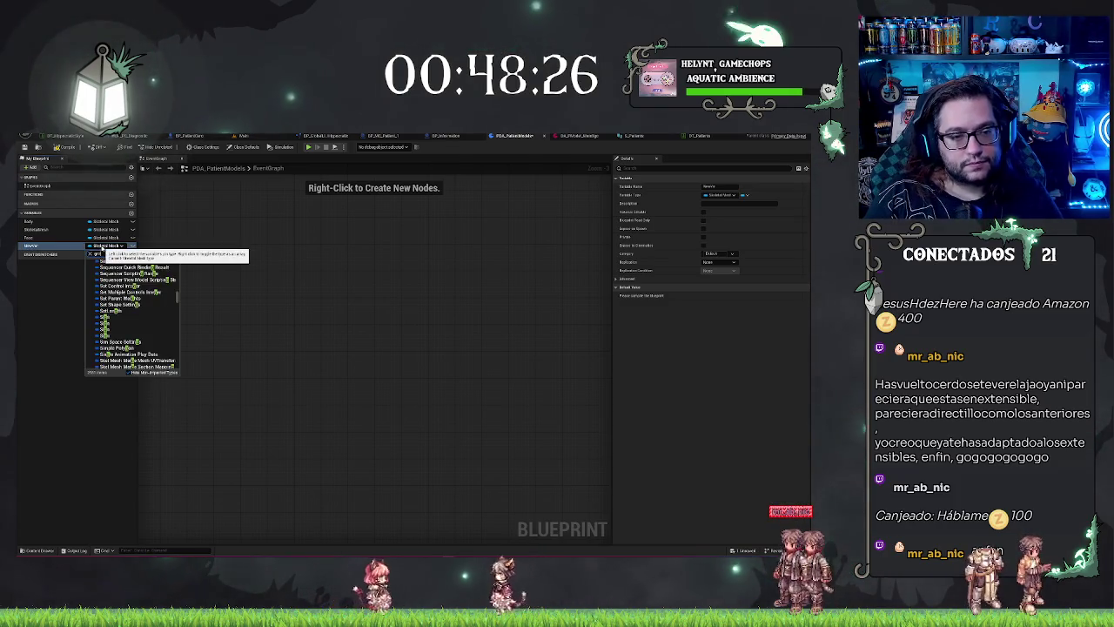
pyautogui.write('m')
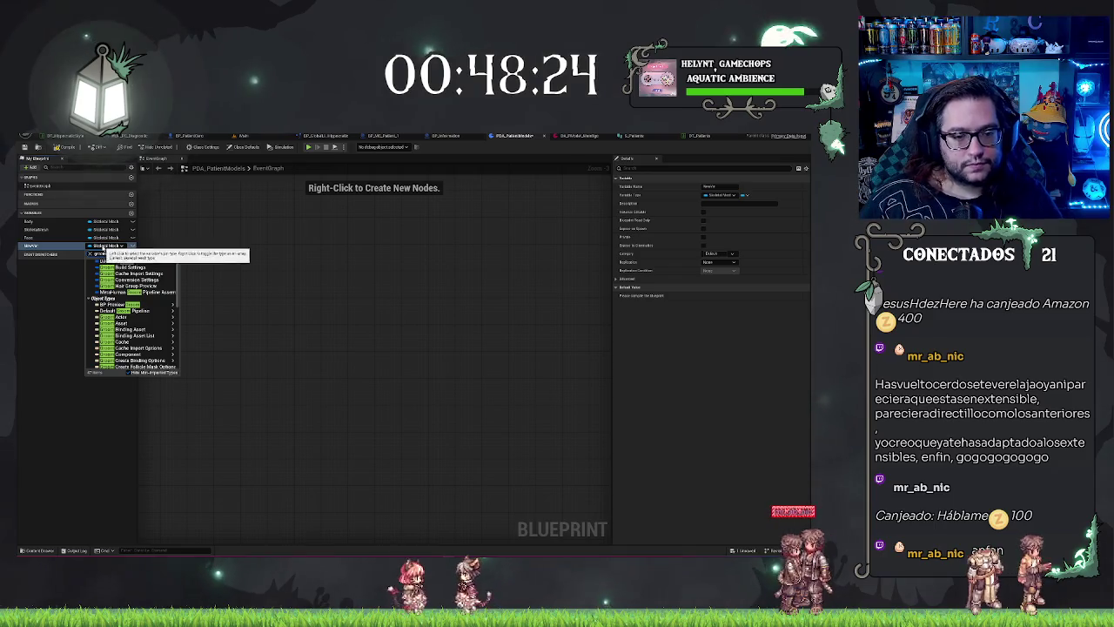
pyautogui.moveTo(137, 319)
pyautogui.click(199, 322)
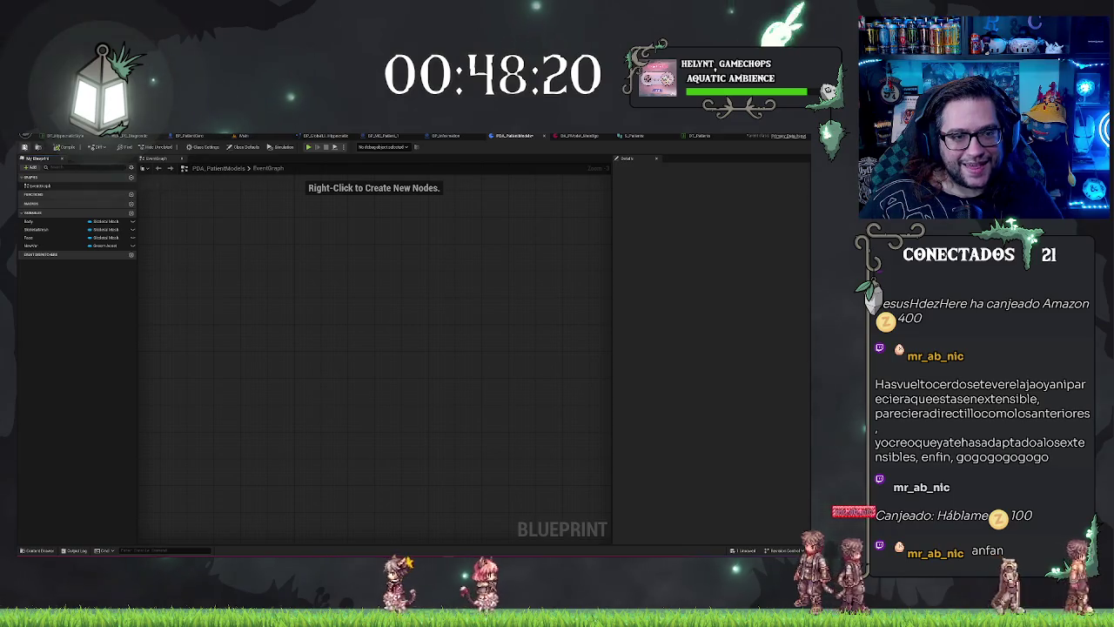
# Assign a hair groom to the new slot in DA_PatientModels and check the S_Patients structure
pyautogui.click(570, 135)
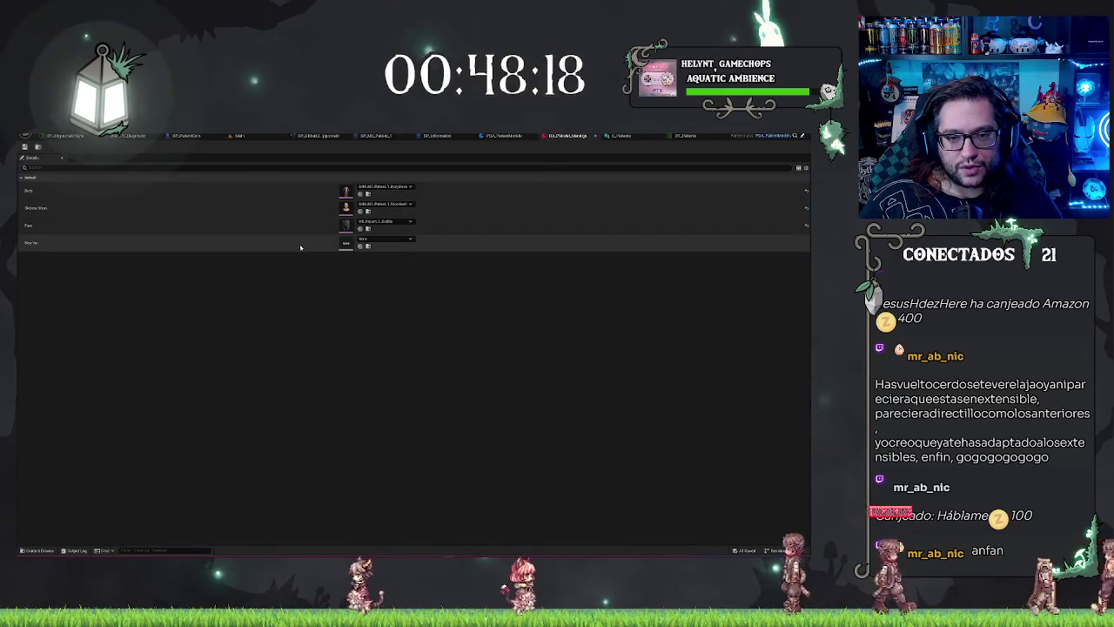
pyautogui.click(360, 246)
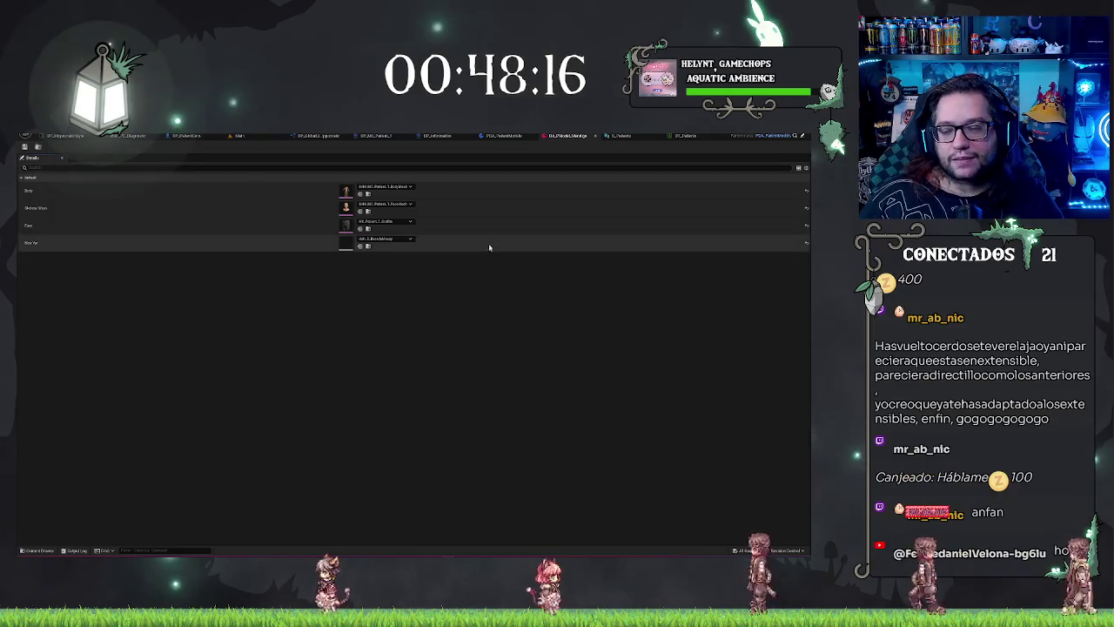
pyautogui.click(644, 135)
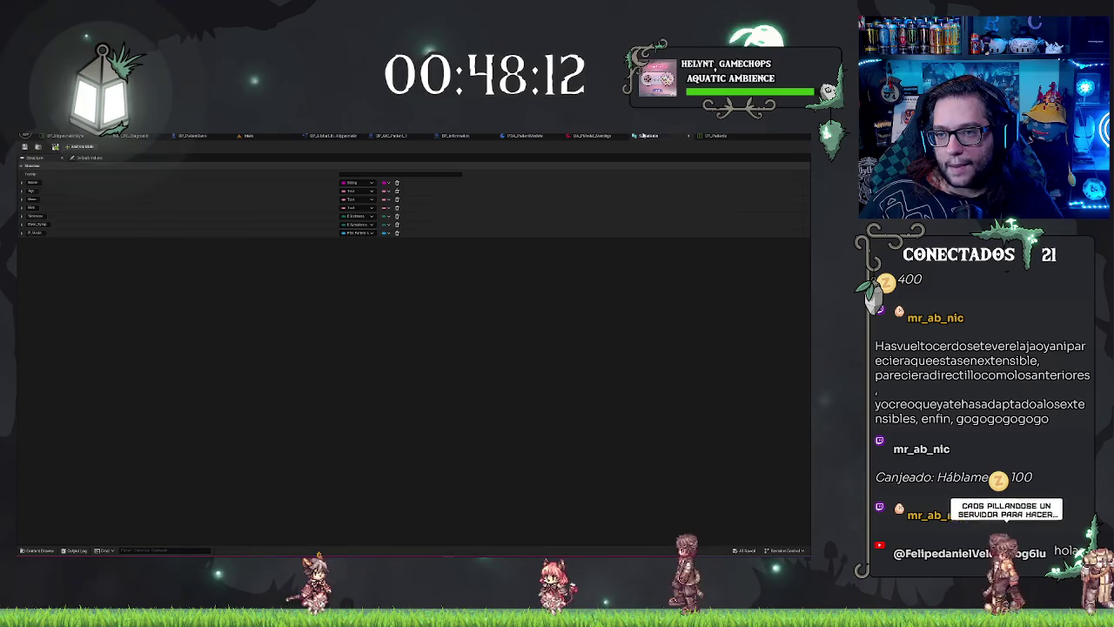
pyautogui.click(589, 135)
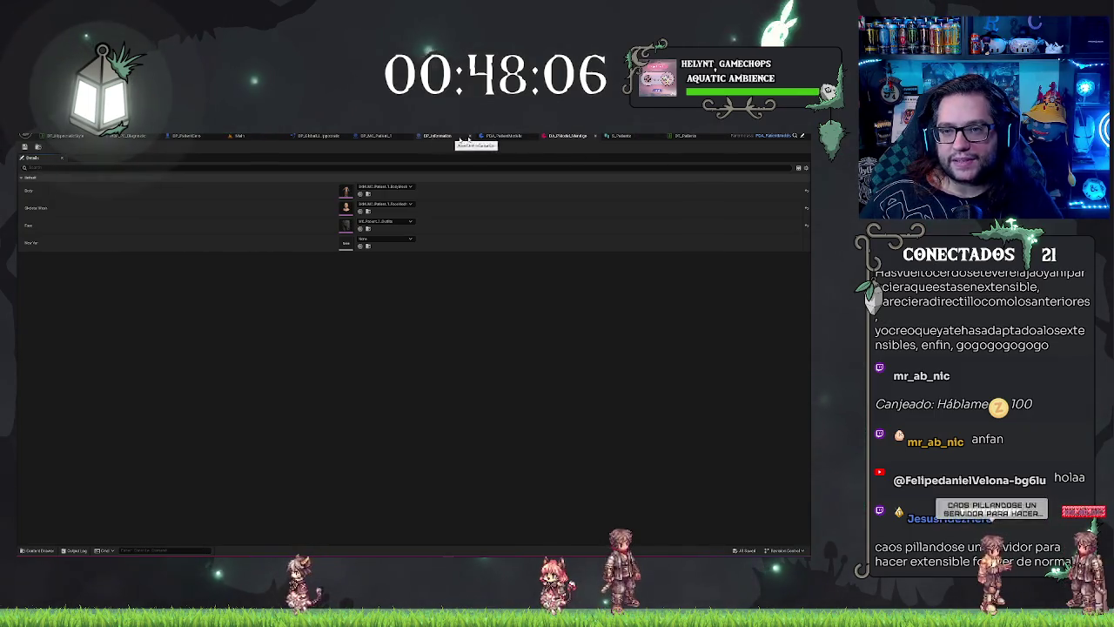
pyautogui.click(387, 136)
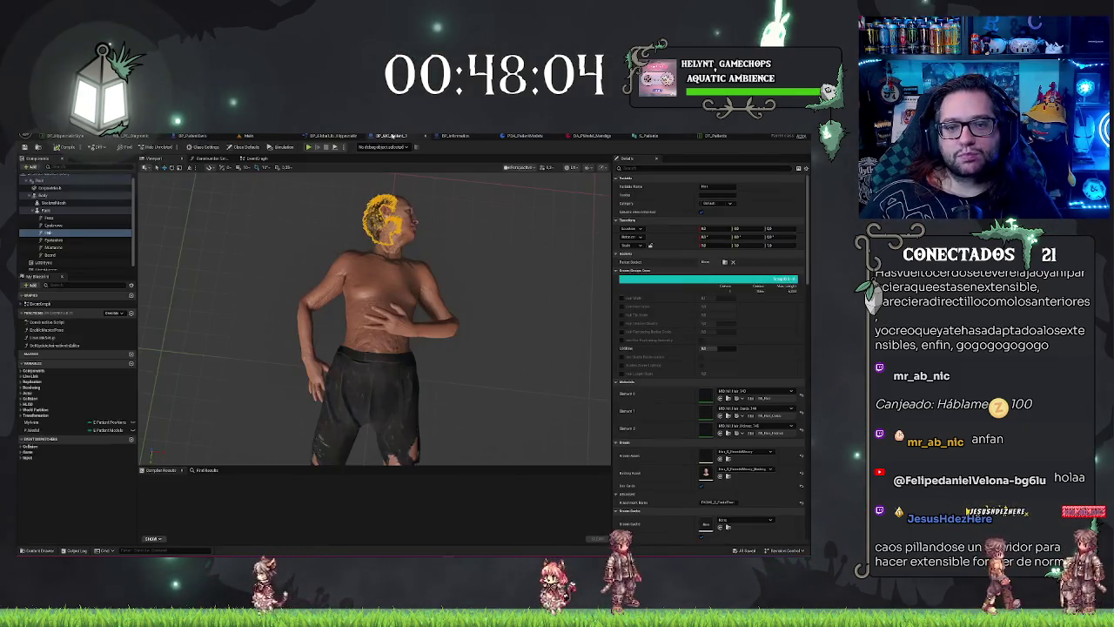
# Rename the new PDA_PatientModels variable to Face and add another variable named Eyebrows
pyautogui.click(52, 218)
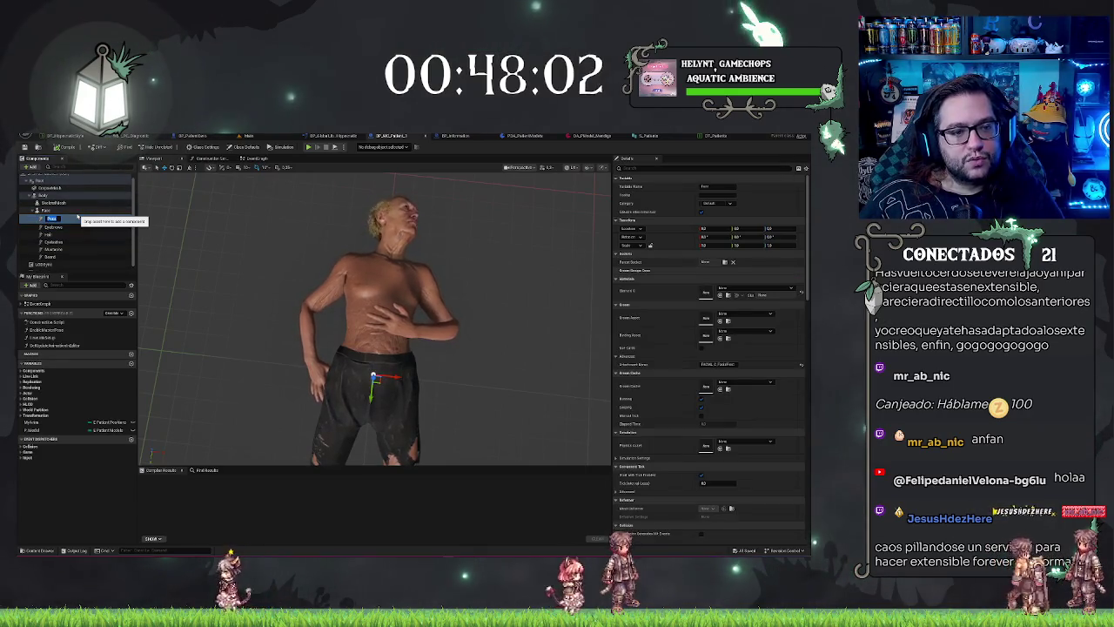
pyautogui.click(524, 136)
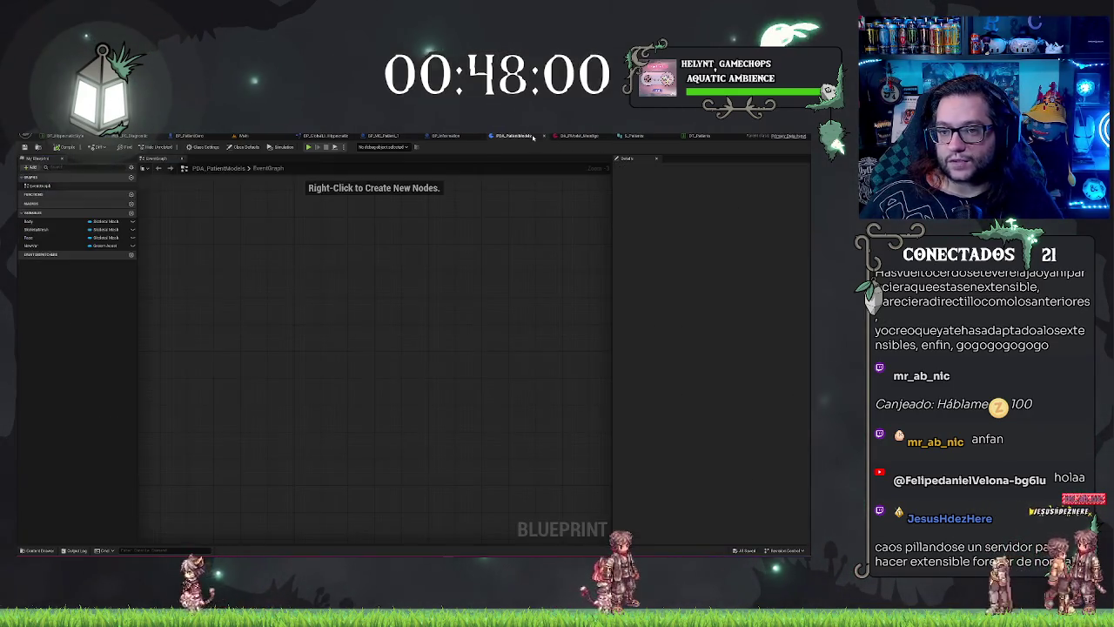
pyautogui.write('Face')
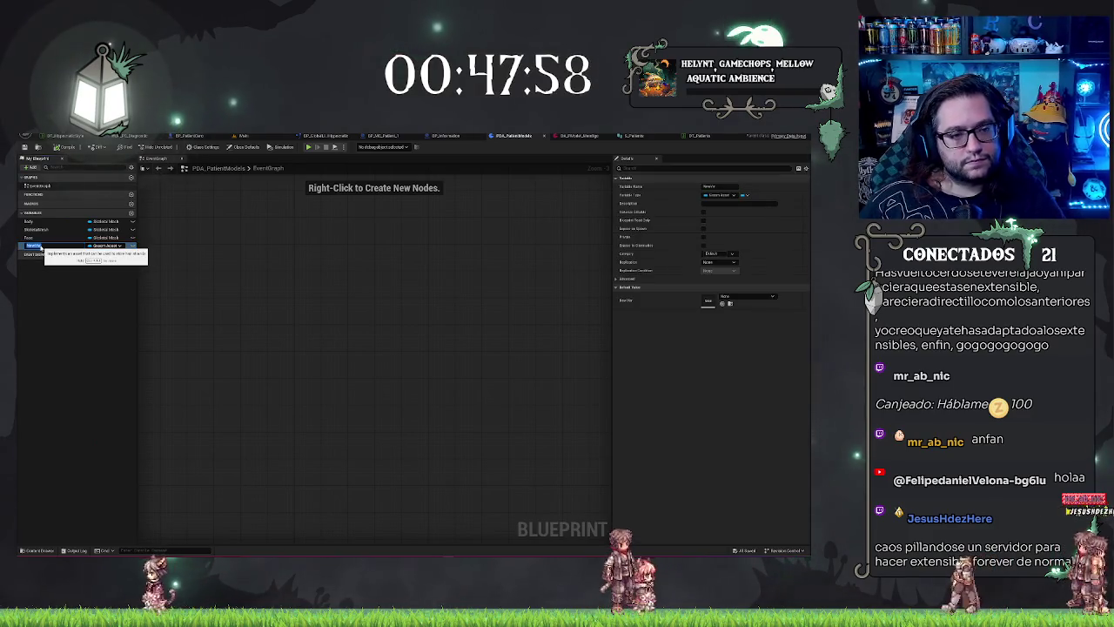
pyautogui.press('Return')
pyautogui.click(130, 213)
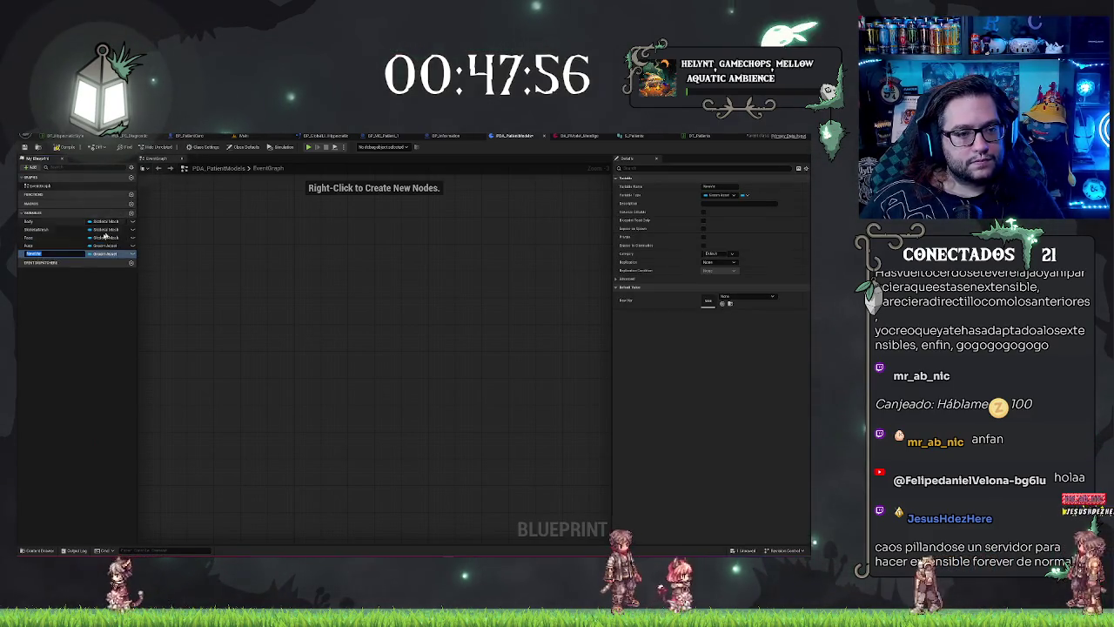
pyautogui.write('brows')
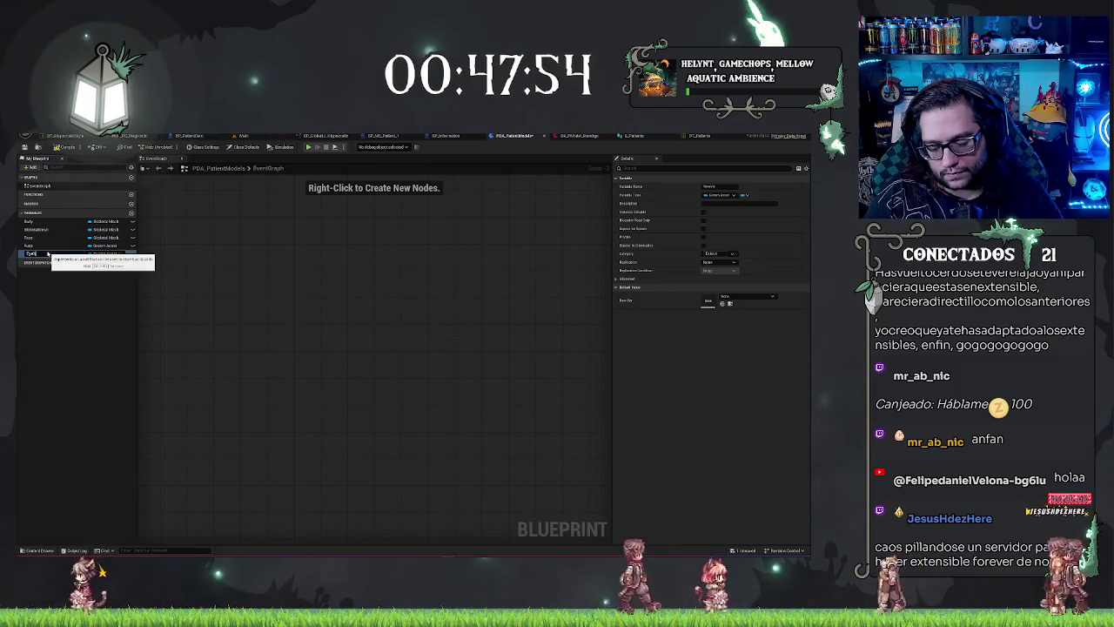
pyautogui.press('Return')
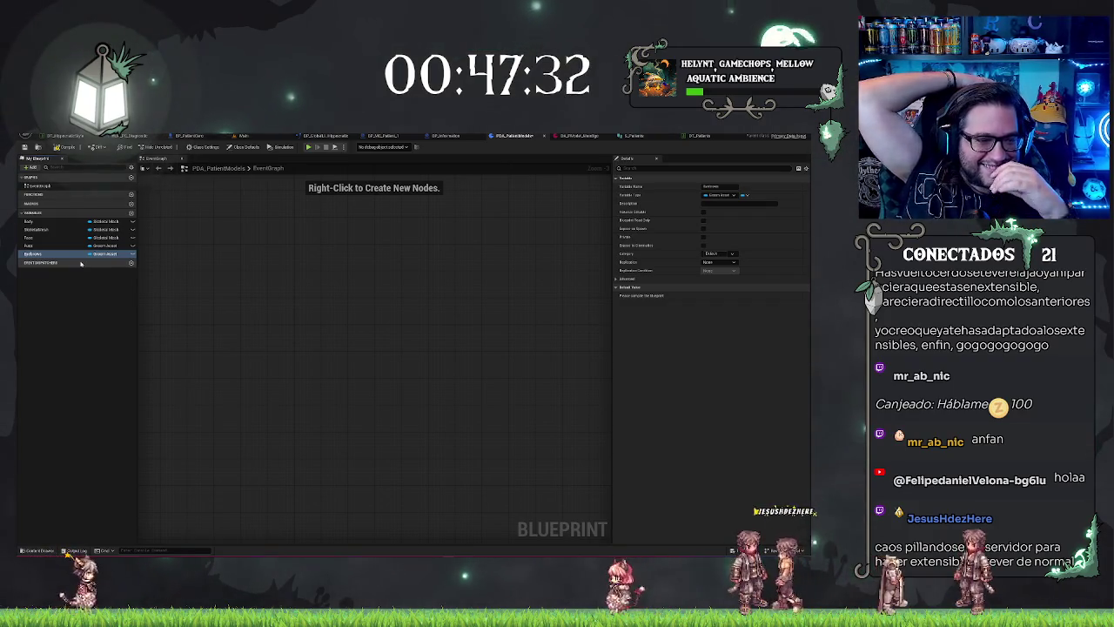
pyautogui.click(78, 327)
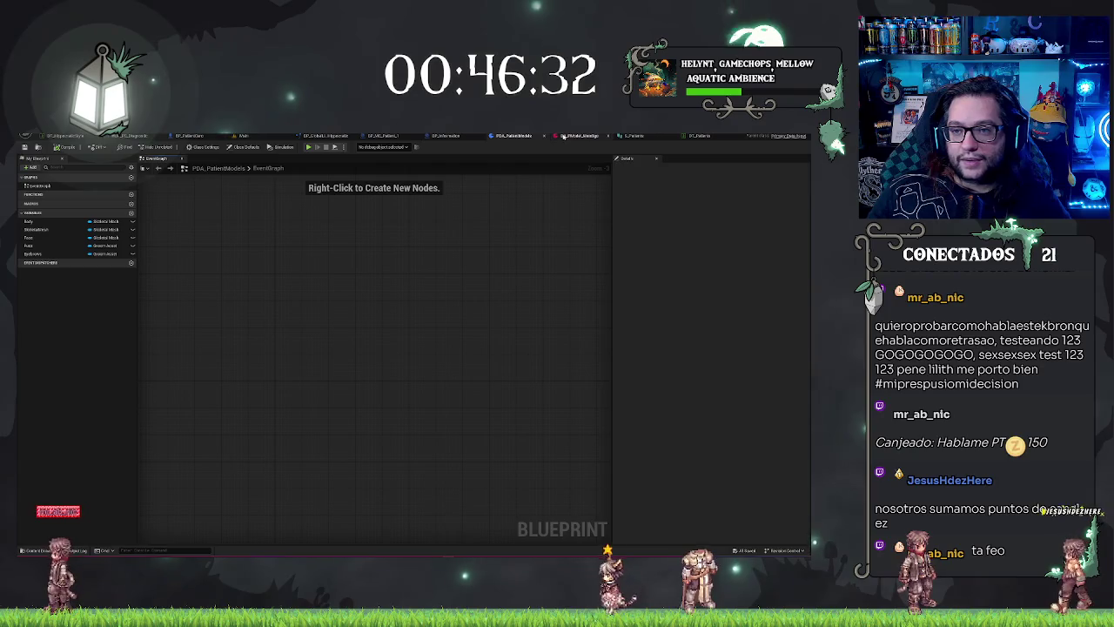
# Check the patient's Eyebrows component, then add Hair and Eyelashes variables to PDA_PatientModels
pyautogui.click(387, 136)
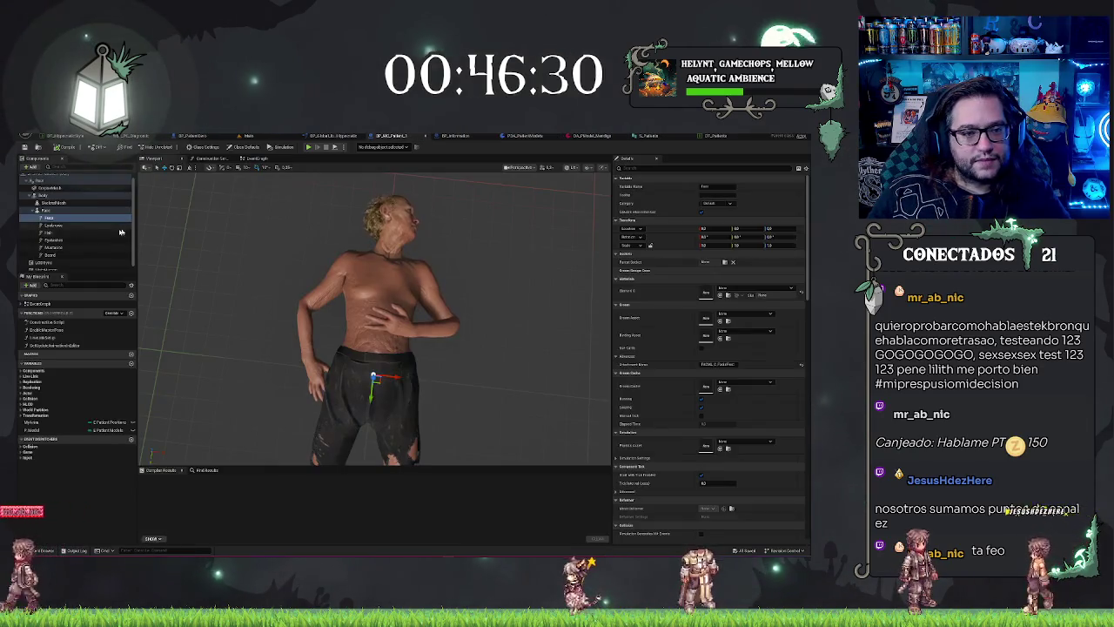
pyautogui.click(123, 239)
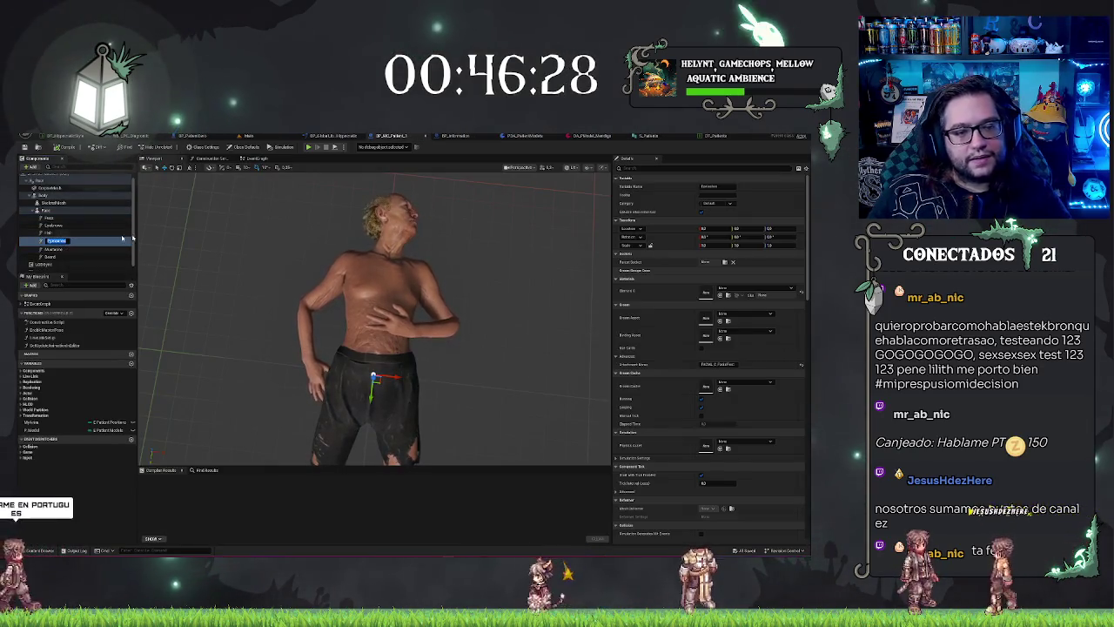
pyautogui.hotkey('ctrl', 'Tab')
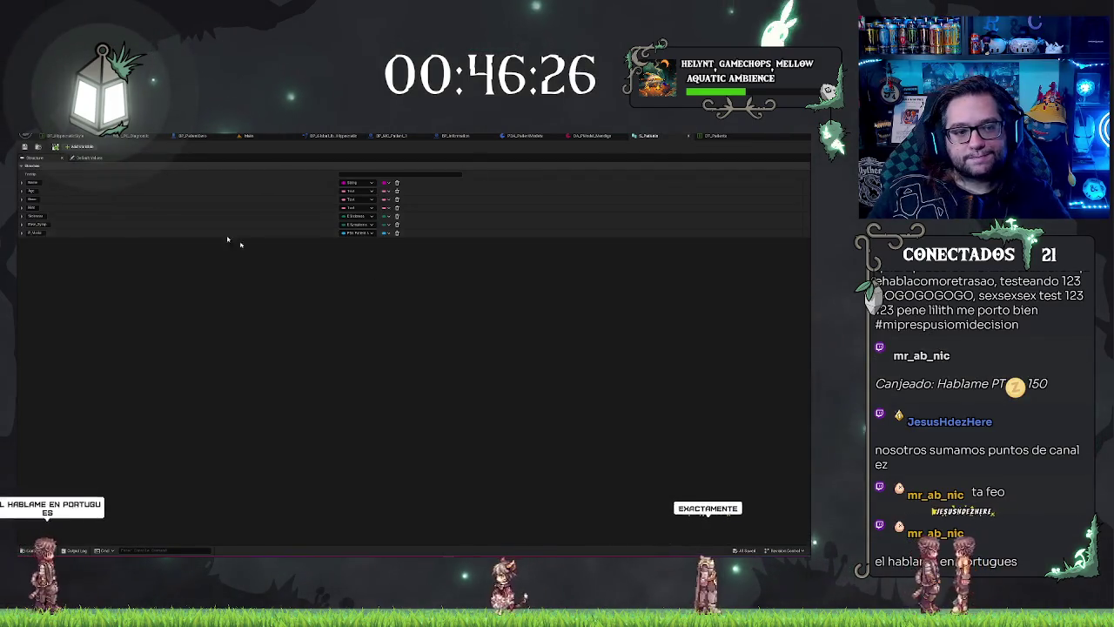
pyautogui.click(525, 136)
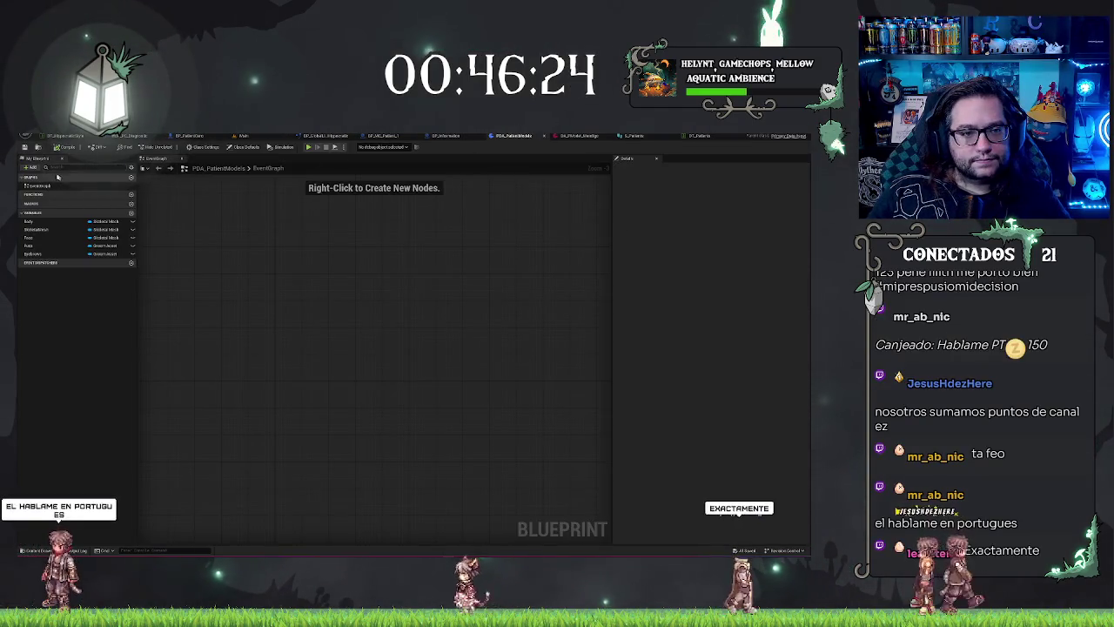
pyautogui.click(31, 167)
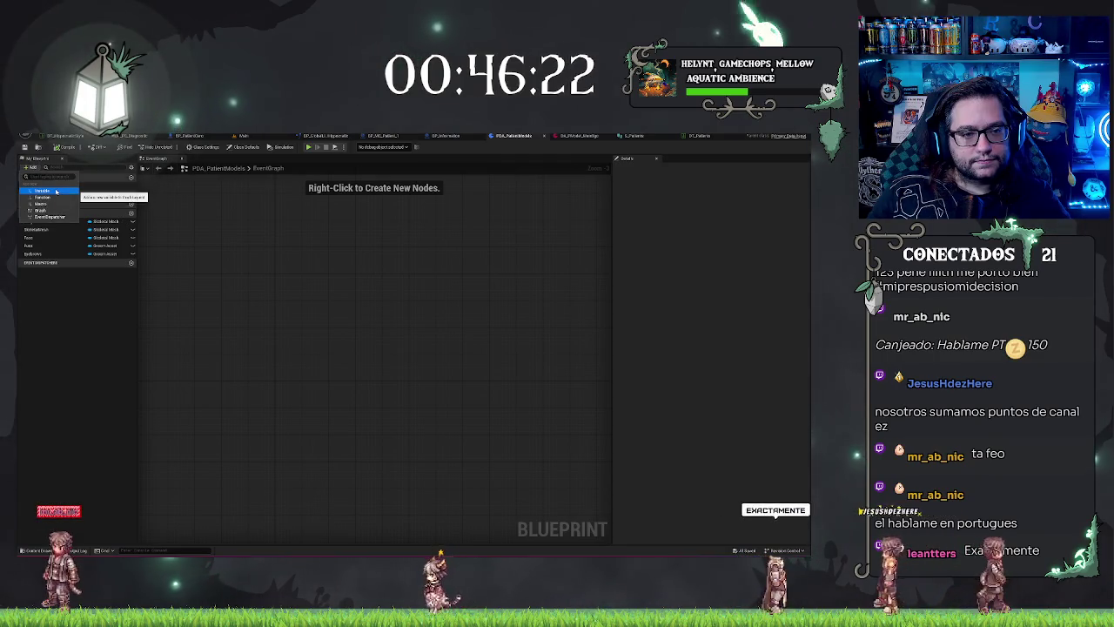
pyautogui.press('Escape')
pyautogui.click(132, 213)
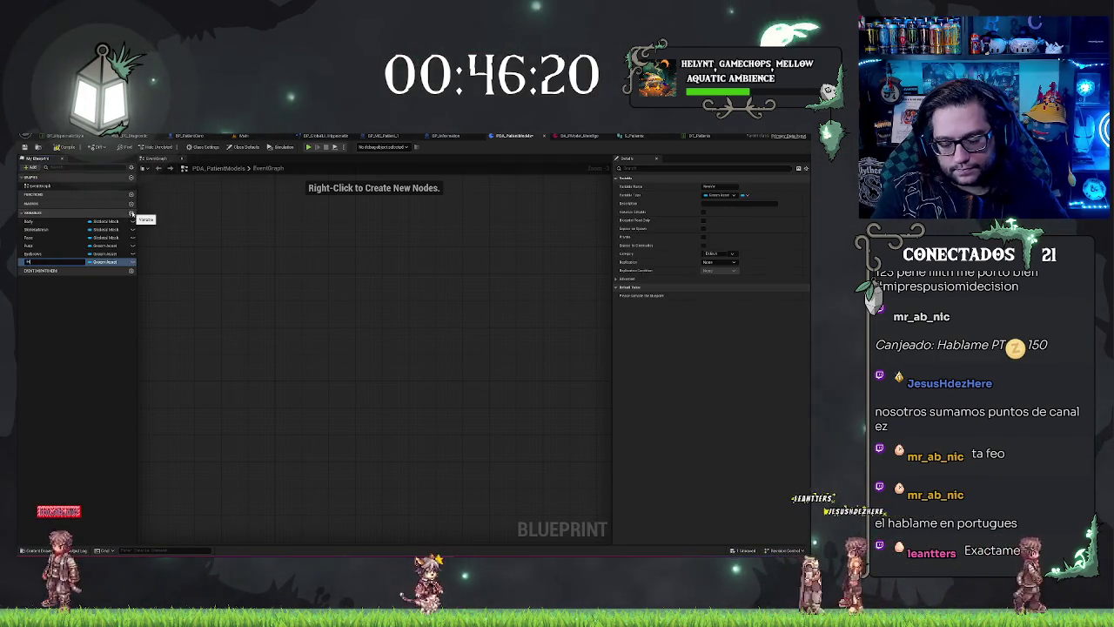
pyautogui.click(131, 213)
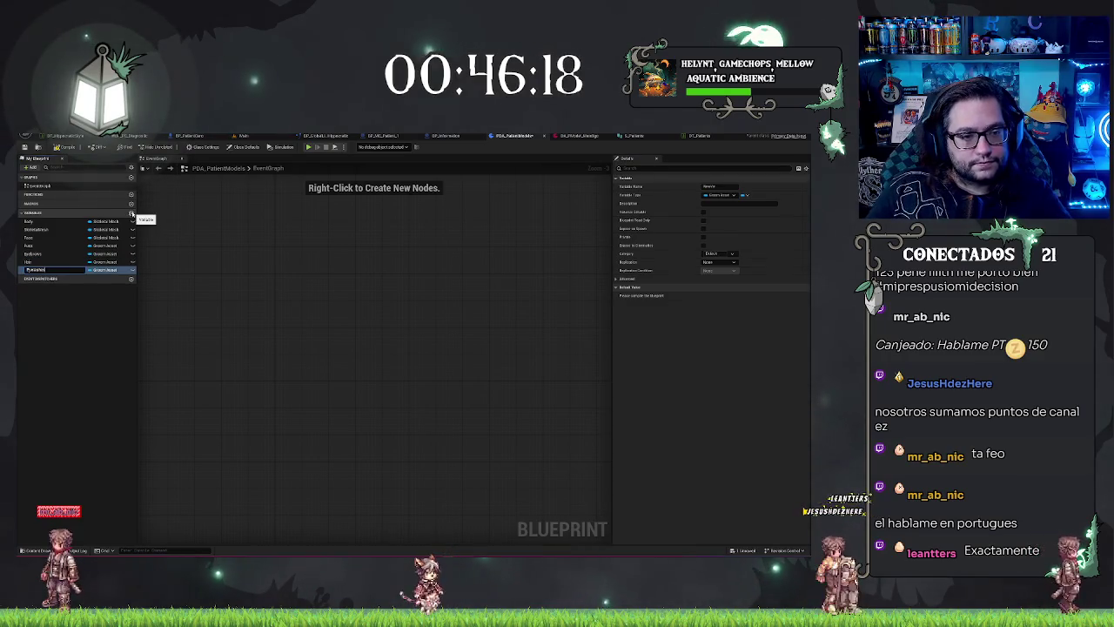
# Check the Mustache component name in BP_MG_Patient, then add Mustache and Beard variables
pyautogui.click(396, 137)
pyautogui.doubleClick(87, 249)
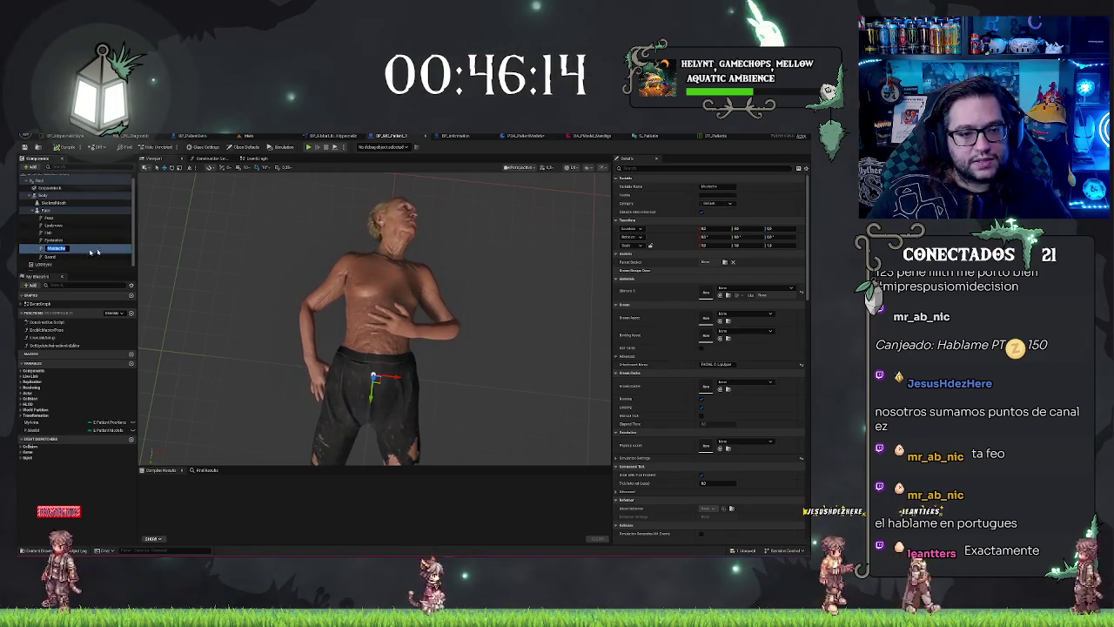
pyautogui.click(591, 136)
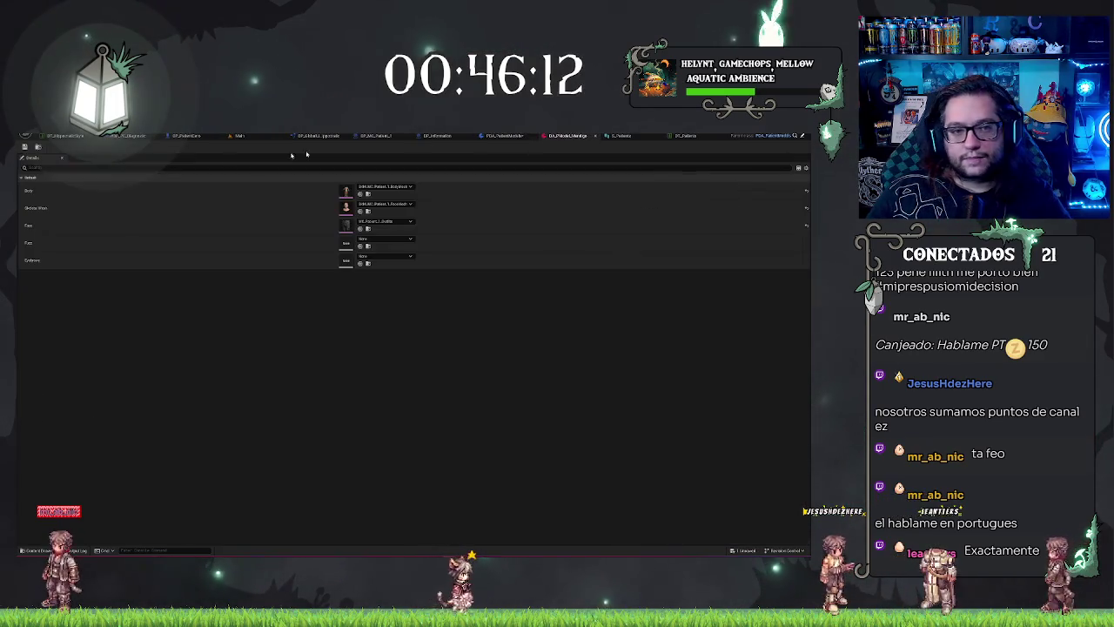
pyautogui.click(503, 135)
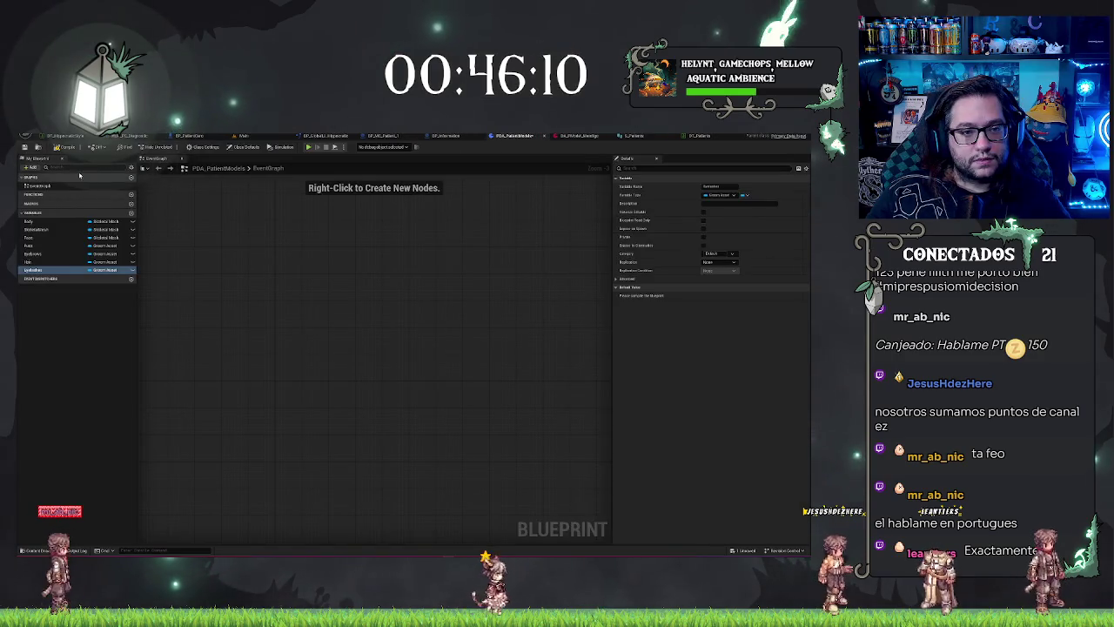
pyautogui.click(131, 213)
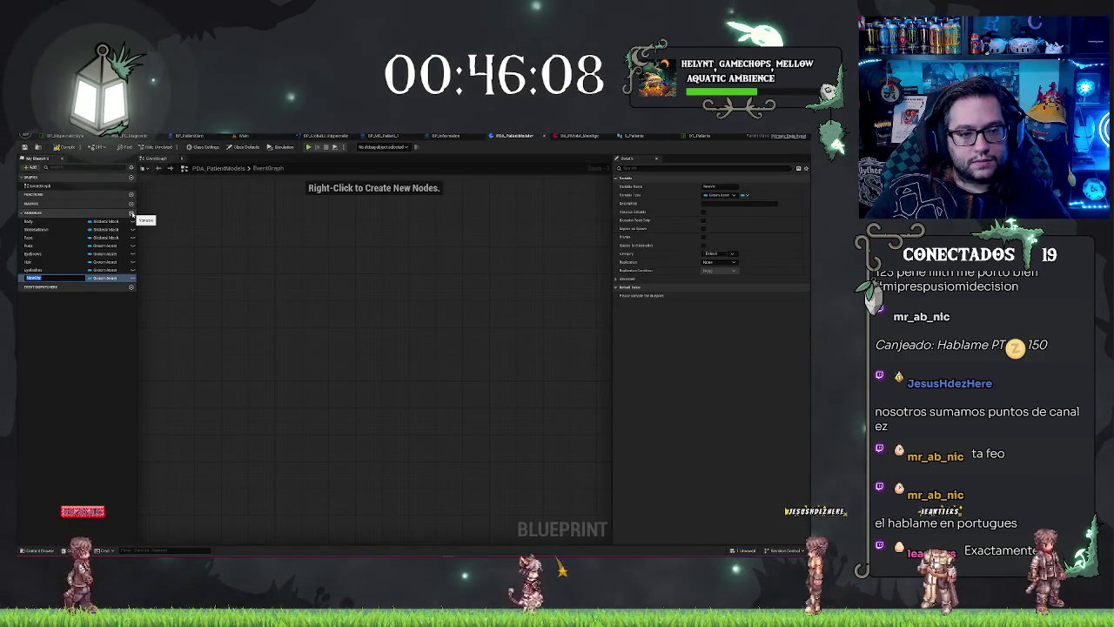
pyautogui.write('Mustache')
pyautogui.press('Return')
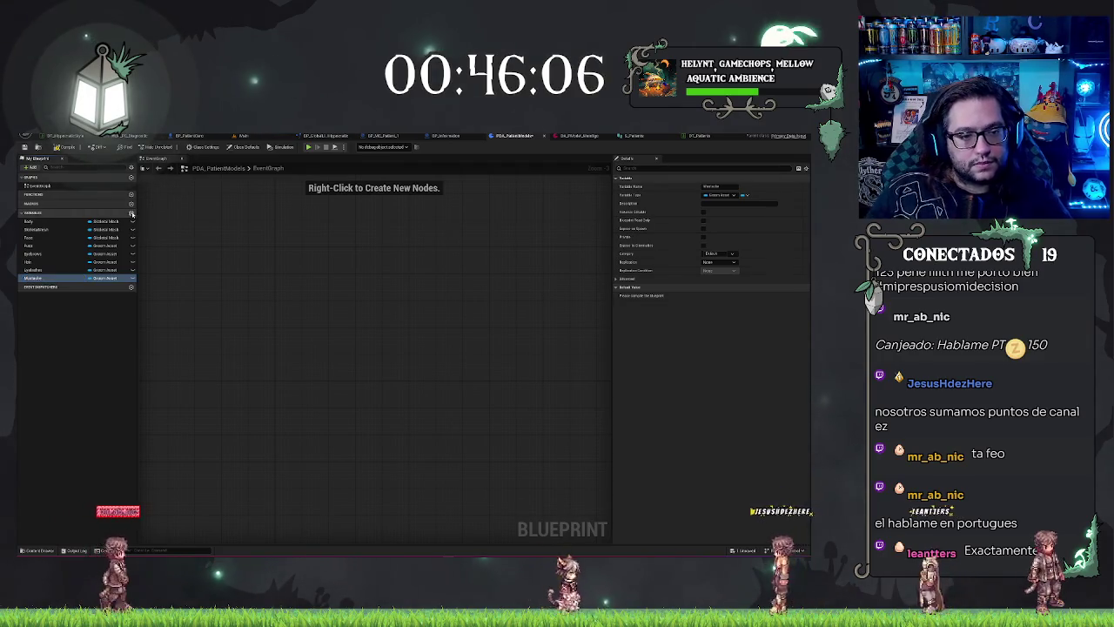
pyautogui.click(131, 213)
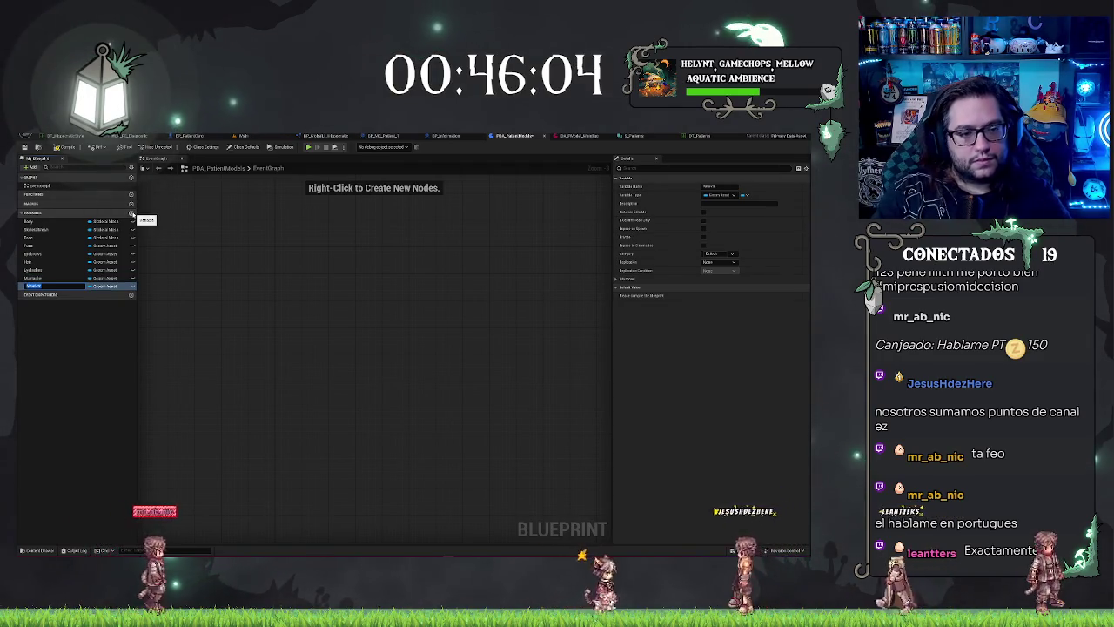
pyautogui.write('Beard')
pyautogui.press('Return')
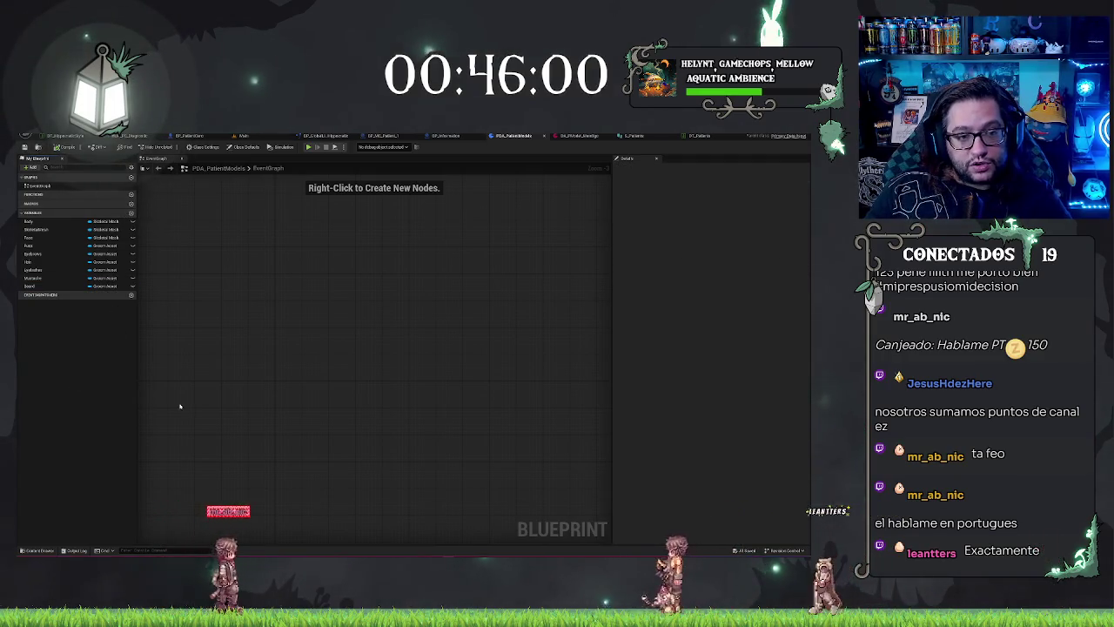
pyautogui.click(165, 356)
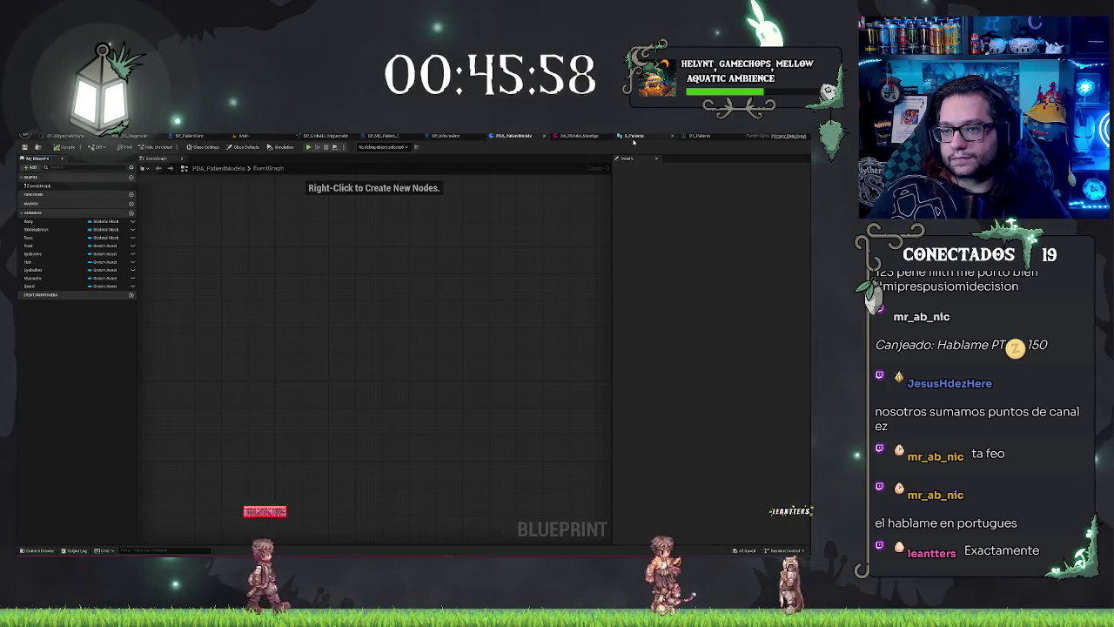
# Copy BP_Patient_1's Hat component mesh into the data asset's Hat slot
pyautogui.click(446, 137)
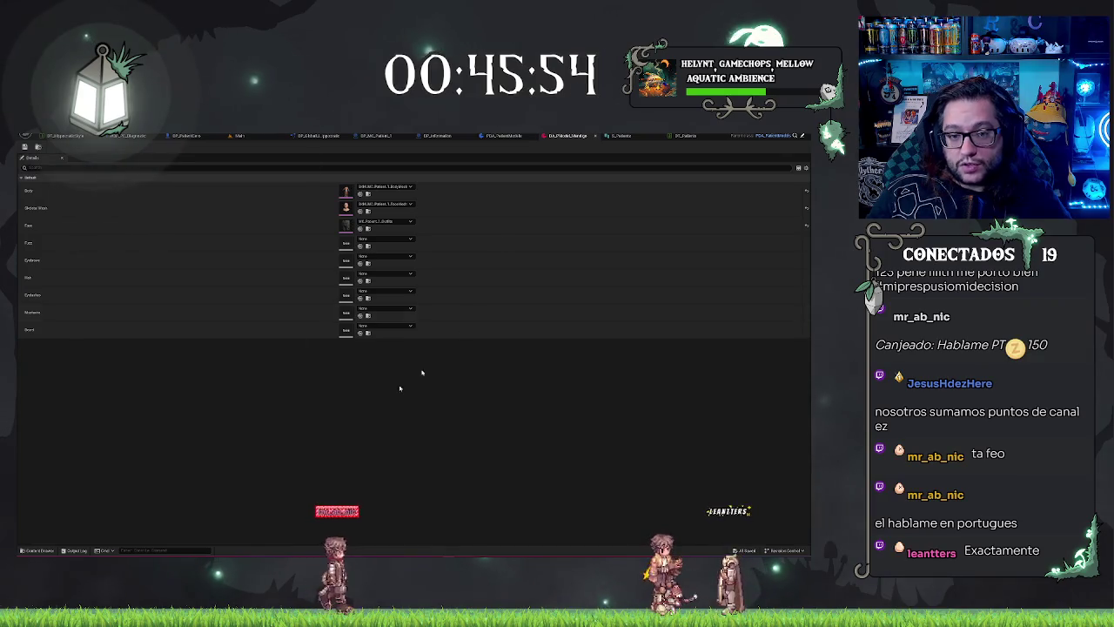
pyautogui.click(505, 138)
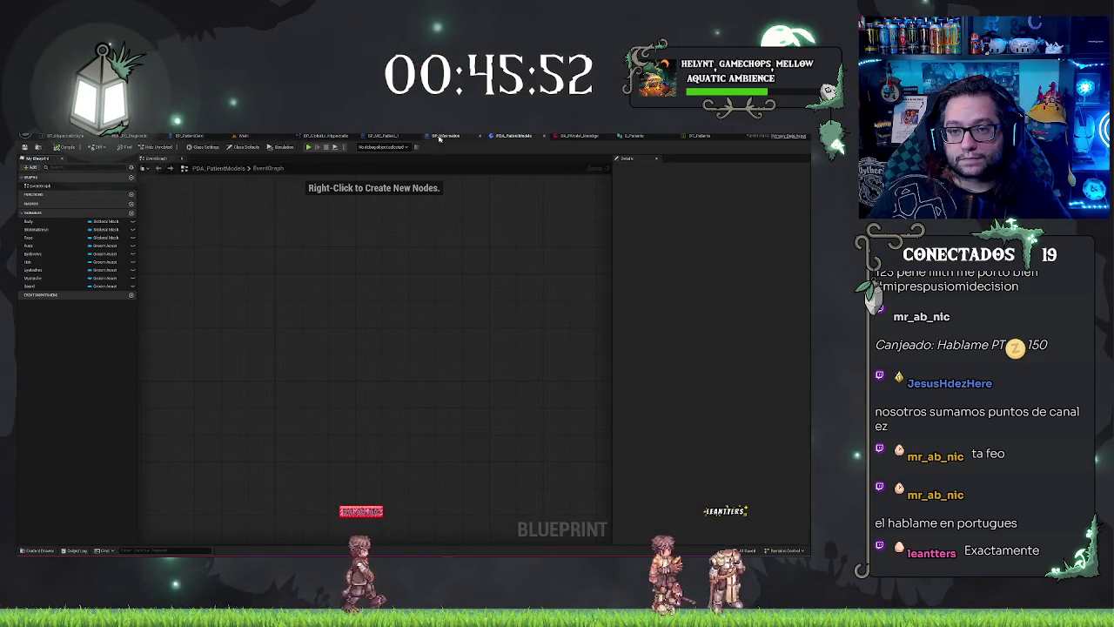
pyautogui.click(387, 137)
pyautogui.click(87, 233)
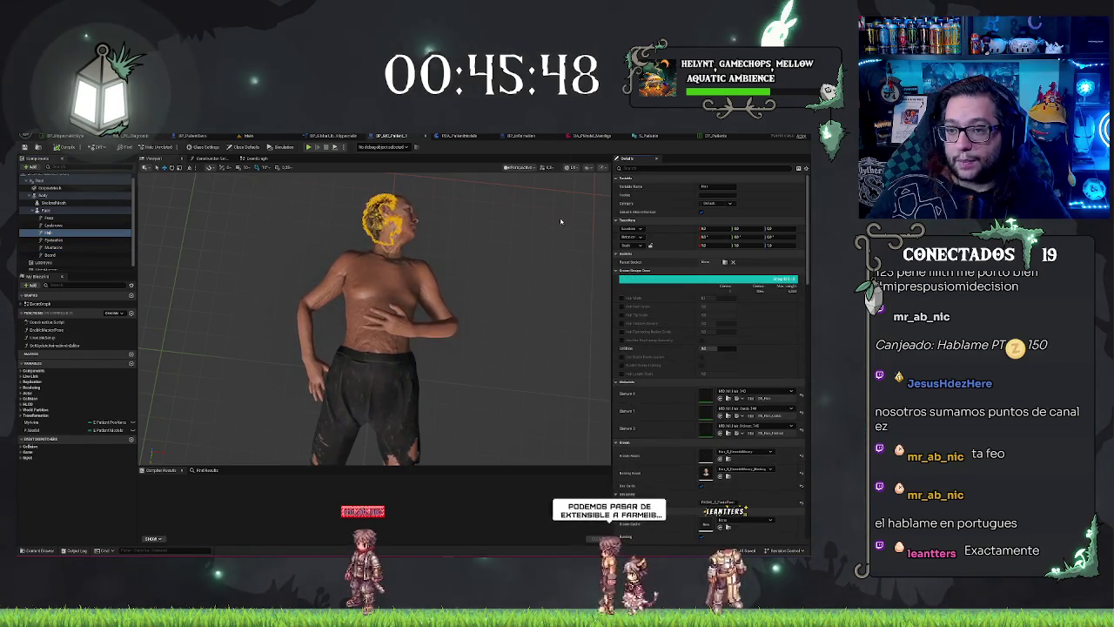
pyautogui.click(592, 135)
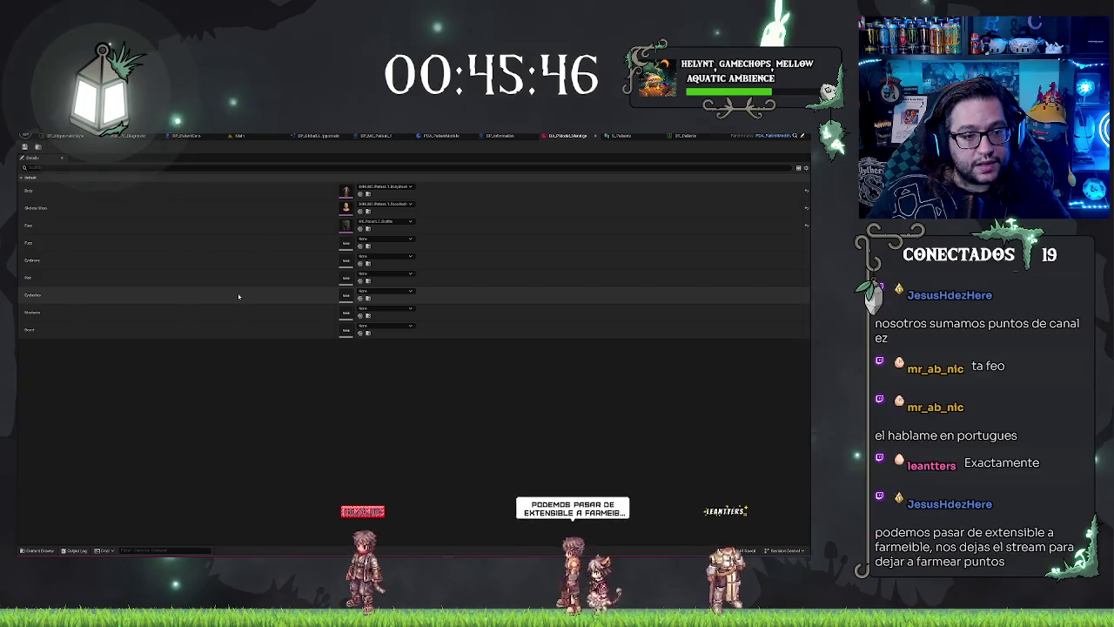
pyautogui.hotkey('ctrl', 'v')
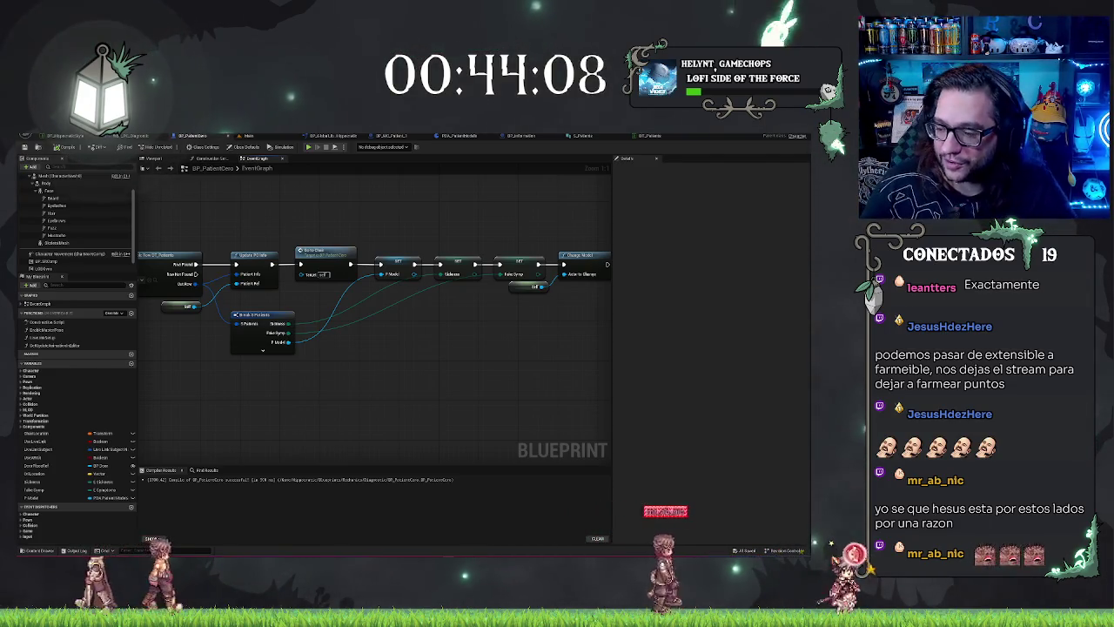
# Pan the BP_PatientCore event graph from the data table lookup to the Change Model and timer nodes
pyautogui.moveTo(398, 369)
pyautogui.mouseDown()
pyautogui.moveTo(385, 378)
pyautogui.moveTo(403, 350)
pyautogui.mouseUp()
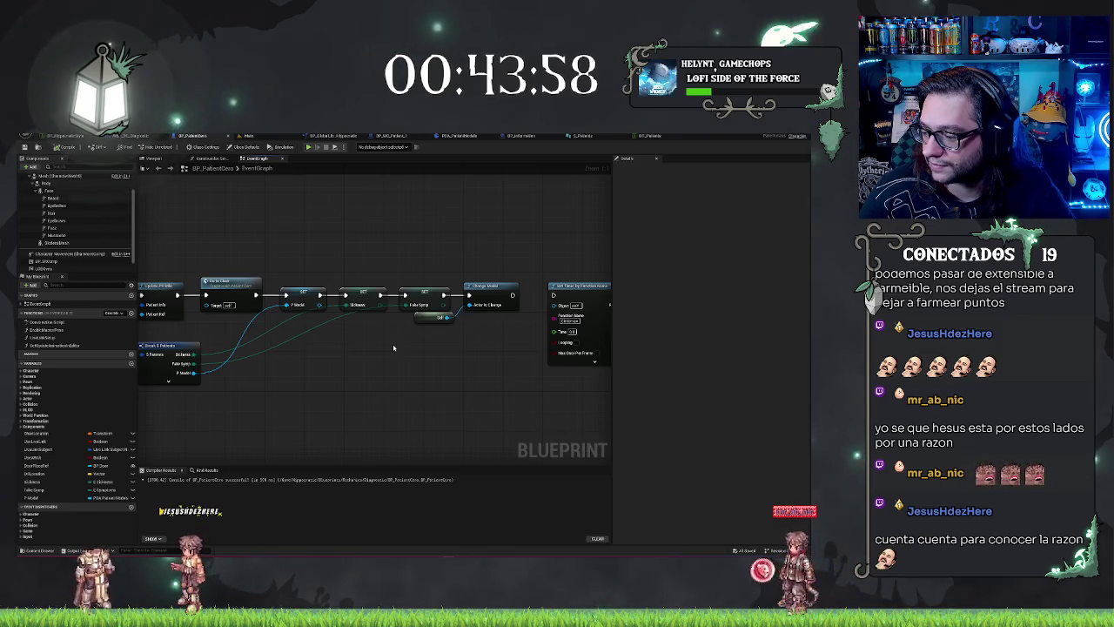
pyautogui.moveTo(341, 368)
pyautogui.mouseDown()
pyautogui.moveTo(375, 356)
pyautogui.moveTo(510, 391)
pyautogui.moveTo(490, 375)
pyautogui.mouseUp()
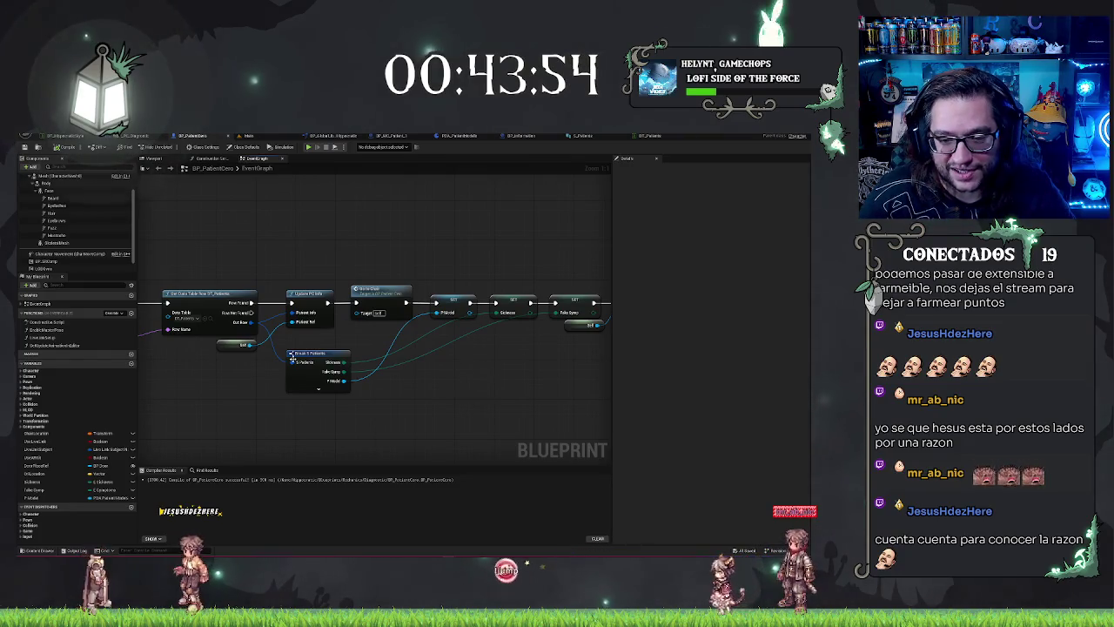
pyautogui.moveTo(302, 351); pyautogui.dragTo(302, 340)
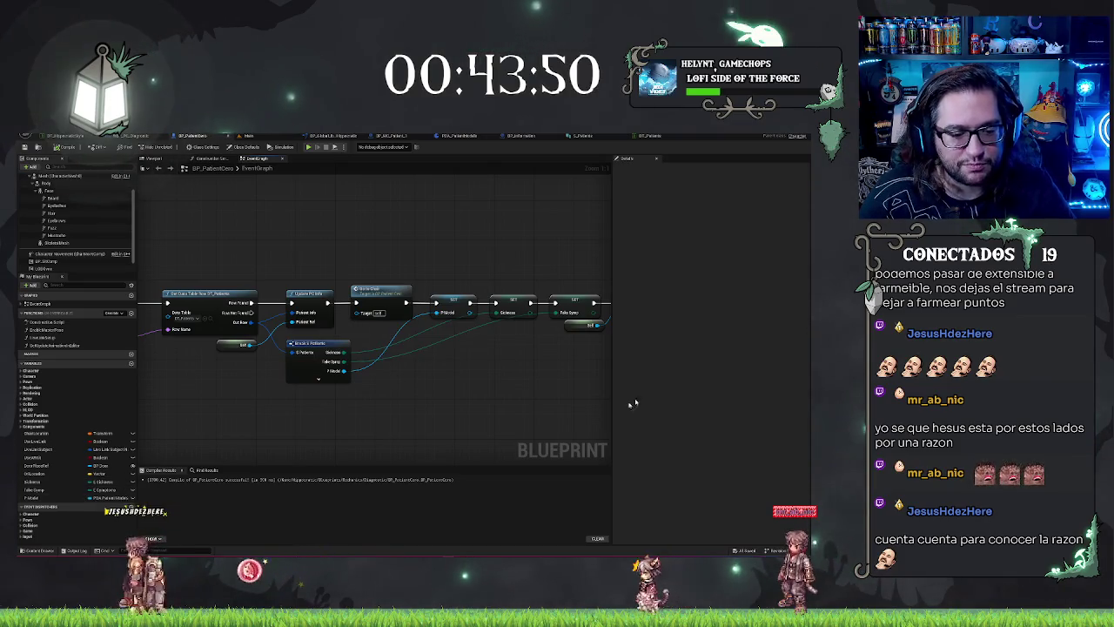
pyautogui.moveTo(469, 366); pyautogui.dragTo(234, 366)
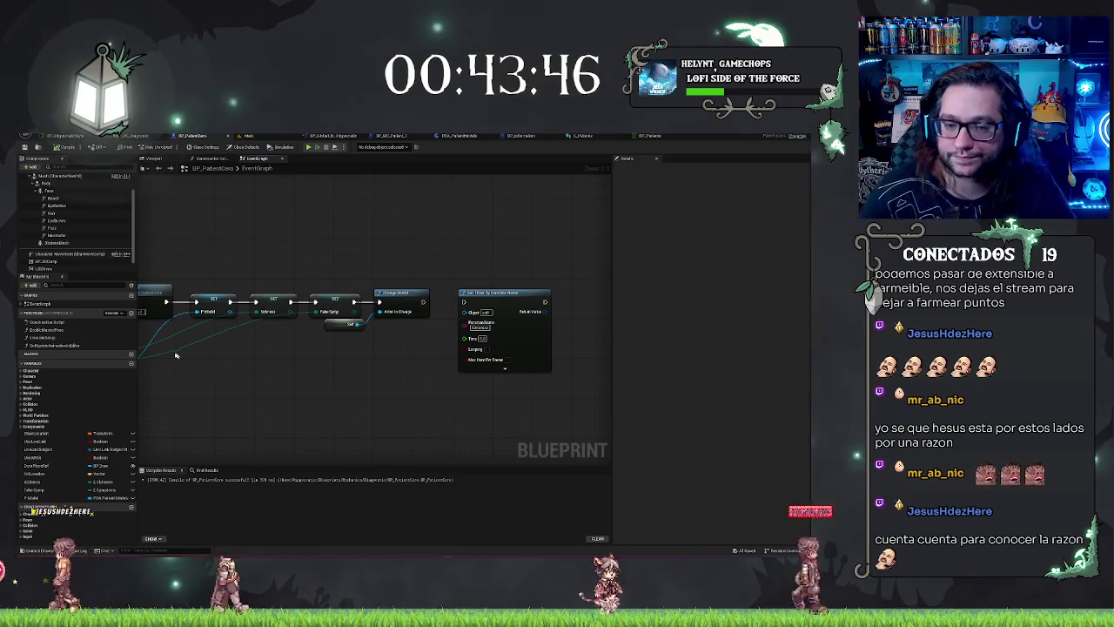
# Open the ChangeModel function graph and zoom around its Switch node
pyautogui.doubleClick(420, 304)
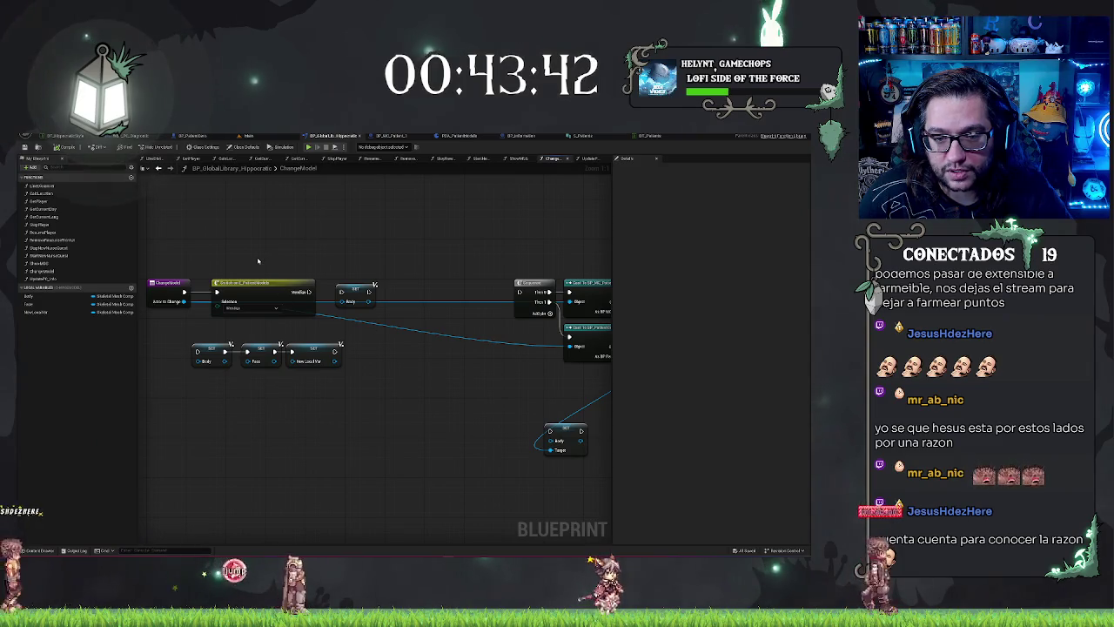
pyautogui.click(279, 296)
pyautogui.scroll(-5, 316, 391)
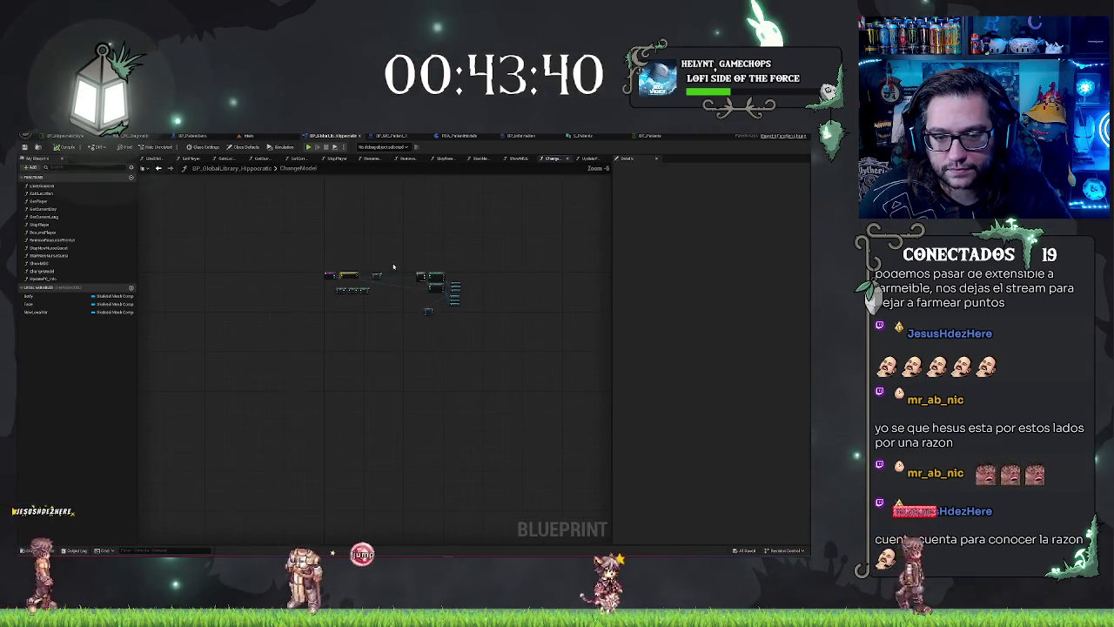
pyautogui.scroll(4, 339, 311)
pyautogui.scroll(-5, 339, 311)
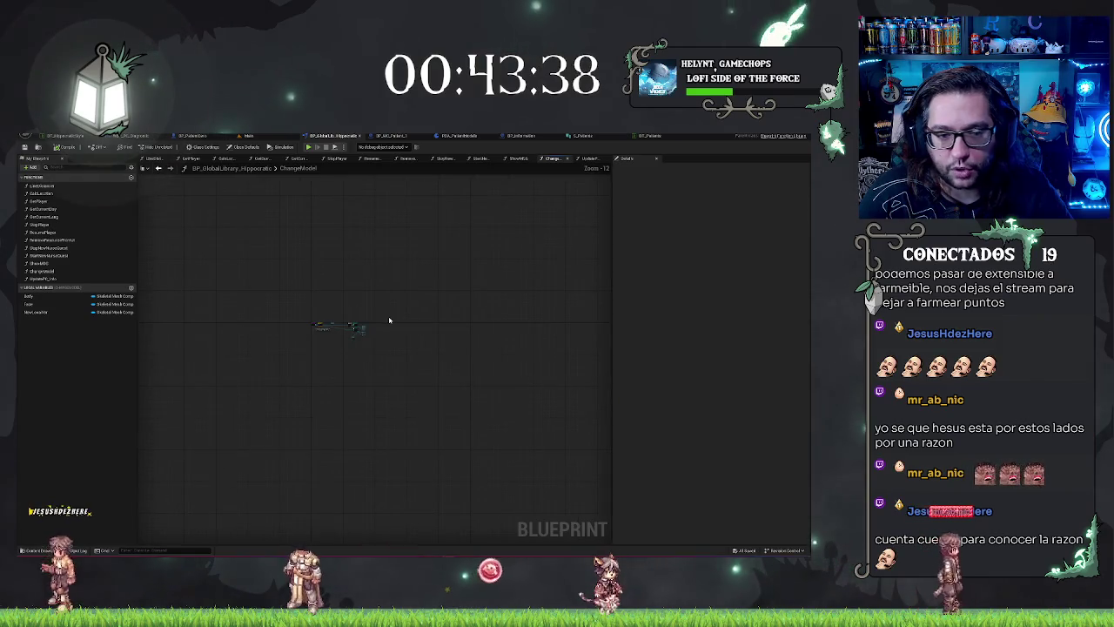
pyautogui.scroll(4, 422, 286)
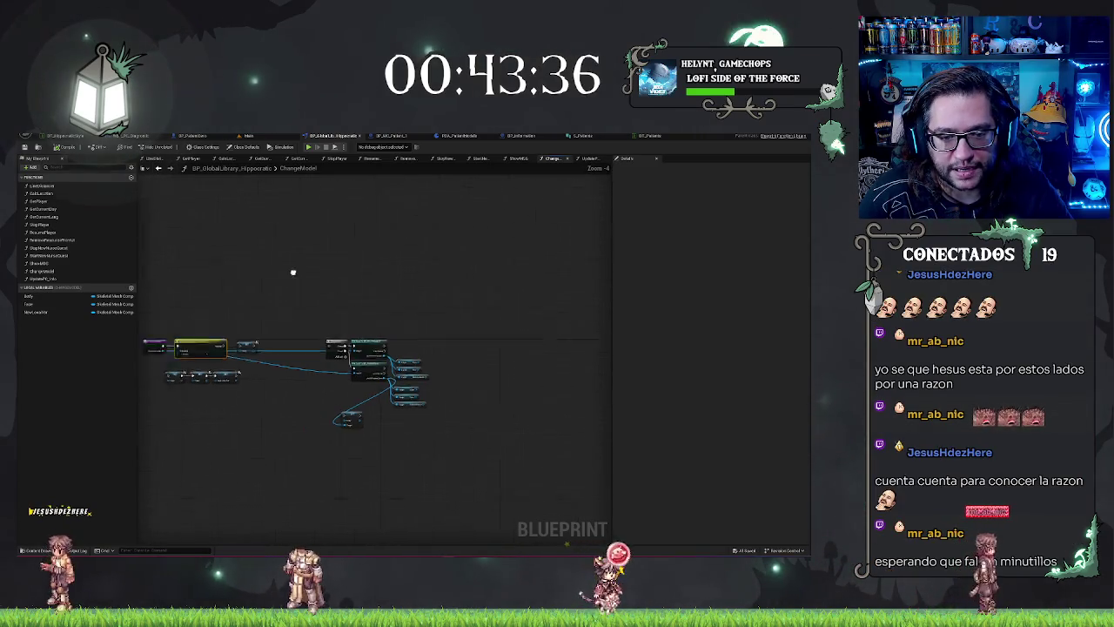
pyautogui.scroll(5, 348, 353)
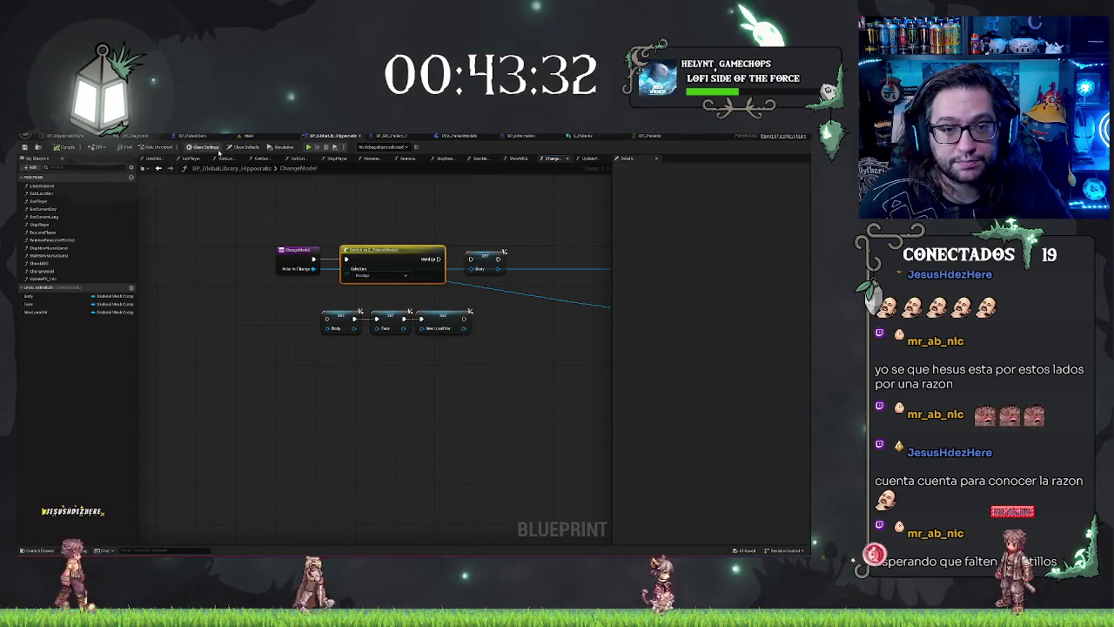
# Place a P Model getter beside the Change Model call in the patient EventGraph
pyautogui.click(395, 136)
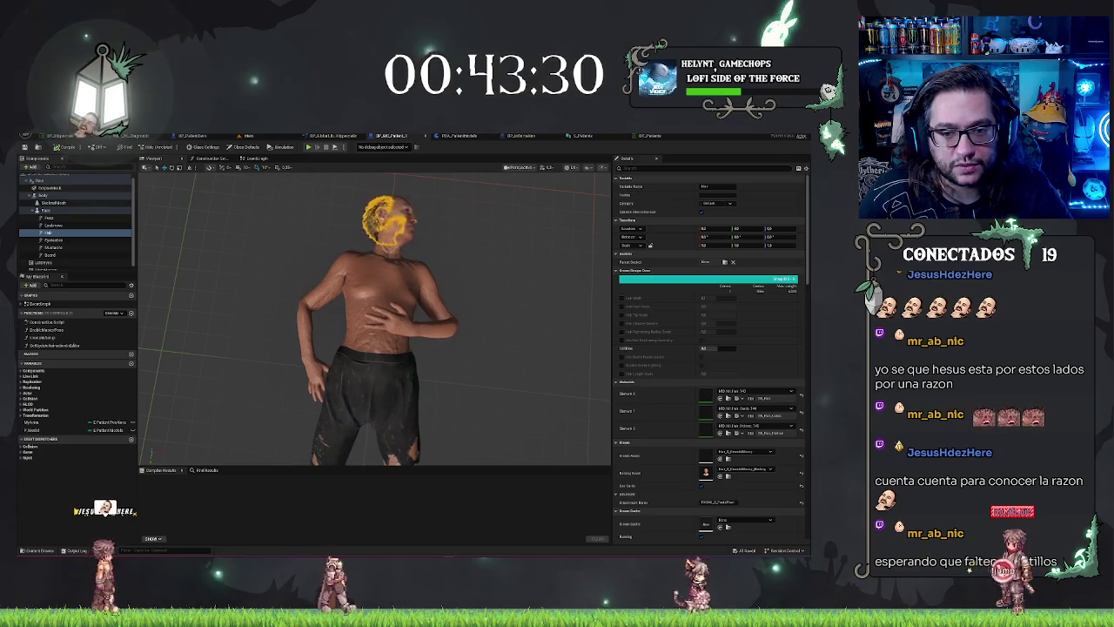
pyautogui.click(322, 136)
pyautogui.click(191, 135)
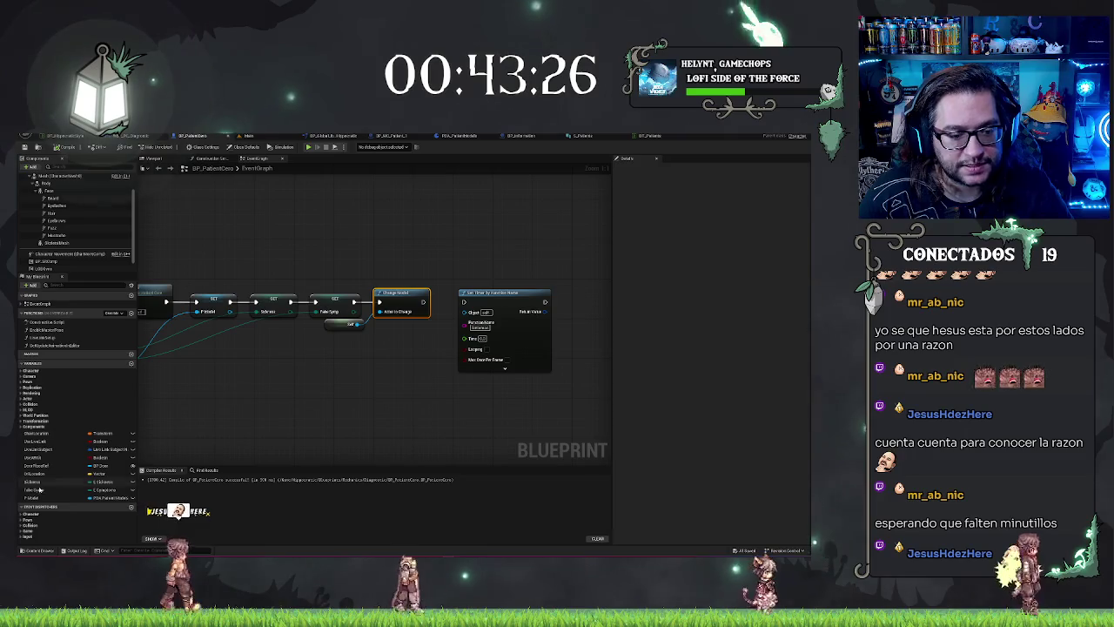
pyautogui.moveTo(54, 497); pyautogui.dragTo(335, 343)
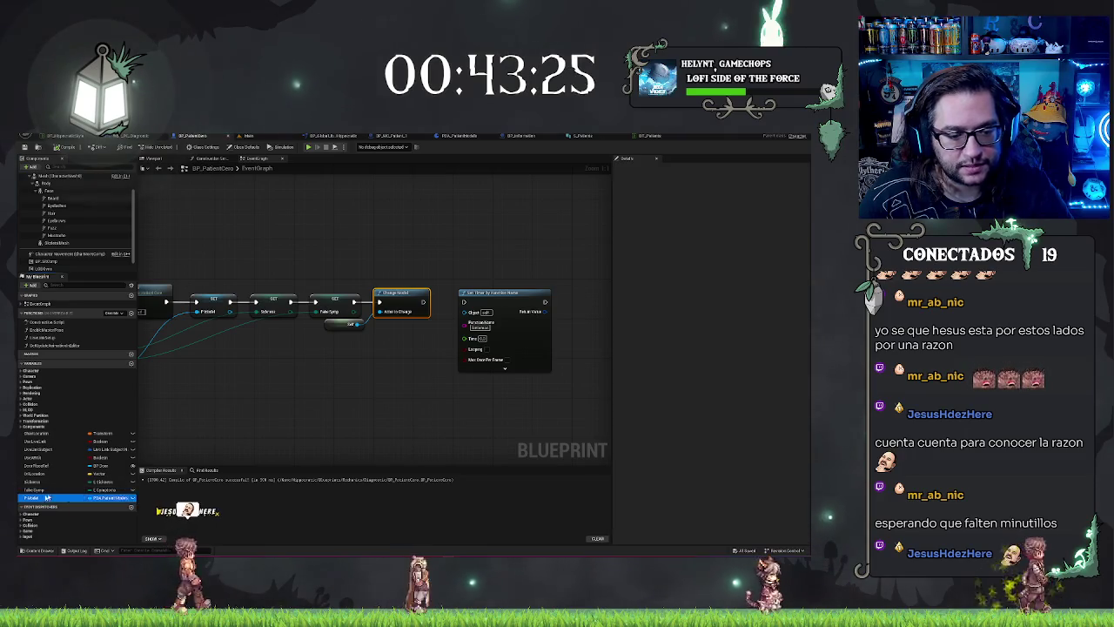
pyautogui.click(400, 300)
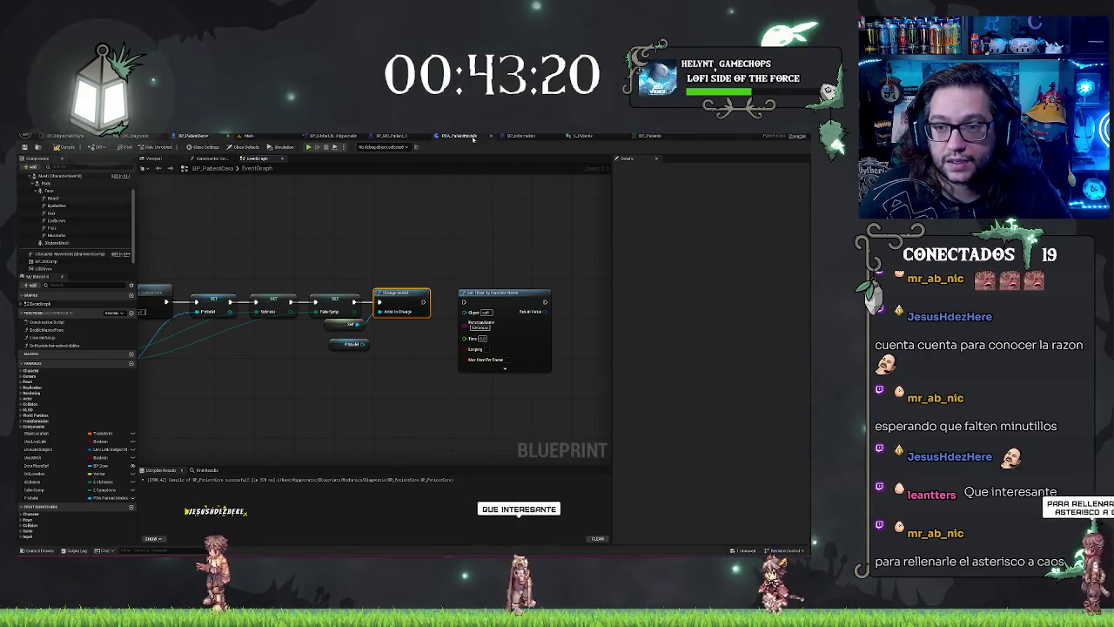
# Back in ChangeModel, reorder the editor tabs and select the three SET nodes
pyautogui.click(324, 137)
pyautogui.moveTo(324, 136); pyautogui.dragTo(259, 137)
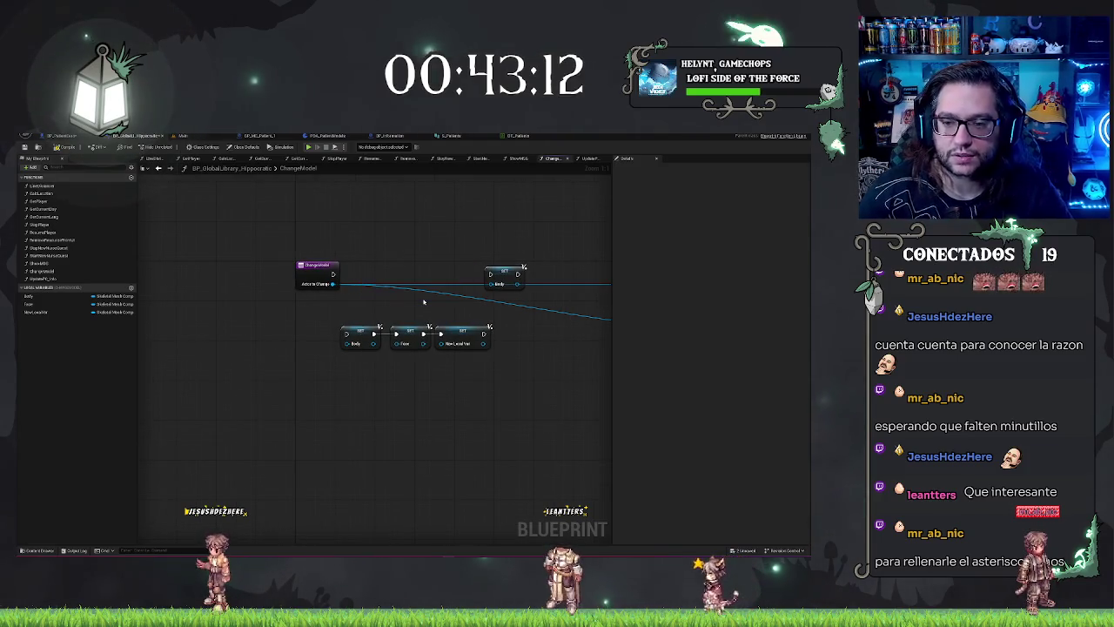
pyautogui.moveTo(495, 369); pyautogui.dragTo(244, 364)
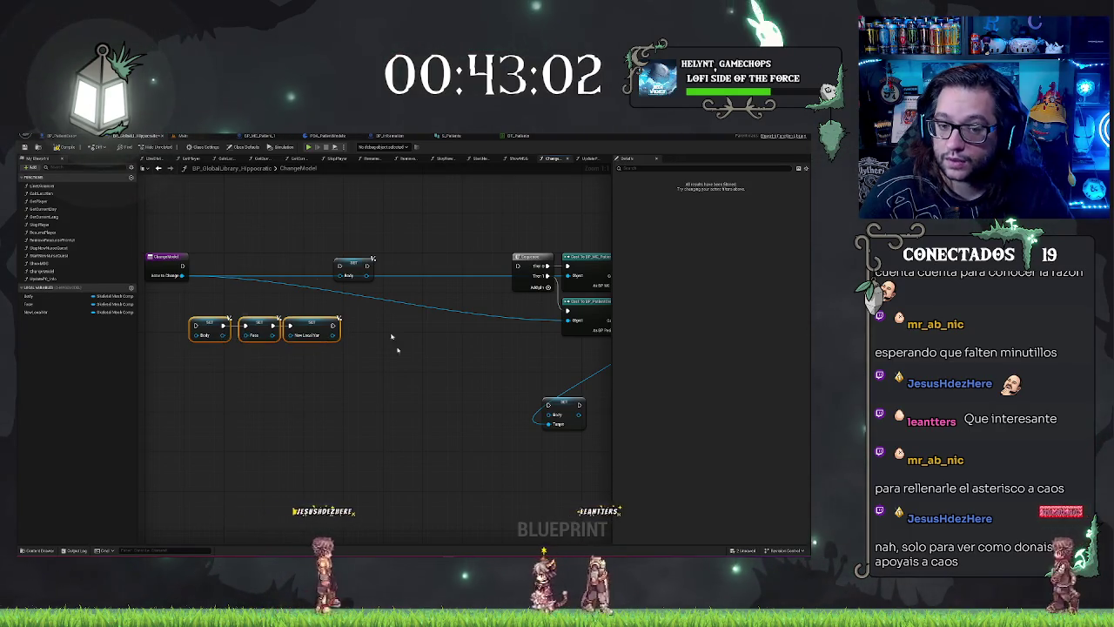
pyautogui.moveTo(408, 335)
pyautogui.mouseDown()
pyautogui.moveTo(556, 411)
pyautogui.moveTo(371, 412)
pyautogui.mouseUp()
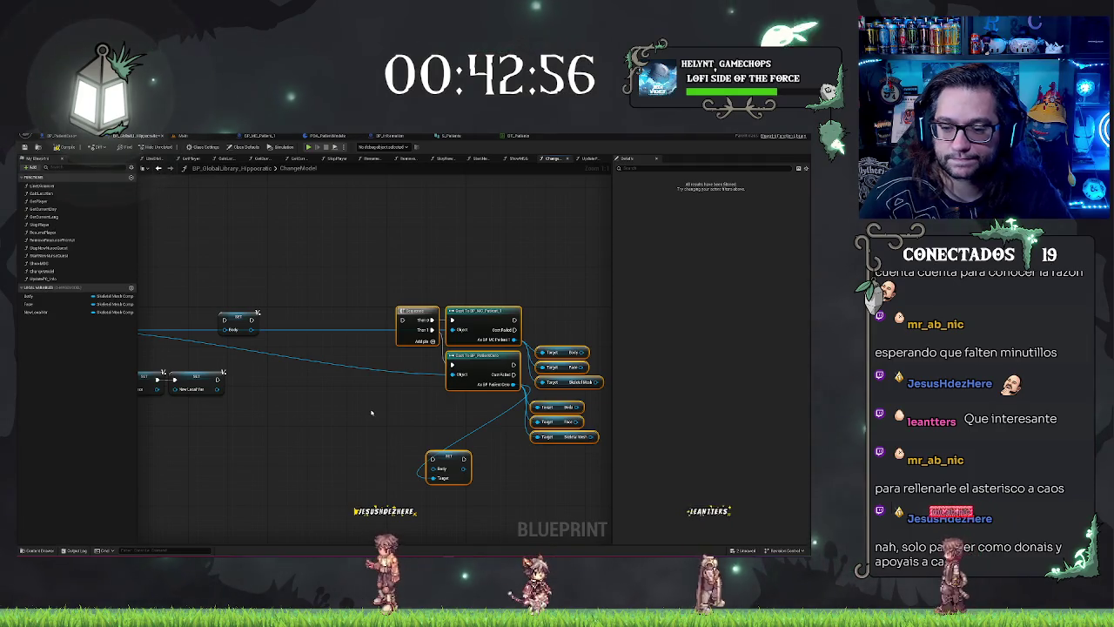
# Undo the Sequence and Cast nodes, then delete the Body getter and three SET nodes
pyautogui.hotkey('ctrl', 'z')
pyautogui.hotkey('ctrl', 'z')
pyautogui.hotkey('ctrl', 'z')
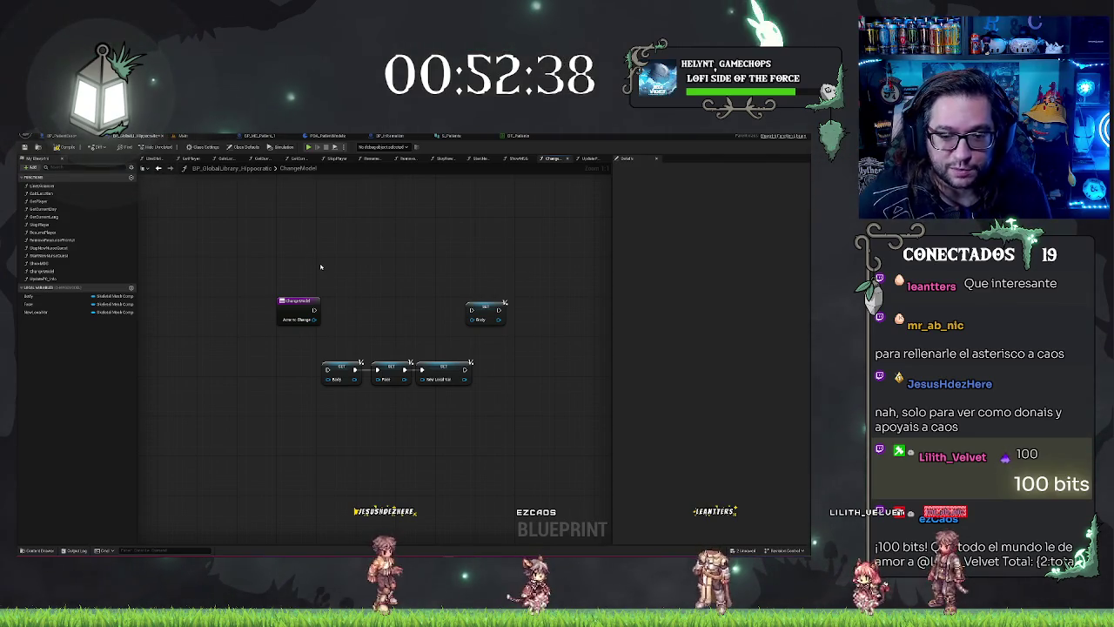
pyautogui.click(389, 370)
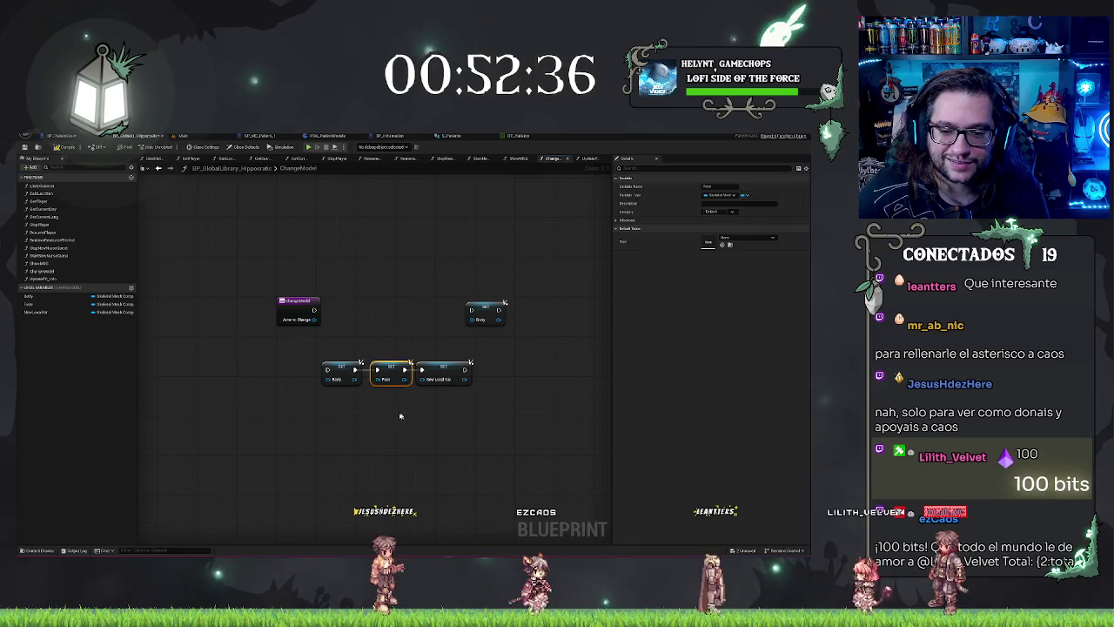
pyautogui.moveTo(365, 328); pyautogui.dragTo(343, 420)
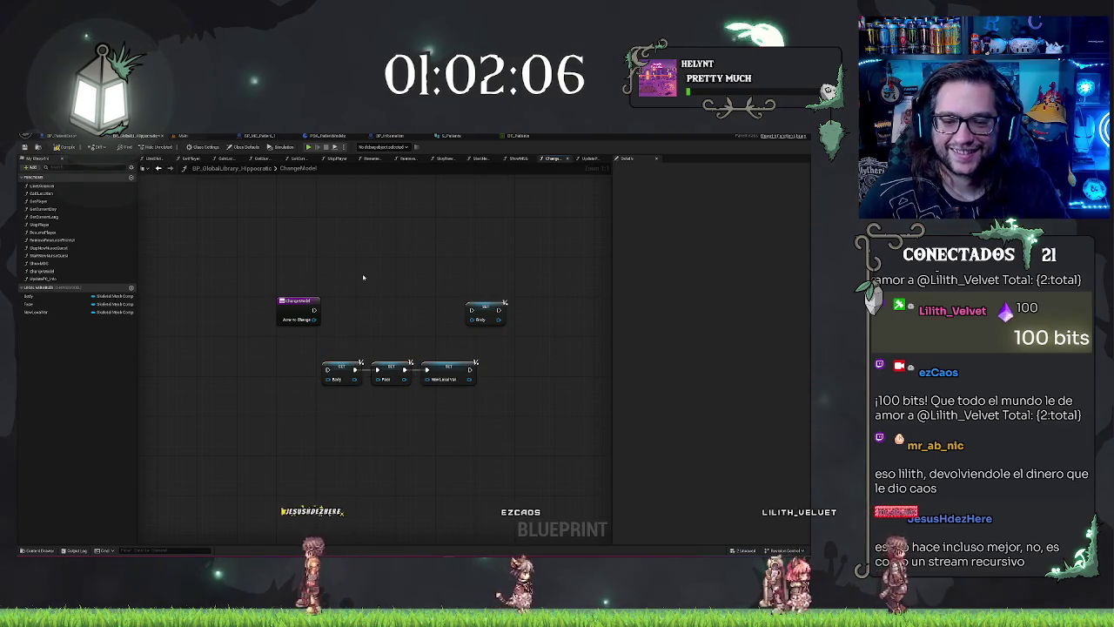
pyautogui.hscroll(2, 330, 261)
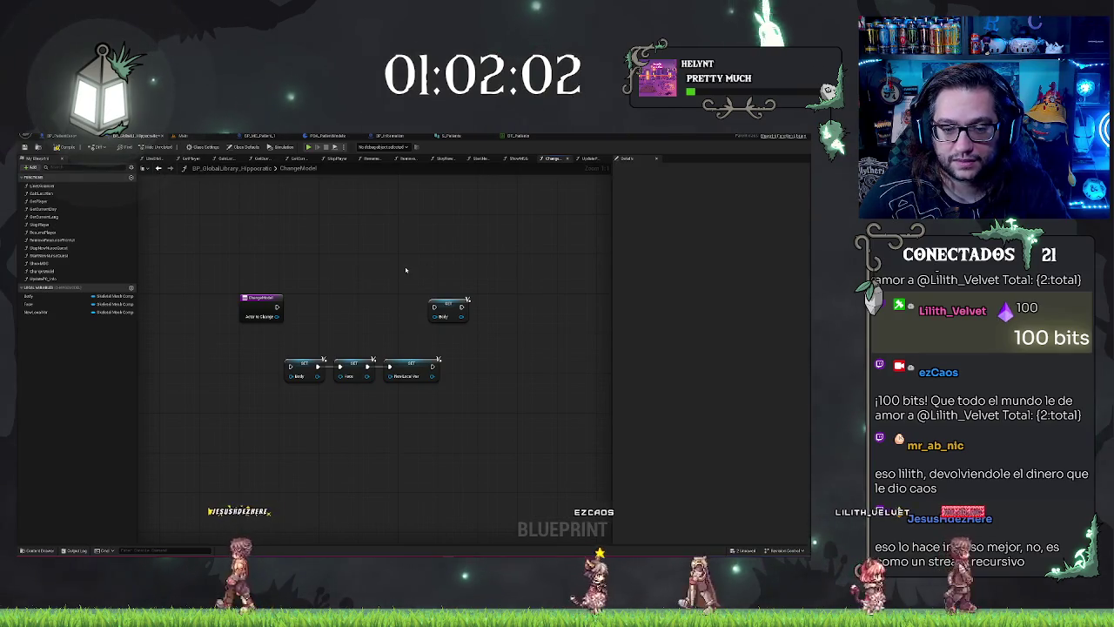
pyautogui.click(447, 307)
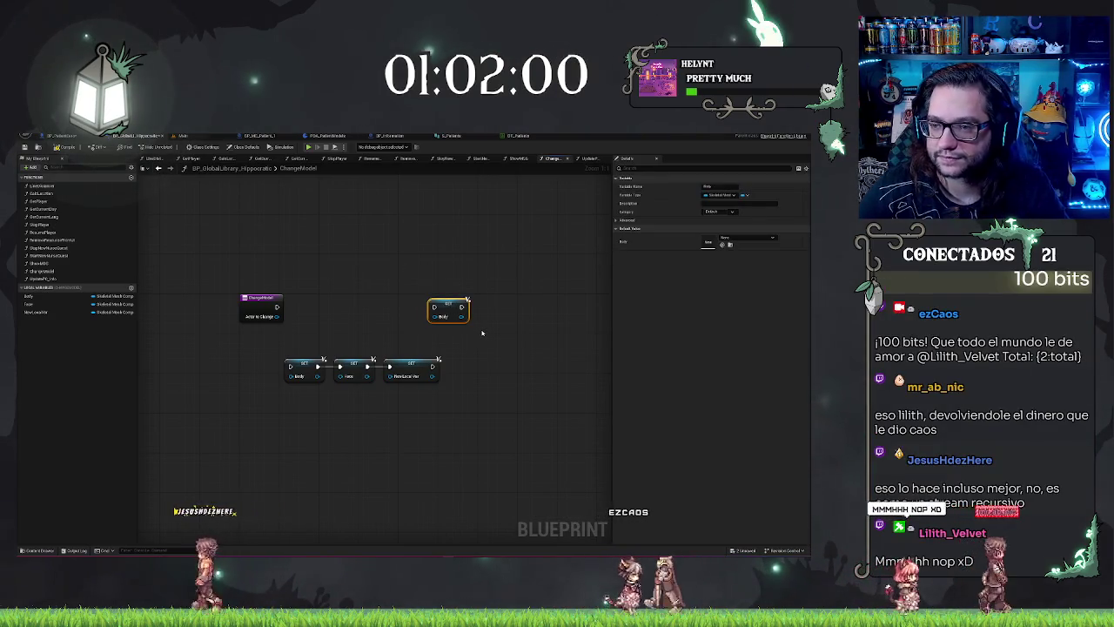
pyautogui.press('Delete')
pyautogui.click(261, 304)
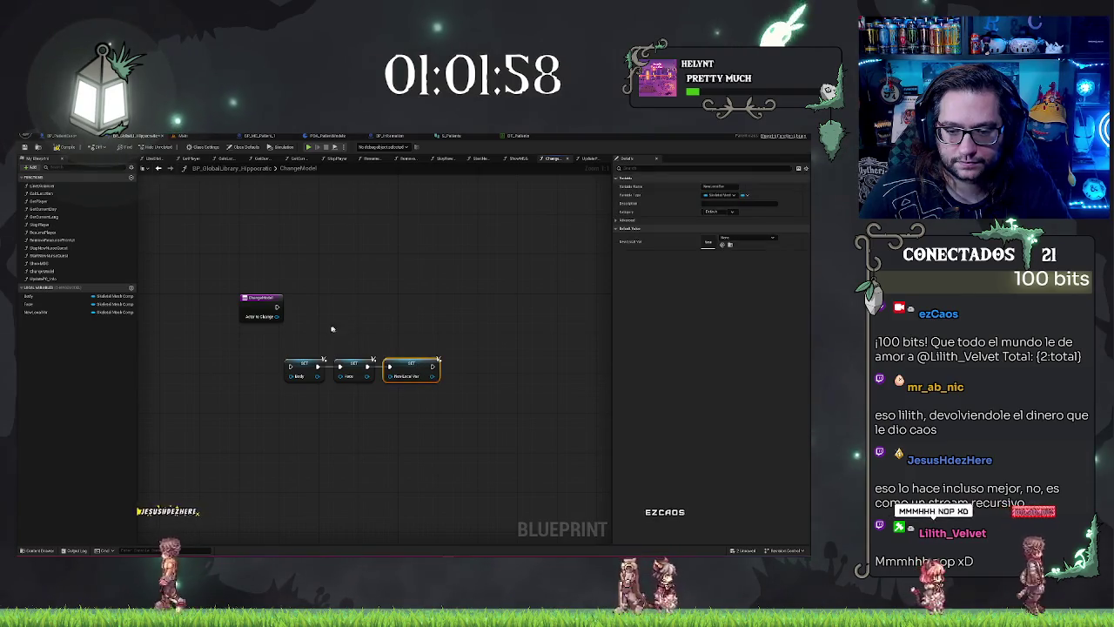
pyautogui.click(435, 343)
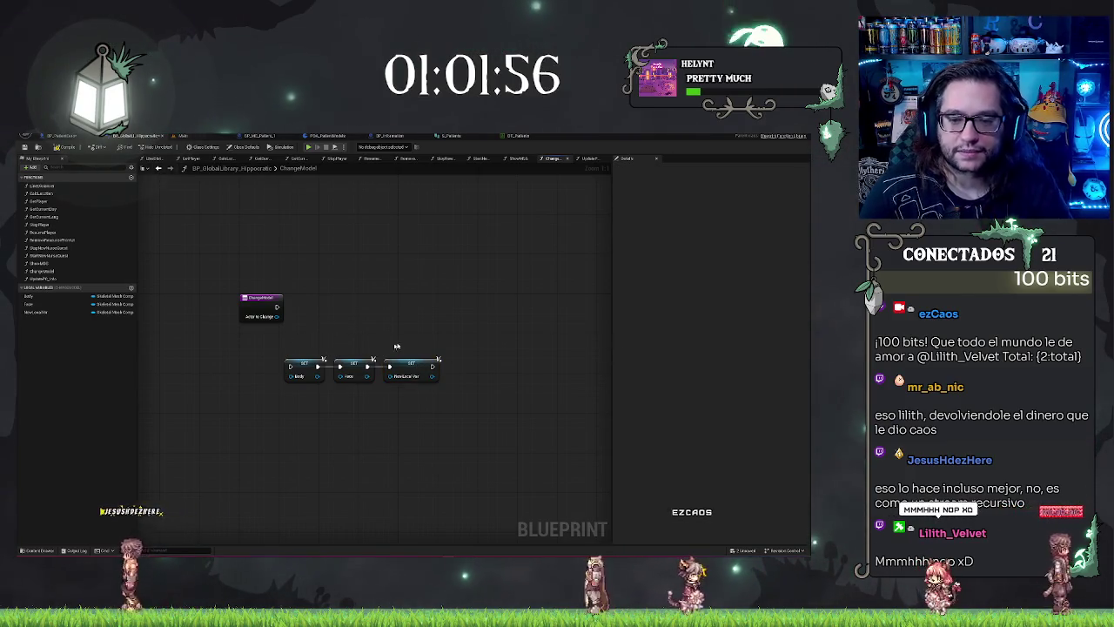
pyautogui.moveTo(277, 350); pyautogui.dragTo(444, 385)
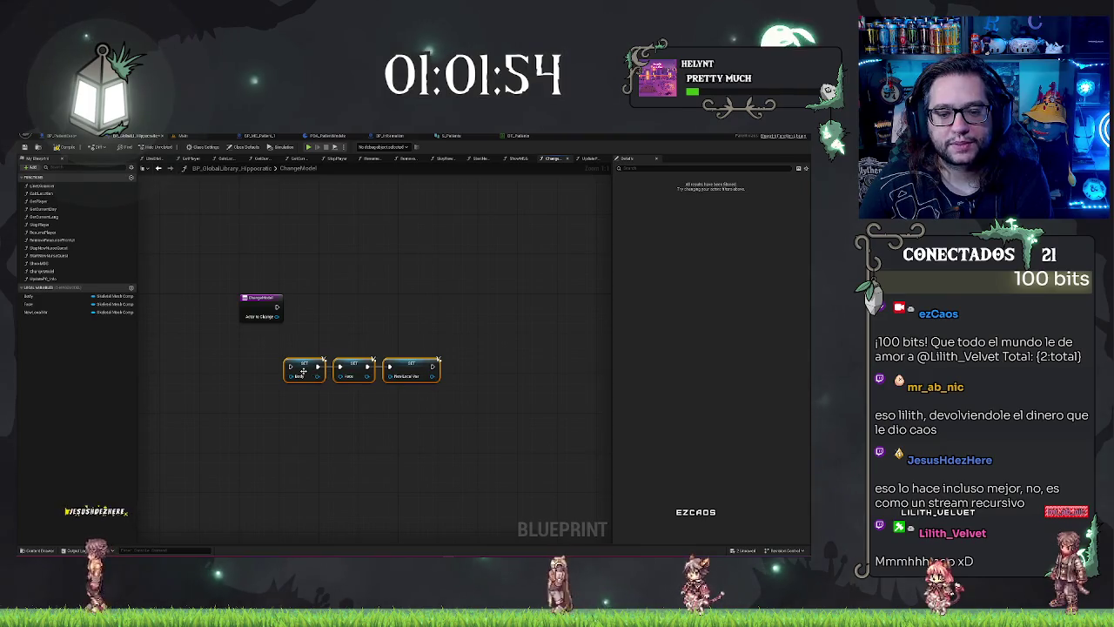
pyautogui.press('Delete')
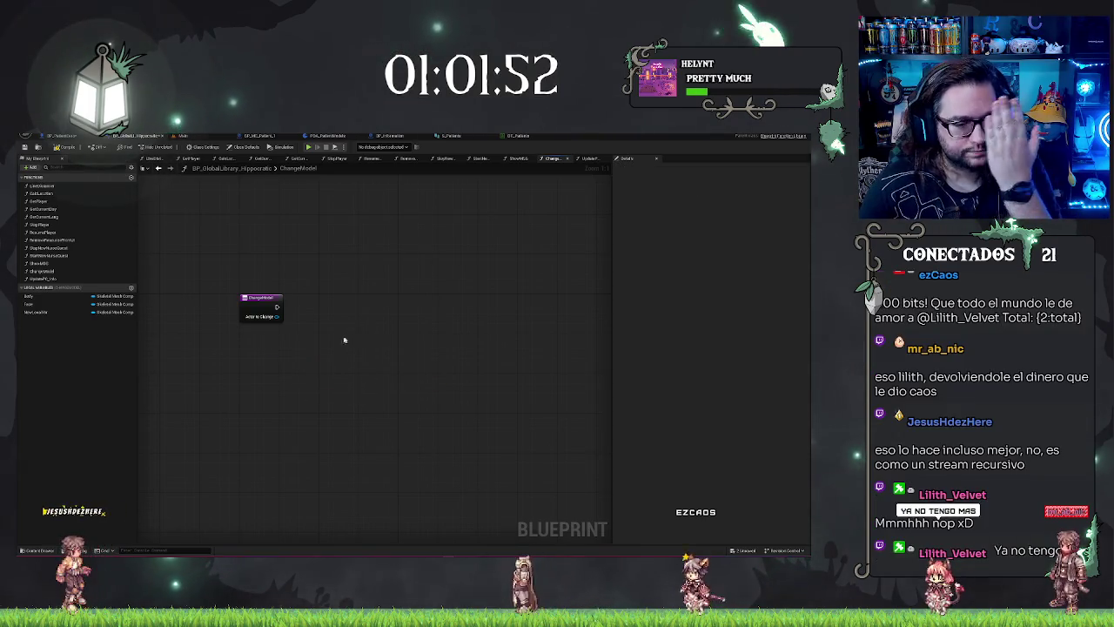
# Delete the NewLocalVar and Face local variables from ChangeModel
pyautogui.click(28, 297)
pyautogui.click(58, 312)
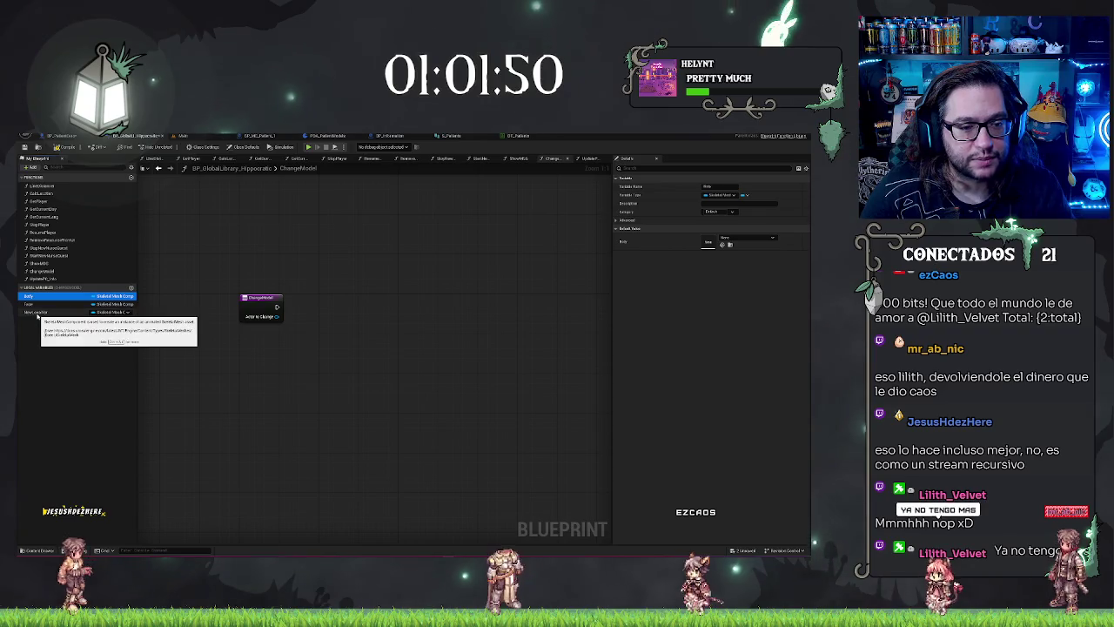
pyautogui.press('Delete')
pyautogui.click(39, 303)
pyautogui.press('Delete')
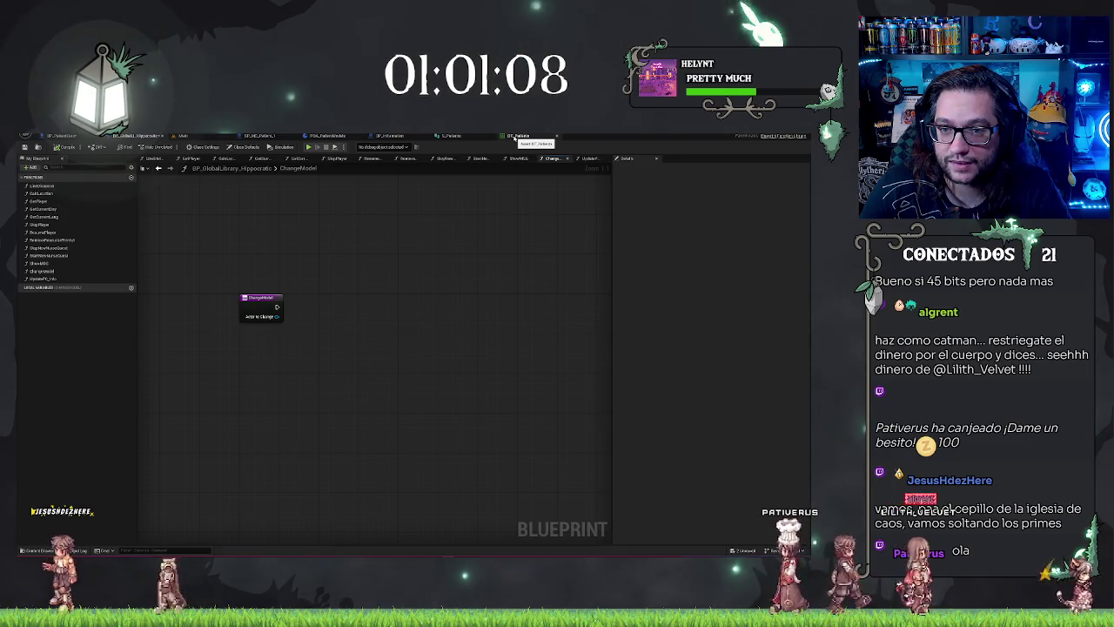
# Switch to the DT_MC_Patient character blueprint to view the patient model
pyautogui.click(275, 136)
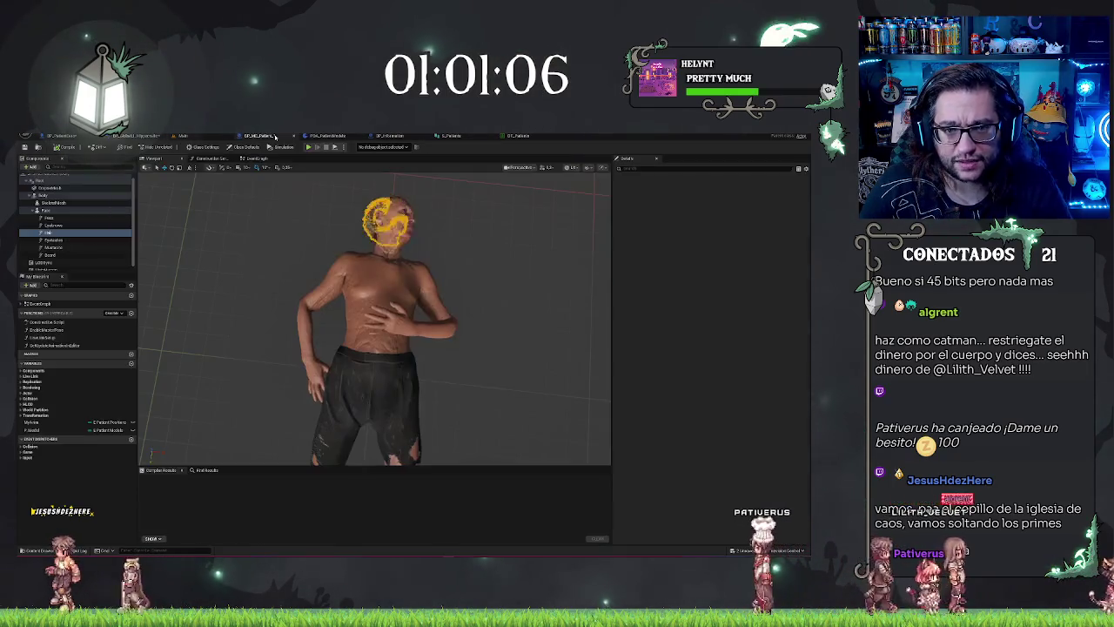
# Give ChangeModel a Model input of the patient models object reference type, wired from P Model
pyautogui.click(213, 137)
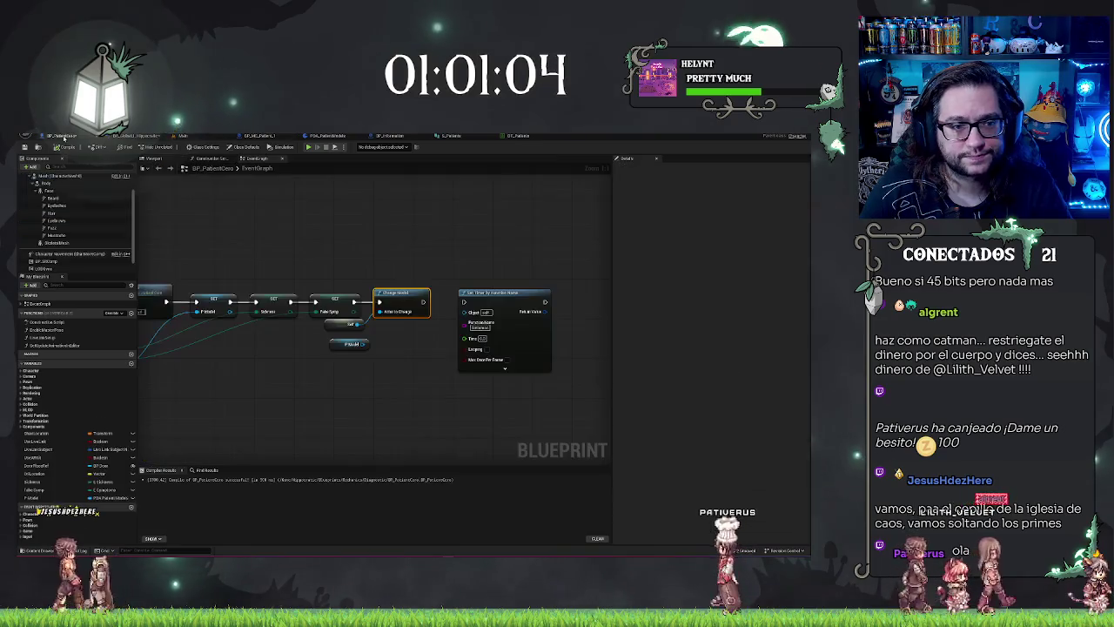
pyautogui.click(74, 137)
pyautogui.click(126, 136)
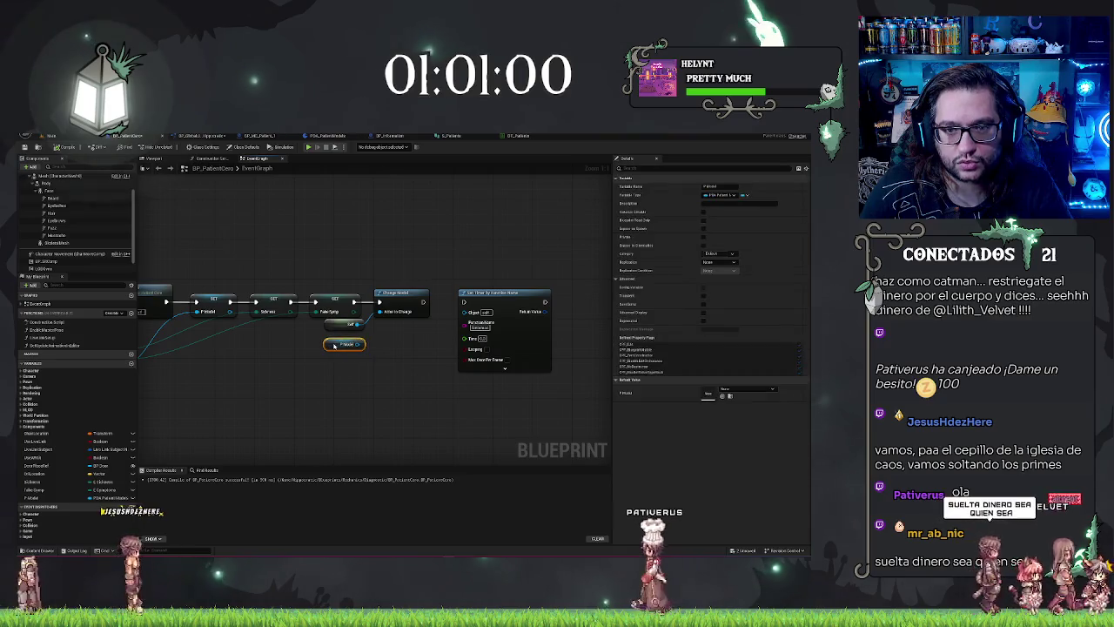
pyautogui.click(205, 137)
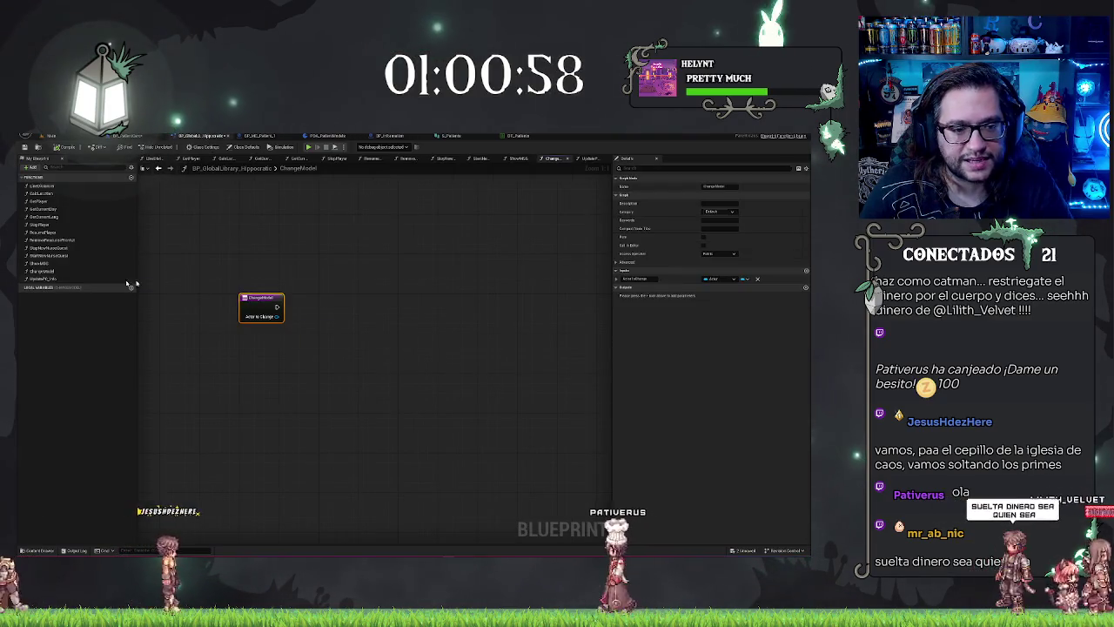
pyautogui.click(806, 271)
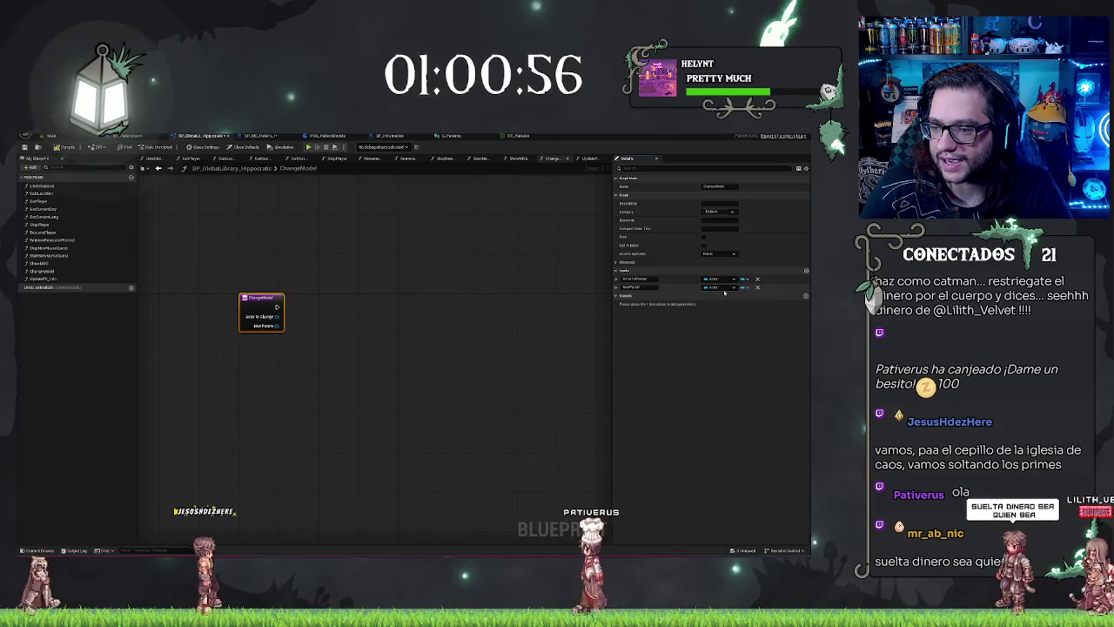
pyautogui.click(720, 287)
pyautogui.write('upda')
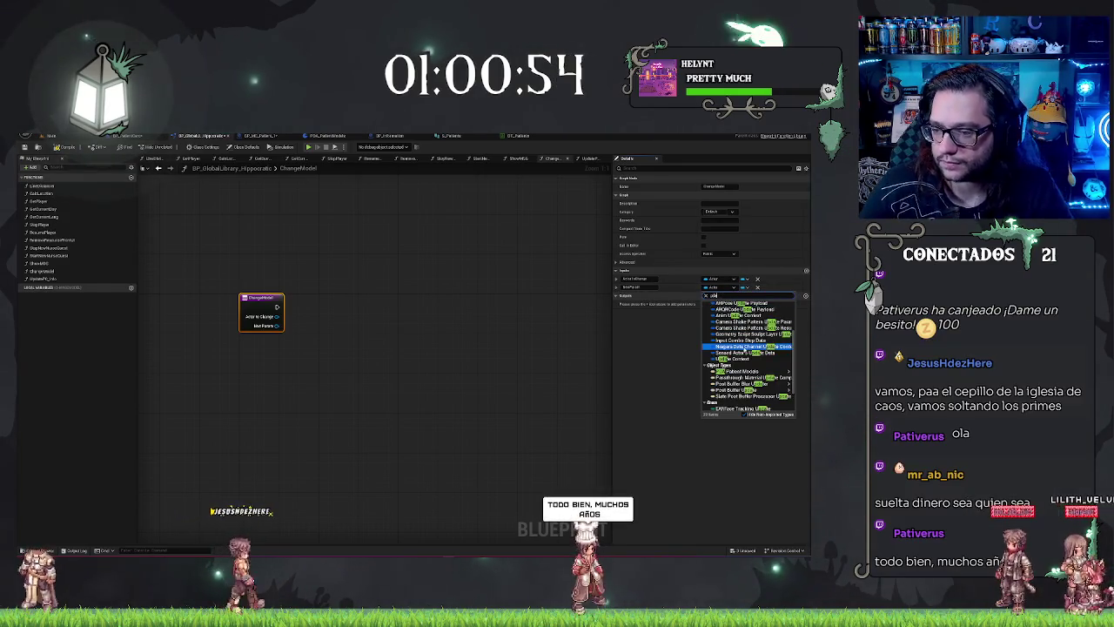
pyautogui.moveTo(745, 374)
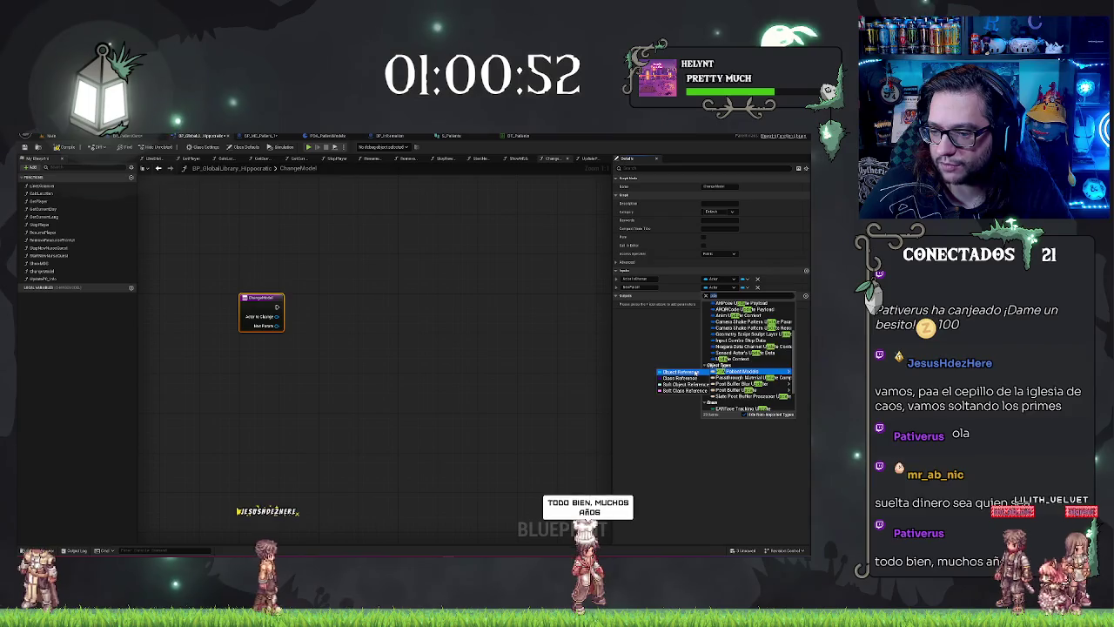
pyautogui.click(695, 372)
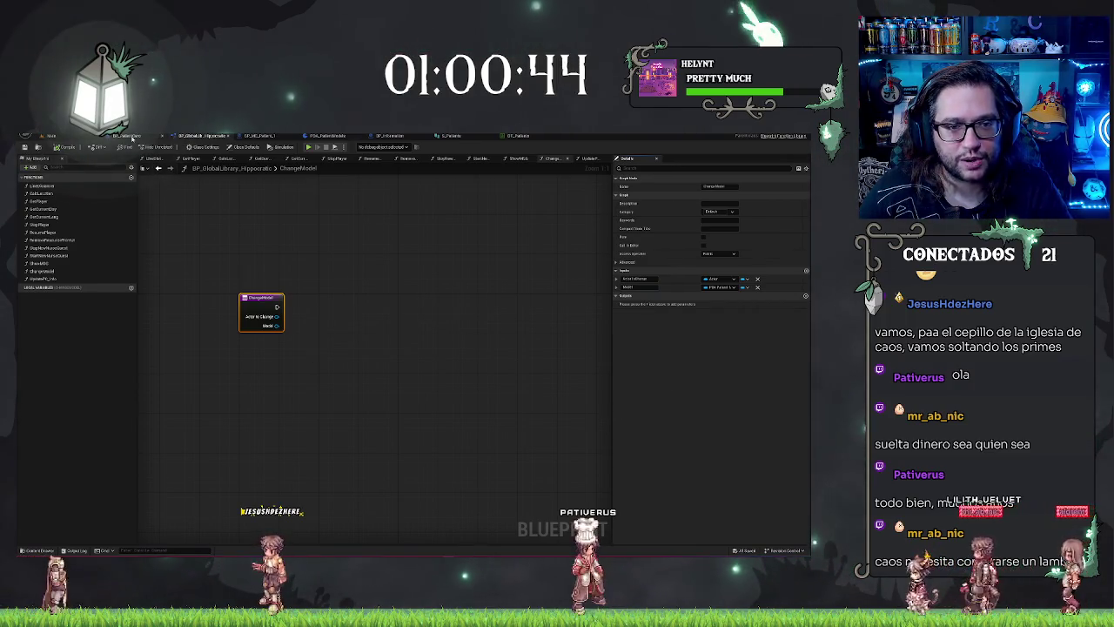
pyautogui.moveTo(356, 344)
pyautogui.mouseDown()
pyautogui.moveTo(380, 320)
pyautogui.moveTo(337, 333)
pyautogui.mouseUp()
# Compile the patient blueprint, pan along its node chain, and open ChangeModel from the Change Model node
pyautogui.click(323, 226)
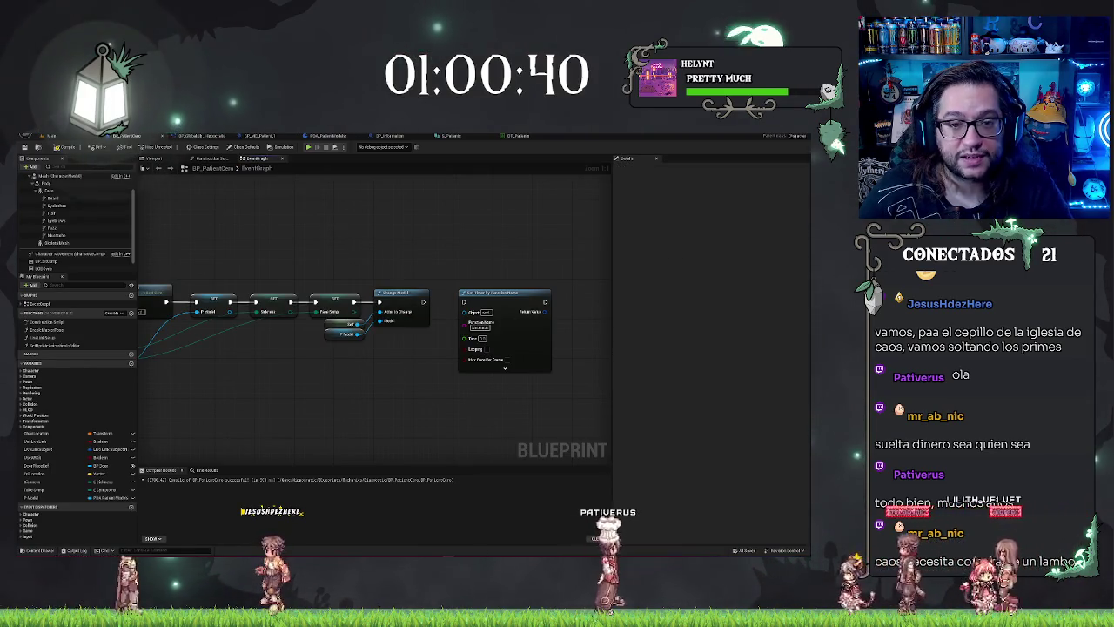
pyautogui.click(25, 147)
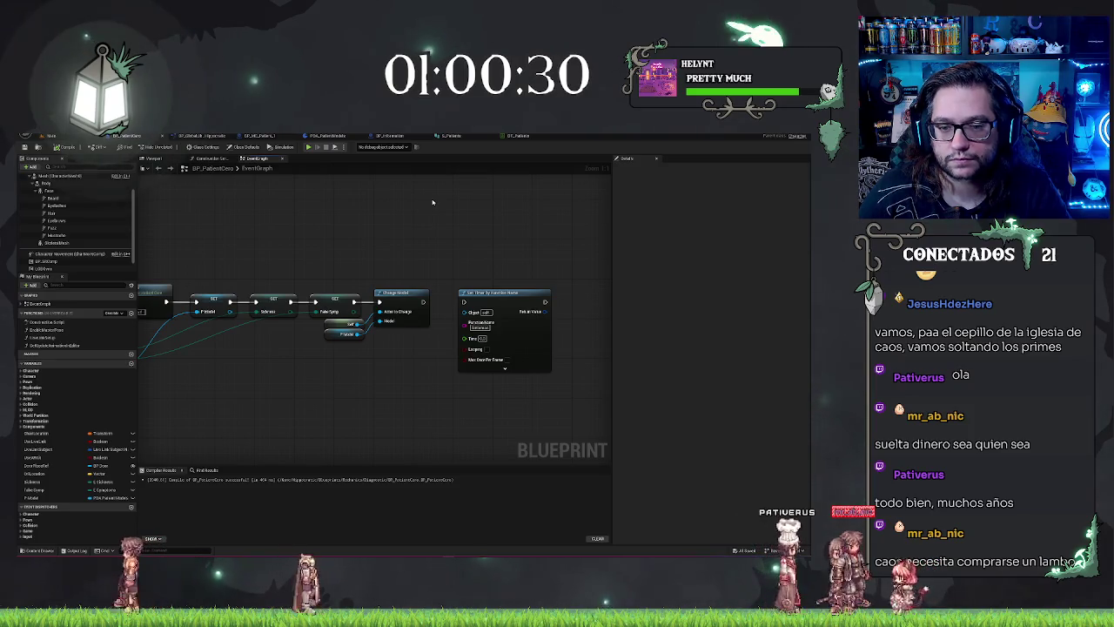
pyautogui.moveTo(170, 369)
pyautogui.mouseDown()
pyautogui.moveTo(404, 334)
pyautogui.moveTo(302, 331)
pyautogui.mouseUp()
pyautogui.click(447, 261)
pyautogui.keyDown('ctrl'); pyautogui.click(316, 320); pyautogui.keyUp('ctrl')
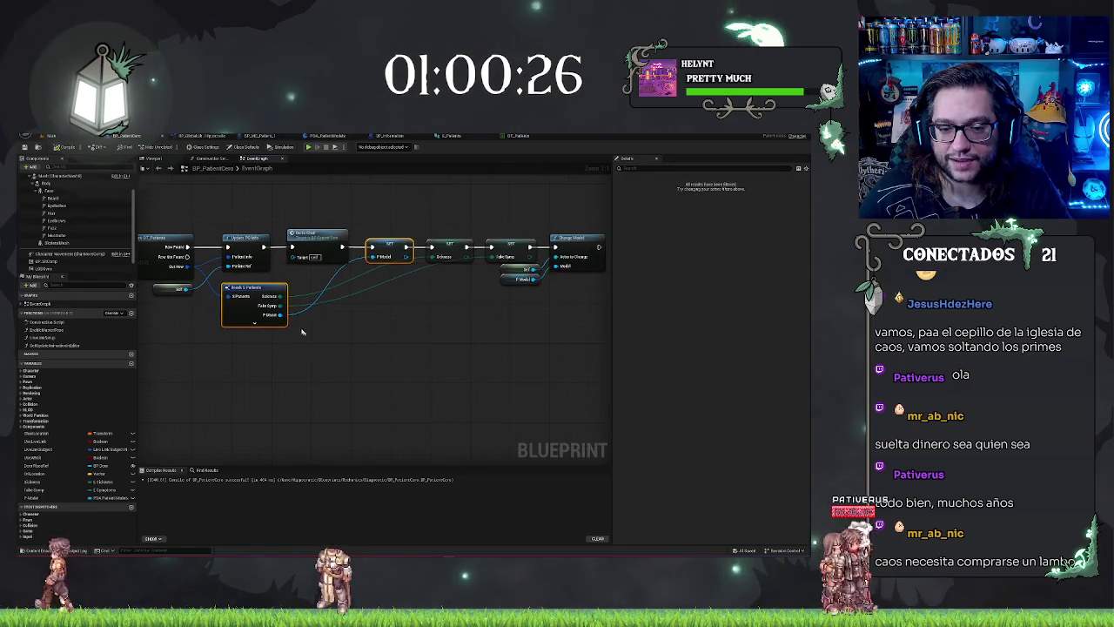
pyautogui.moveTo(281, 296)
pyautogui.mouseDown()
pyautogui.moveTo(577, 268)
pyautogui.moveTo(422, 340)
pyautogui.moveTo(250, 336)
pyautogui.mouseUp()
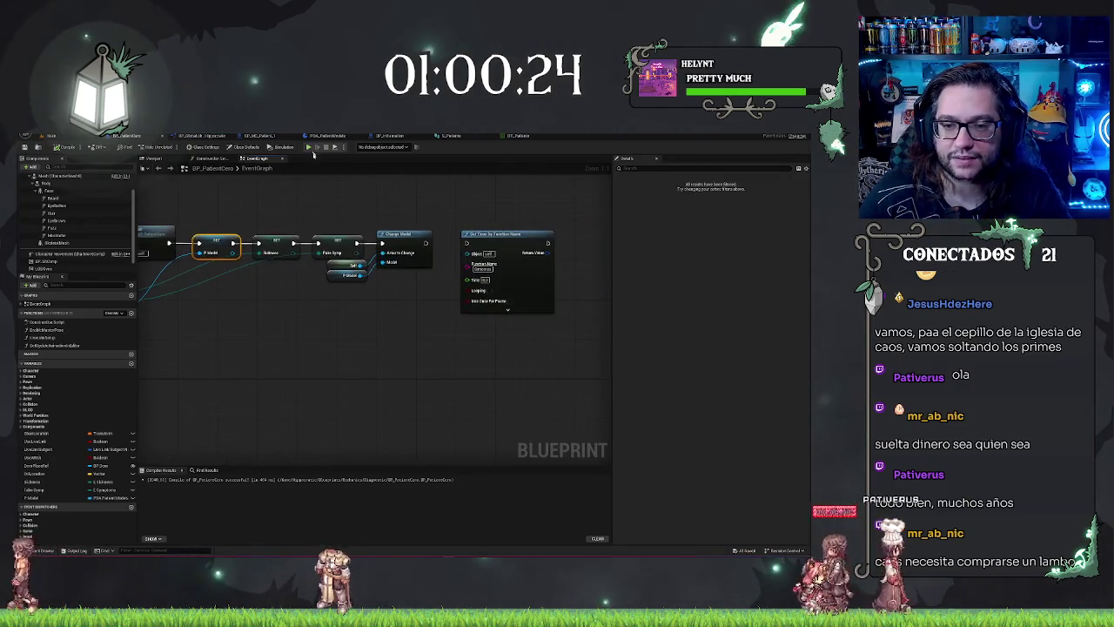
pyautogui.moveTo(349, 208); pyautogui.dragTo(451, 353)
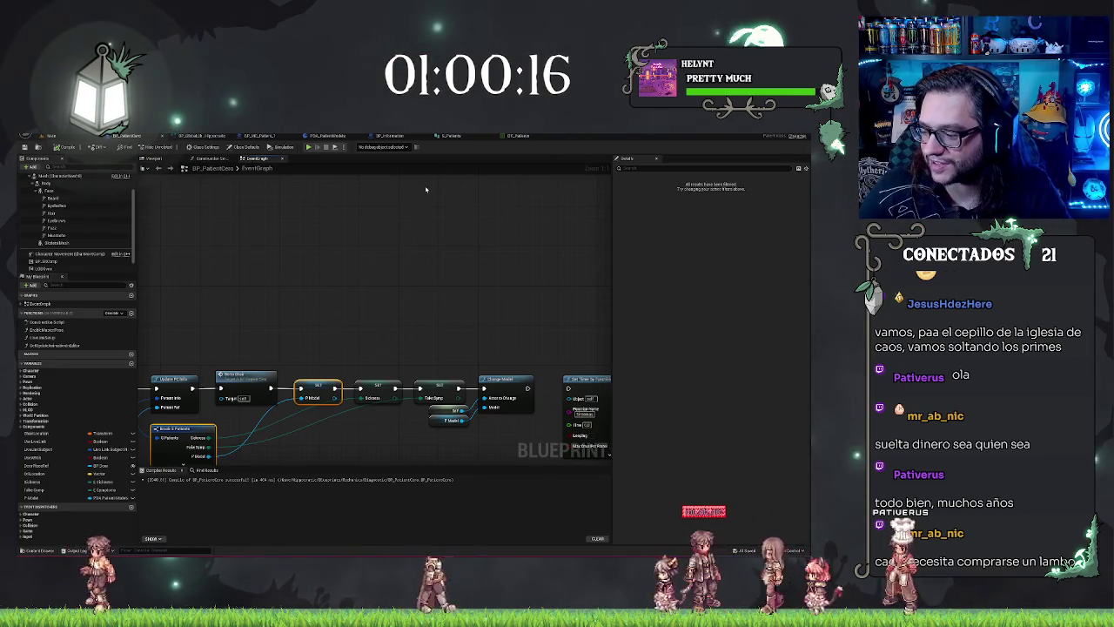
pyautogui.moveTo(340, 286); pyautogui.dragTo(382, 249)
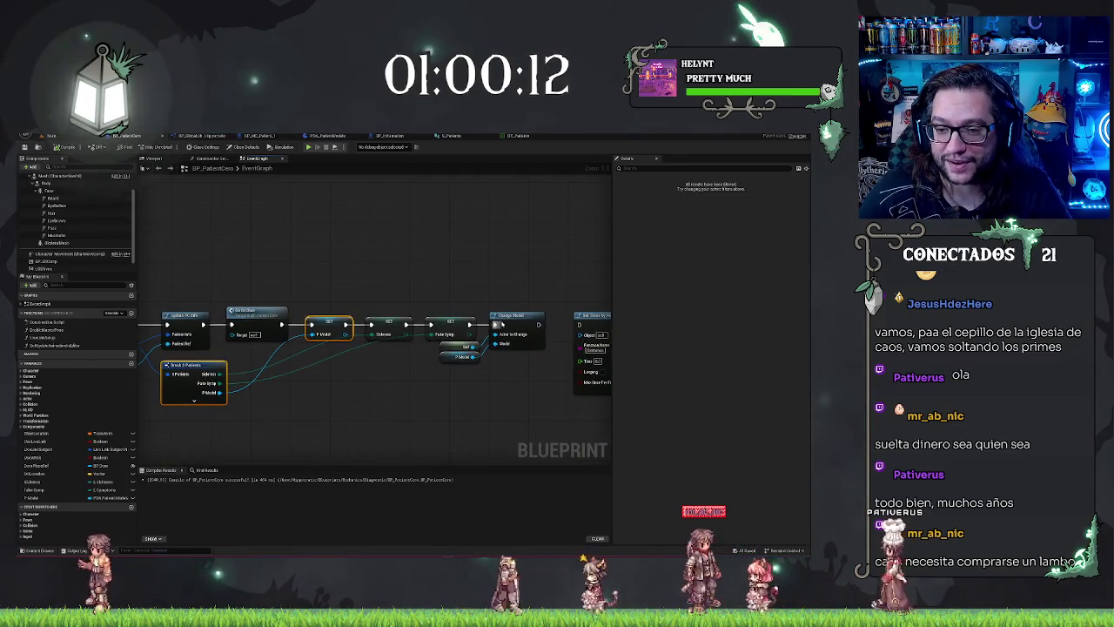
pyautogui.doubleClick(517, 316)
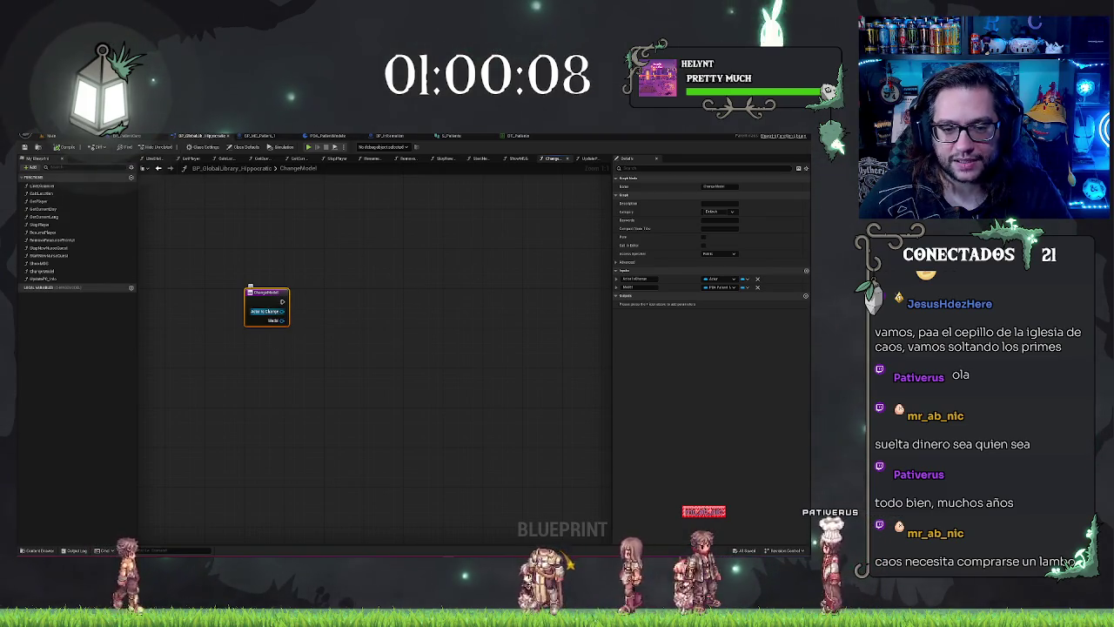
# Search 'set mesh' and 'mod' off Actor to Change, cancel, and switch to BP_Information
pyautogui.moveTo(300, 315); pyautogui.dragTo(306, 317)
pyautogui.write('set m')
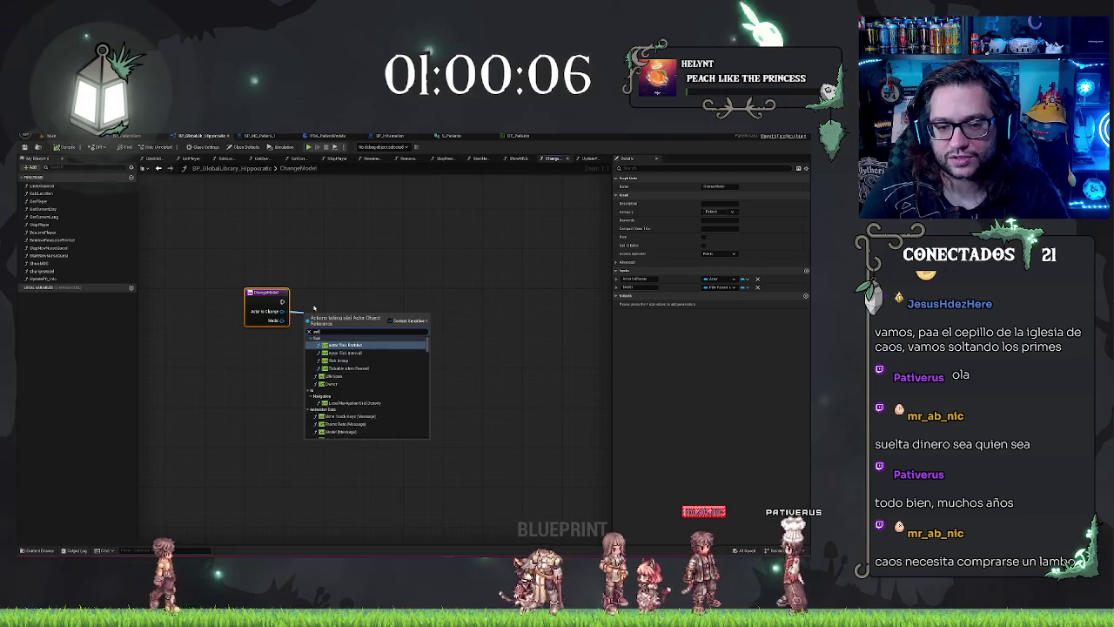
pyautogui.write('esh')
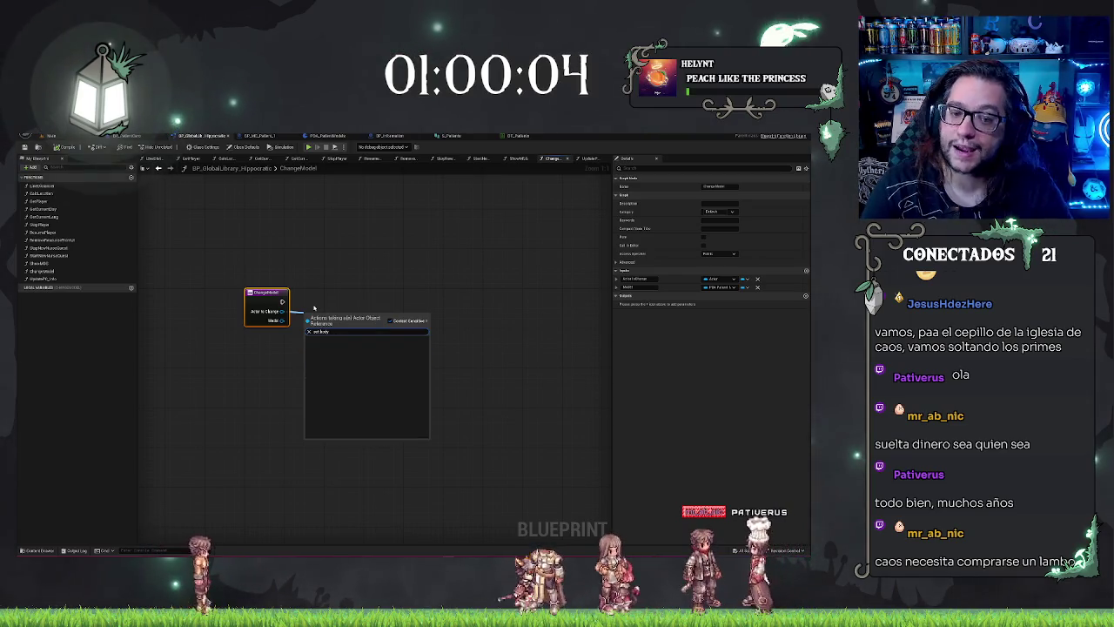
pyautogui.press('BackSpace')
pyautogui.press('BackSpace')
pyautogui.press('BackSpace')
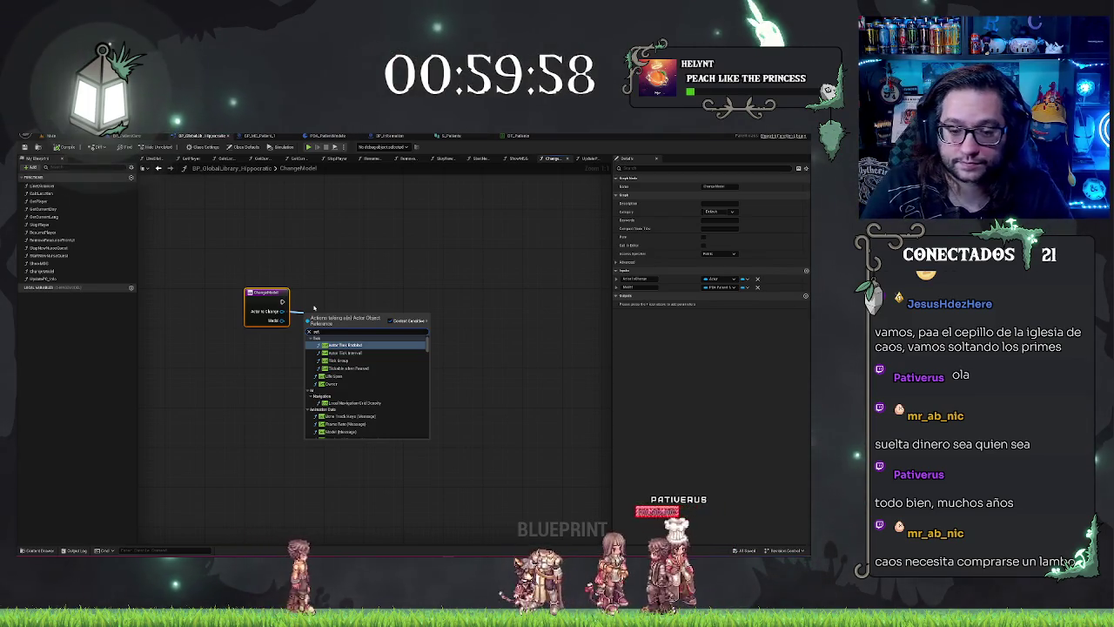
pyautogui.write(' mod')
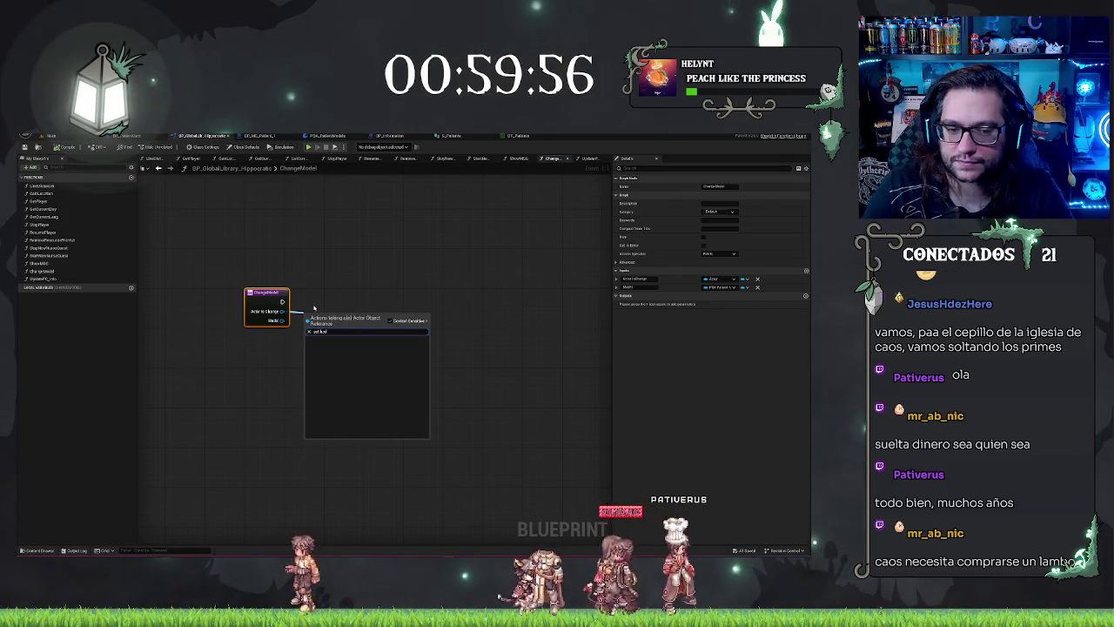
pyautogui.click(314, 307)
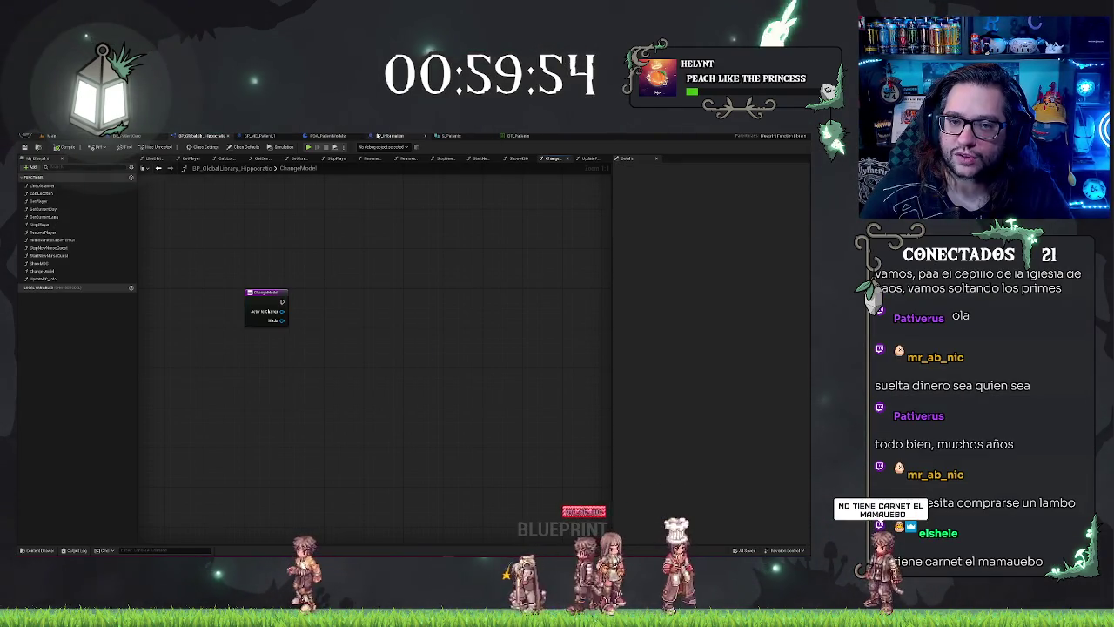
pyautogui.click(378, 136)
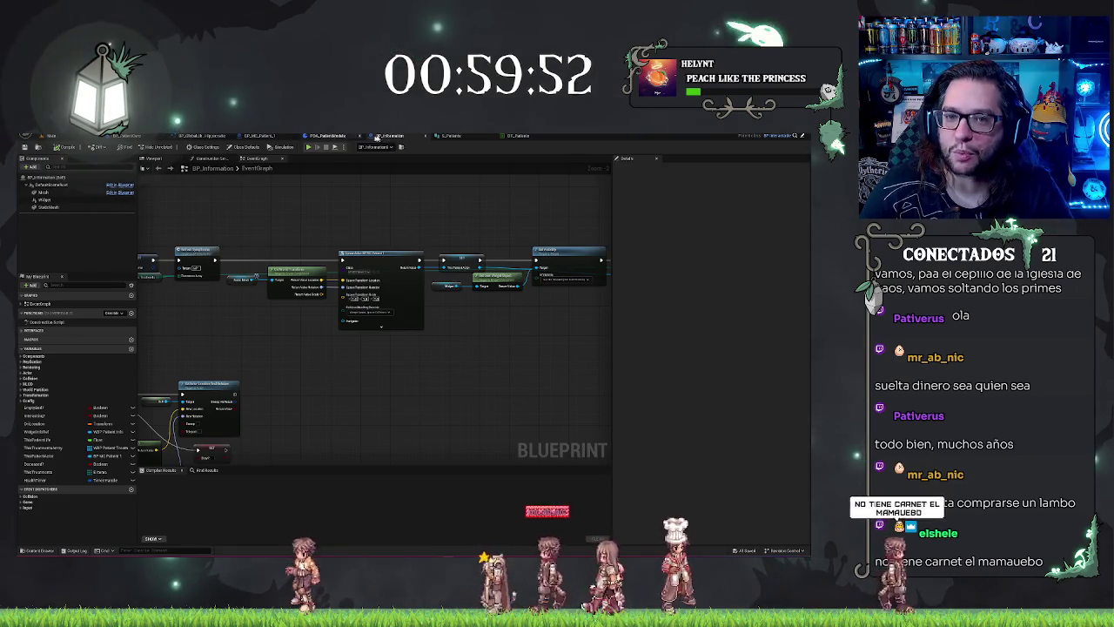
# Switch to the BP_PatientCore event graph and bring the Change Model node into view
pyautogui.click(207, 135)
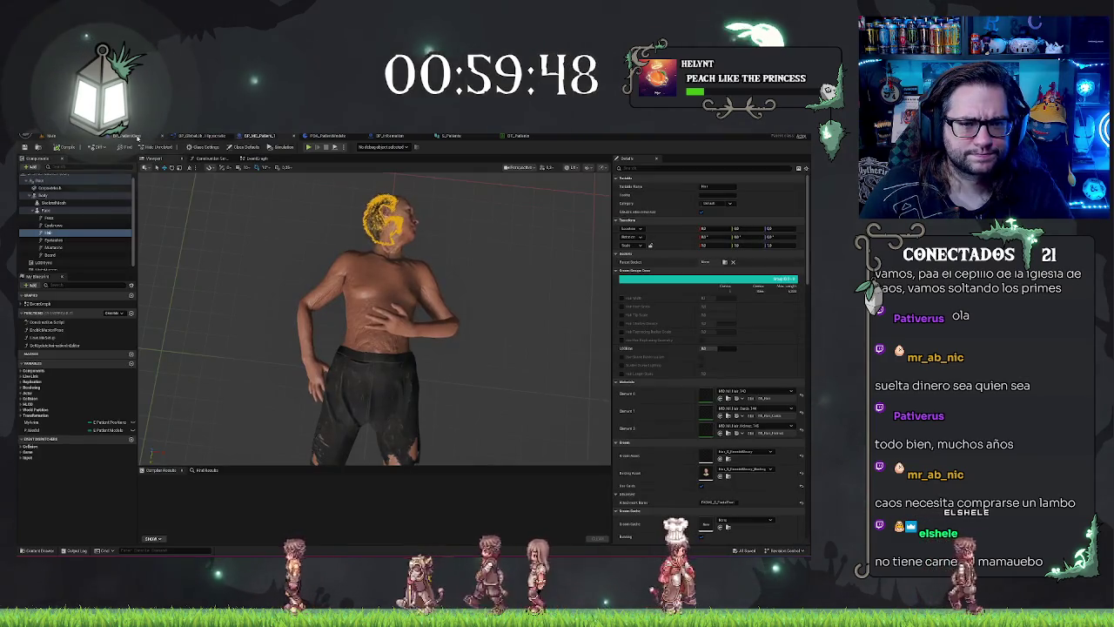
pyautogui.click(127, 136)
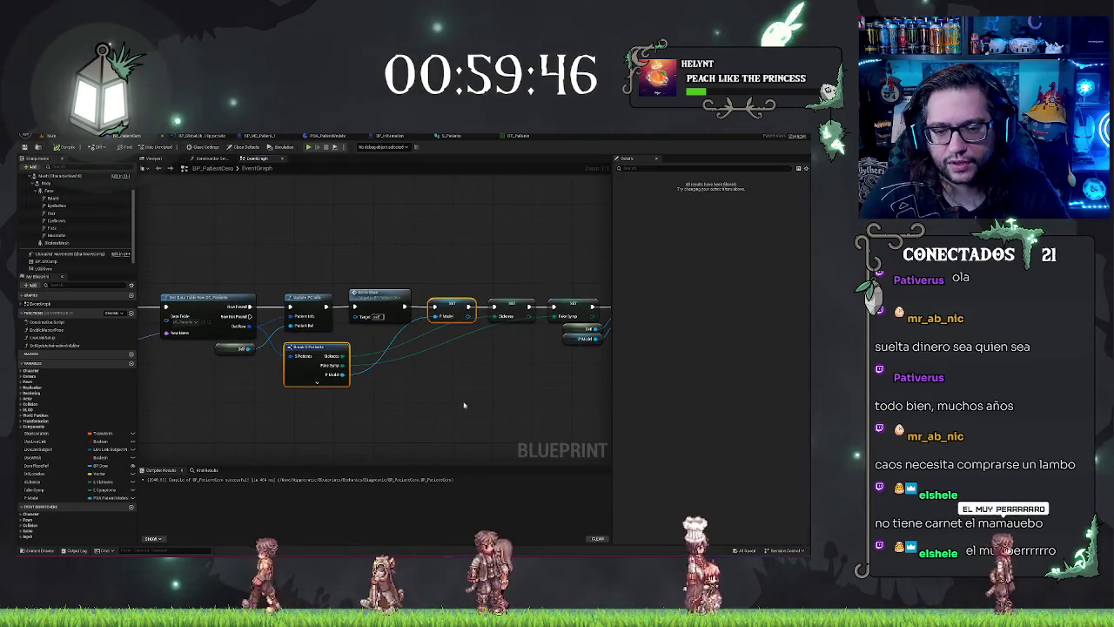
pyautogui.moveTo(407, 402); pyautogui.dragTo(437, 403)
pyautogui.moveTo(503, 377); pyautogui.dragTo(368, 353)
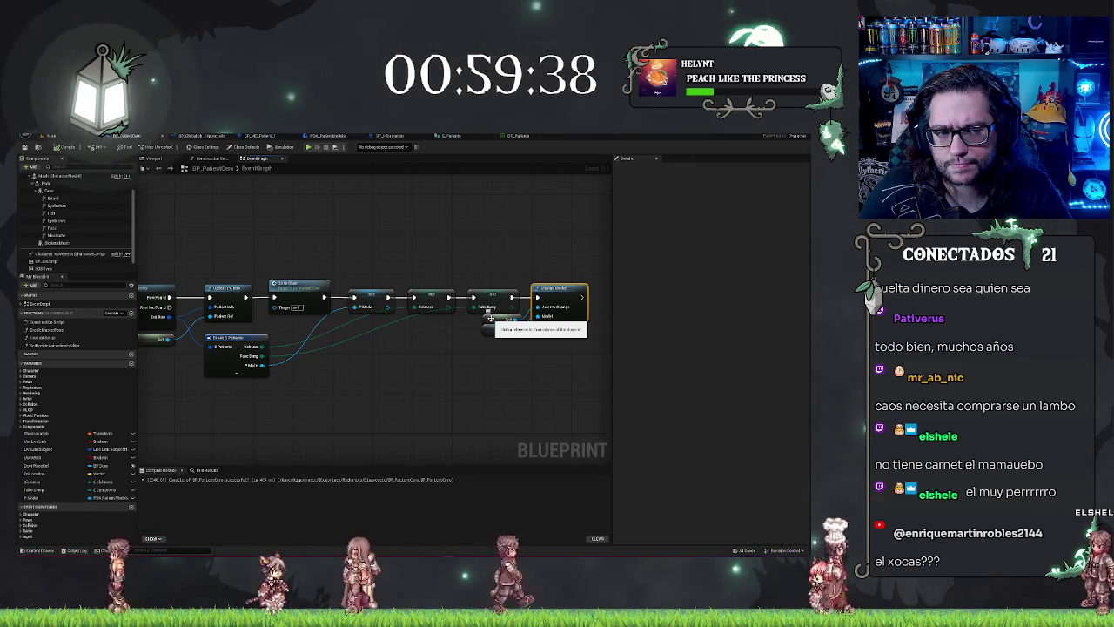
pyautogui.scroll(2, 107, 215)
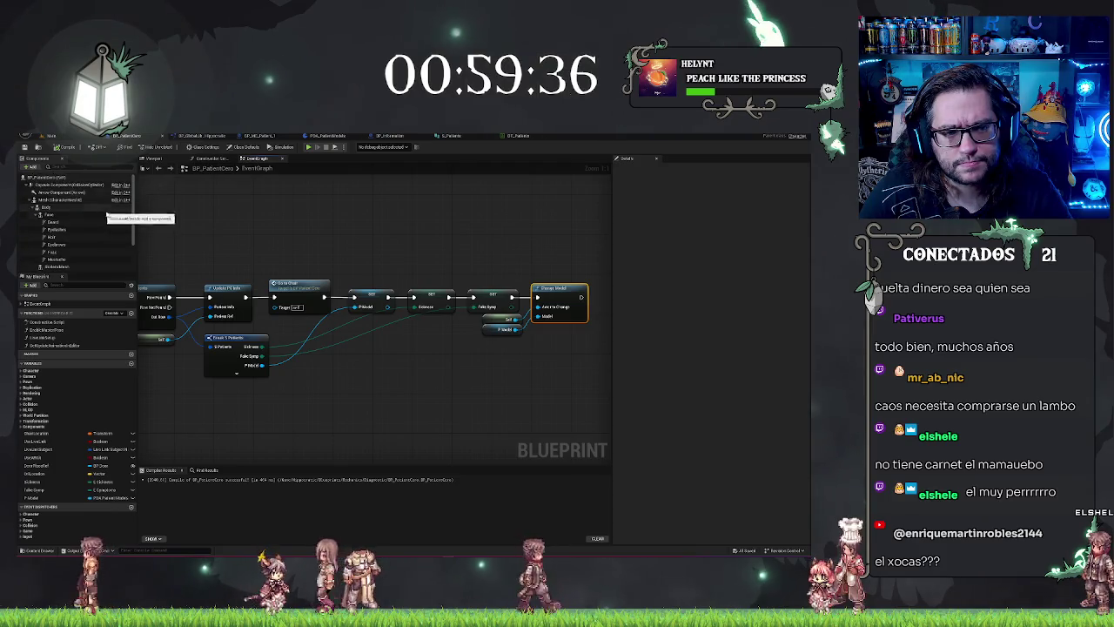
# Add a Self node and search its actions for 'get body', then cancel without adding anything
pyautogui.rightClick(315, 411)
pyautogui.write('elf')
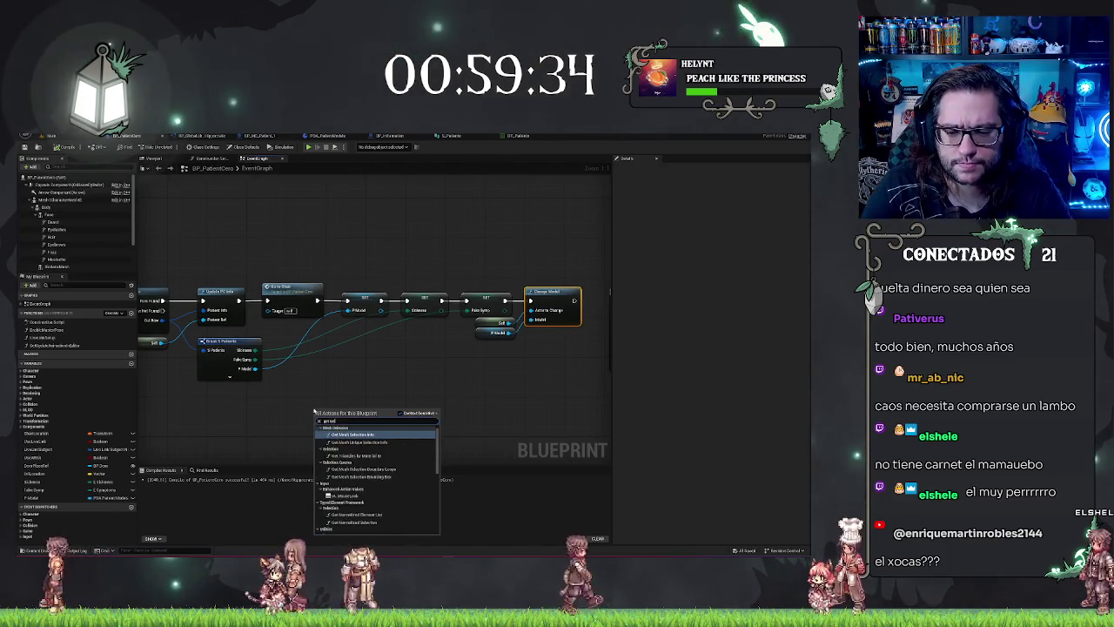
pyautogui.press('Return')
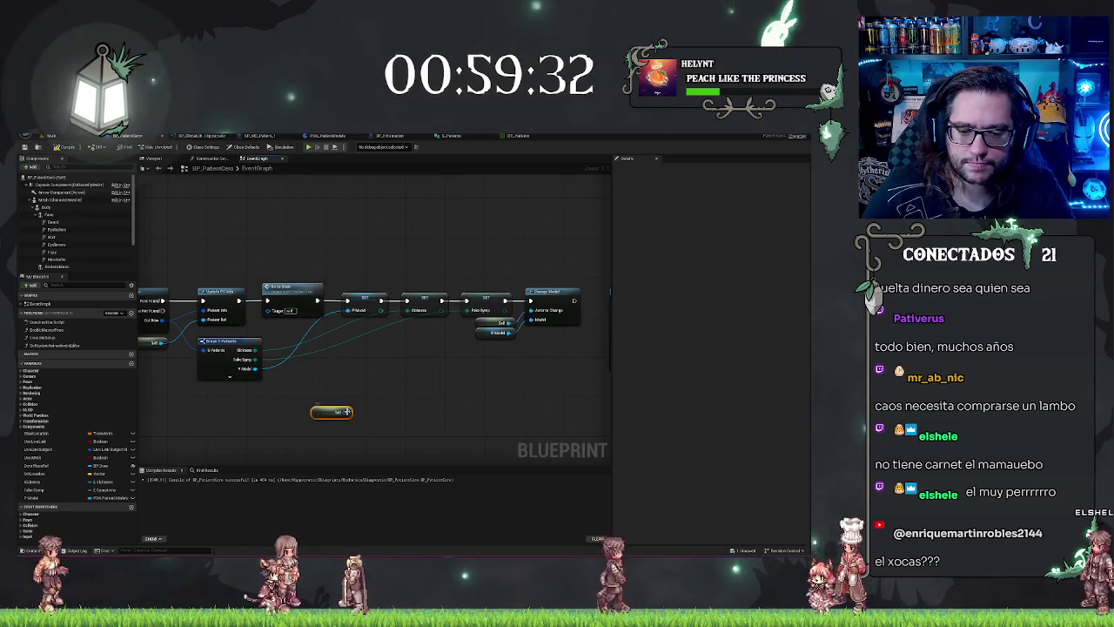
pyautogui.moveTo(348, 411); pyautogui.dragTo(382, 404)
pyautogui.write('get body')
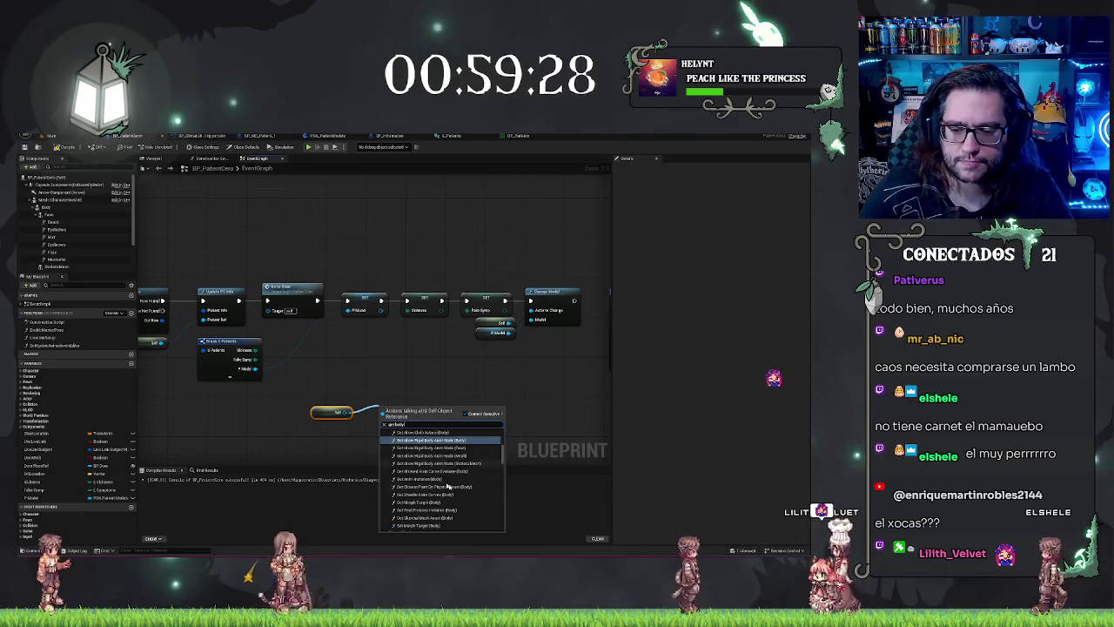
pyautogui.scroll(-5, 444, 479)
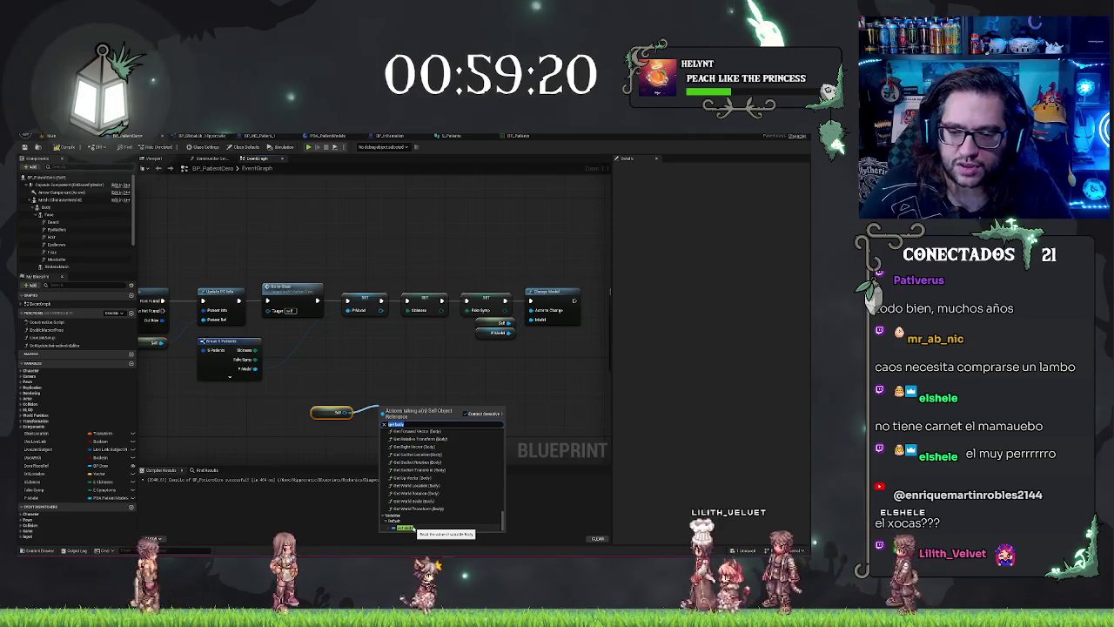
pyautogui.click(418, 353)
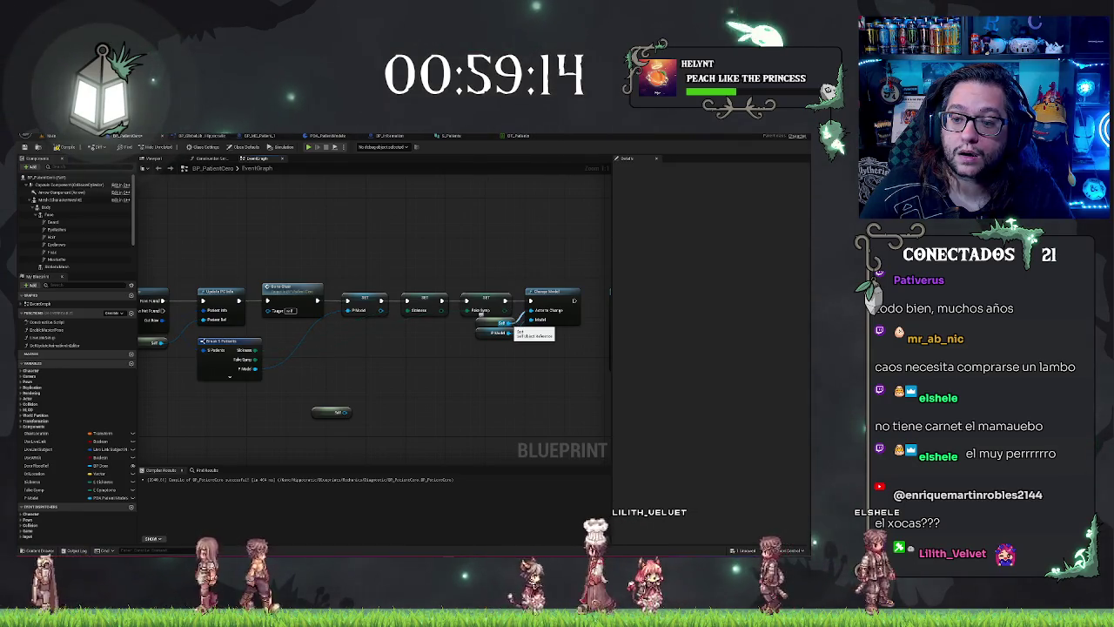
# Delete the stray Self node and undo to restore the wires from Break S Patients to the SET nodes
pyautogui.hotkey('ctrl', 'z')
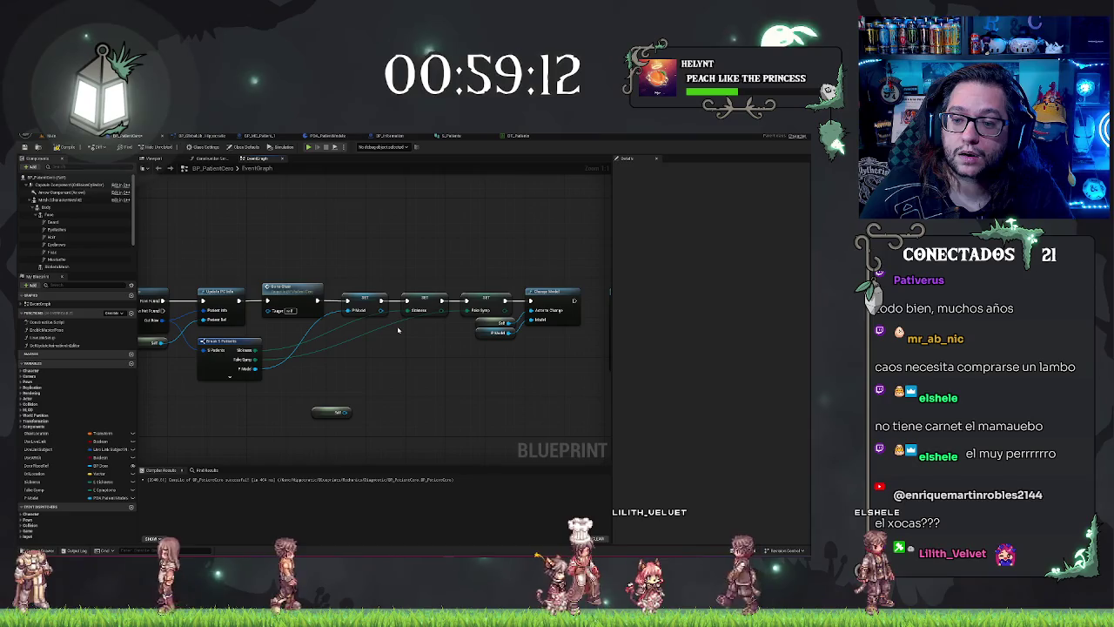
pyautogui.click(330, 386)
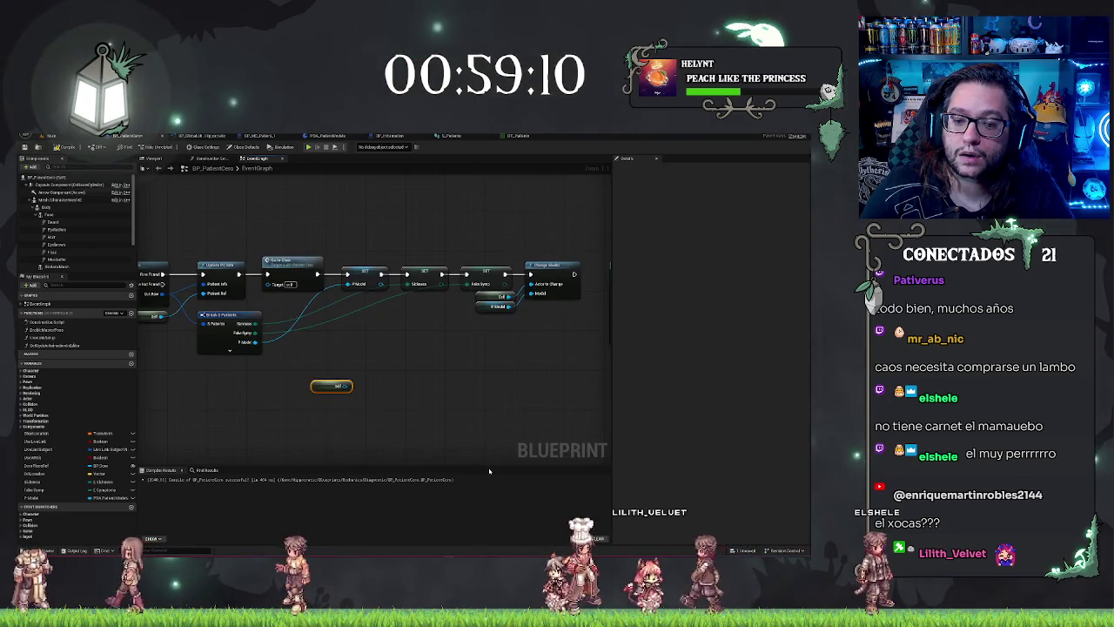
pyautogui.press('Delete')
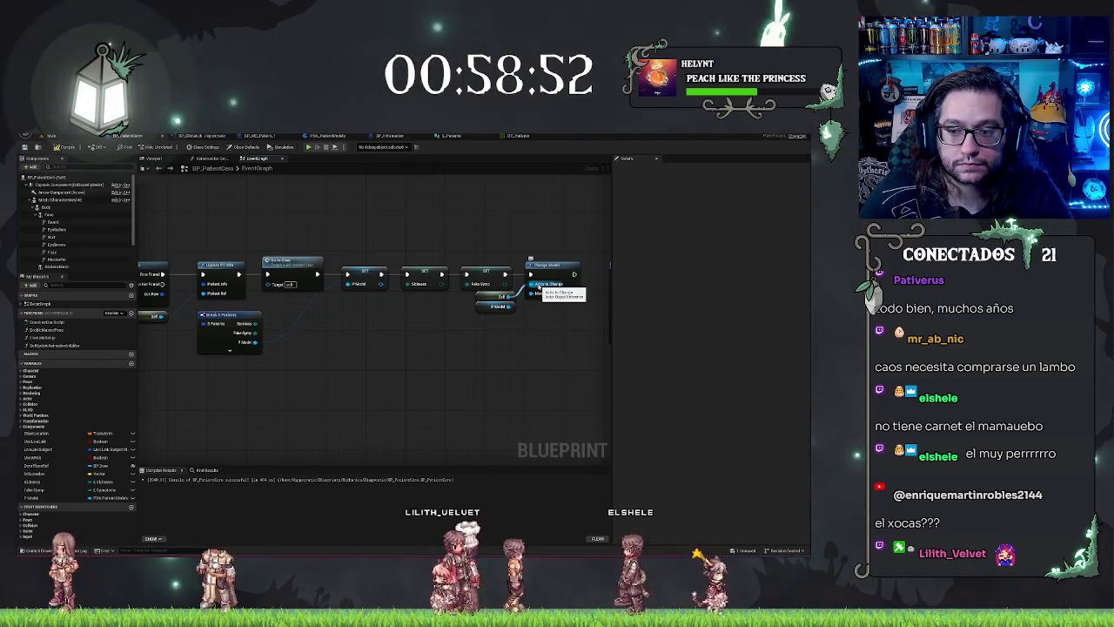
pyautogui.hotkey('ctrl', 'z')
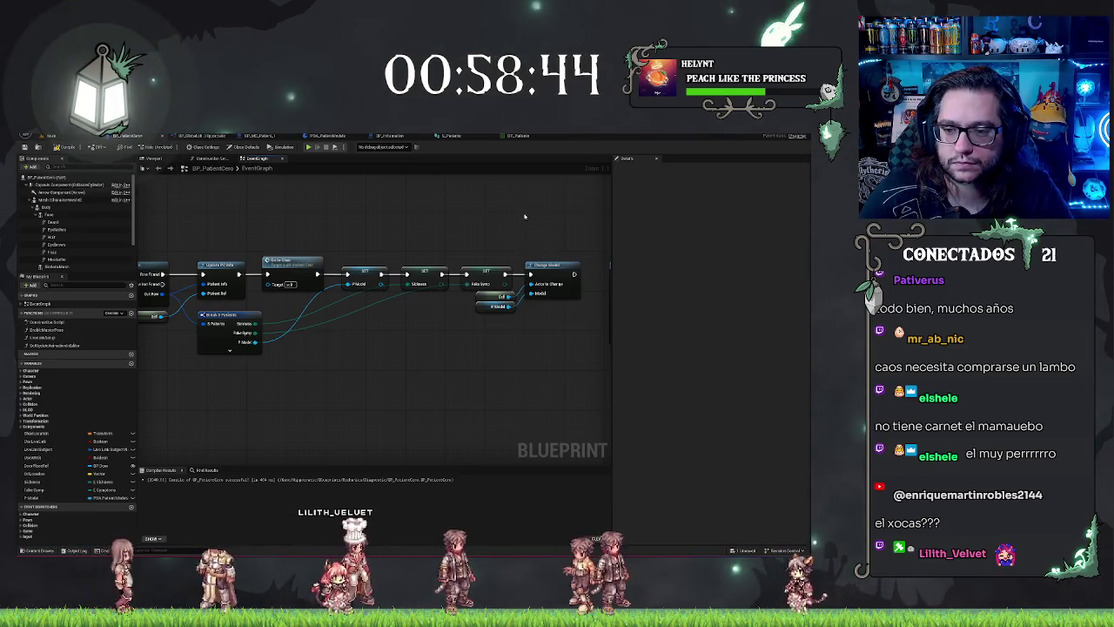
# In ChangeModel, cast Actor to Change to BP_PatientCore
pyautogui.click(192, 136)
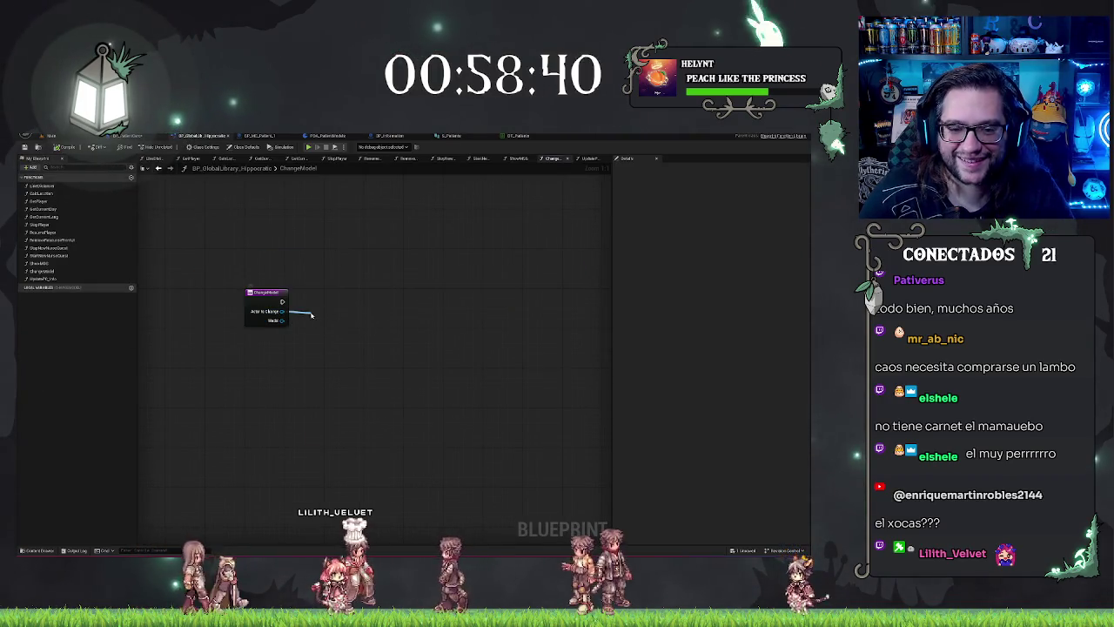
pyautogui.moveTo(311, 314); pyautogui.dragTo(312, 315)
pyautogui.write('cast to pat')
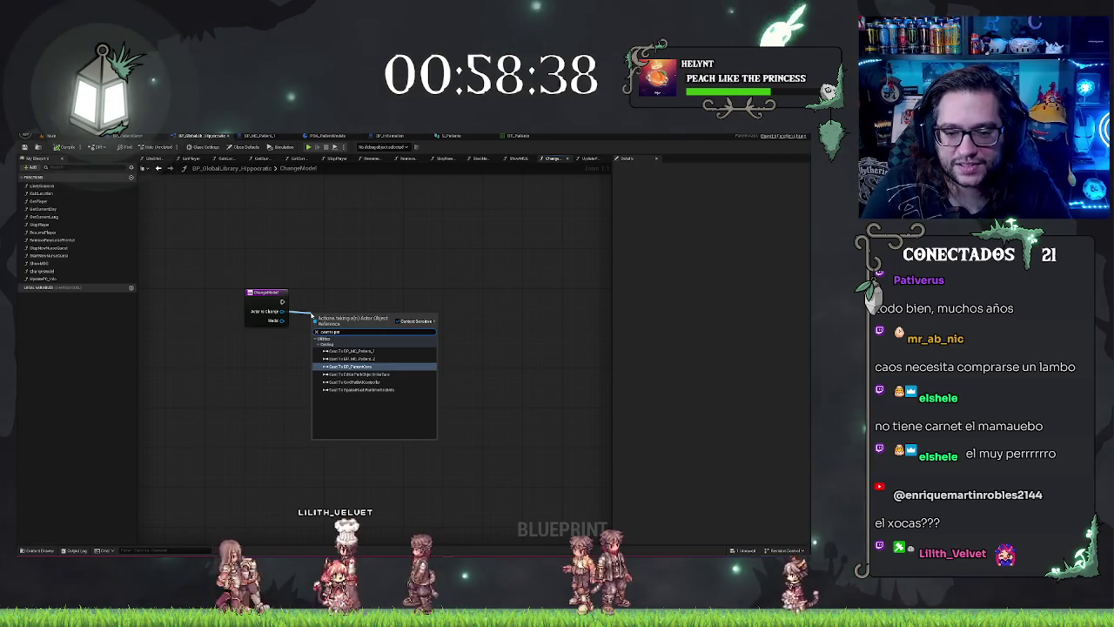
pyautogui.press('Return')
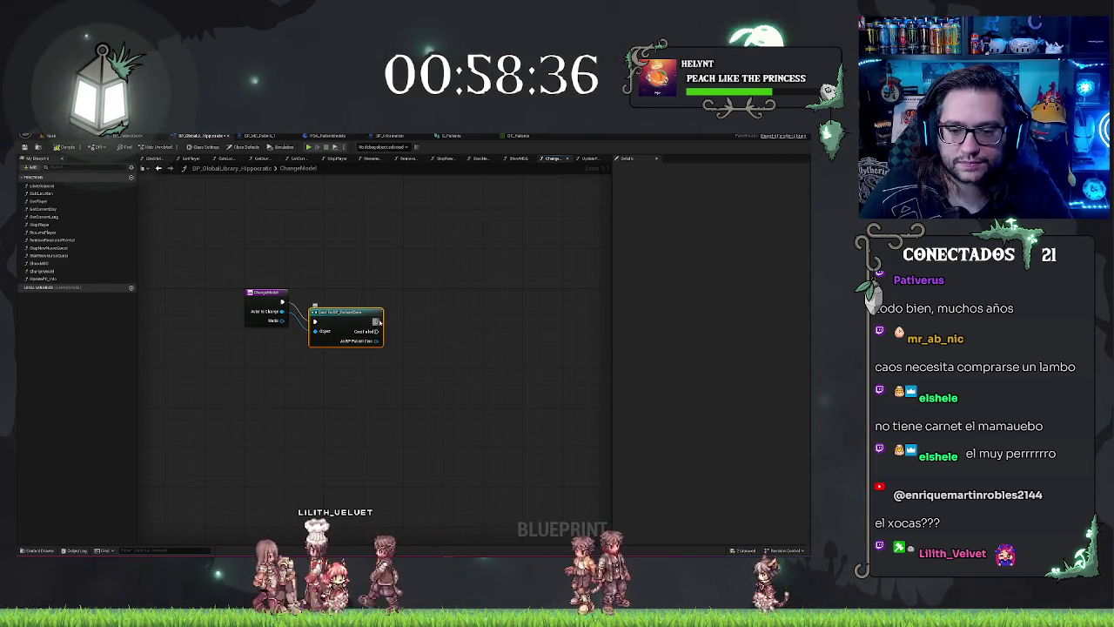
# Chain a Cast To BP_MC_Patient_1 off Cast Failed and move both casts up and right
pyautogui.moveTo(379, 331); pyautogui.dragTo(409, 334)
pyautogui.write('cast to')
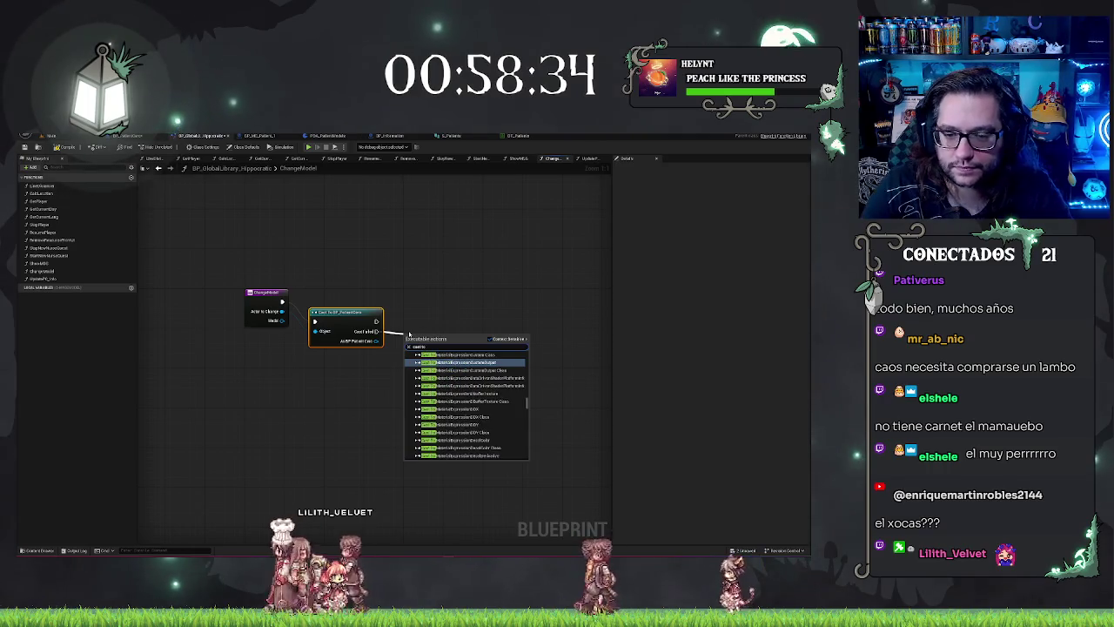
pyautogui.write(' patien')
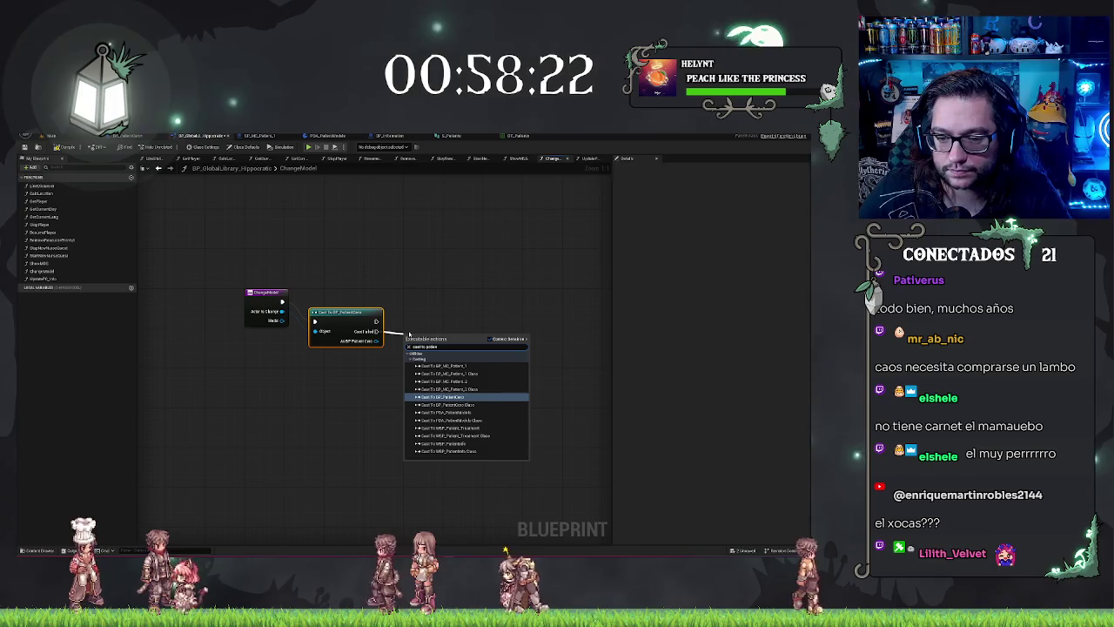
pyautogui.press('Up')
pyautogui.press('Up')
pyautogui.press('Up')
pyautogui.press('Return')
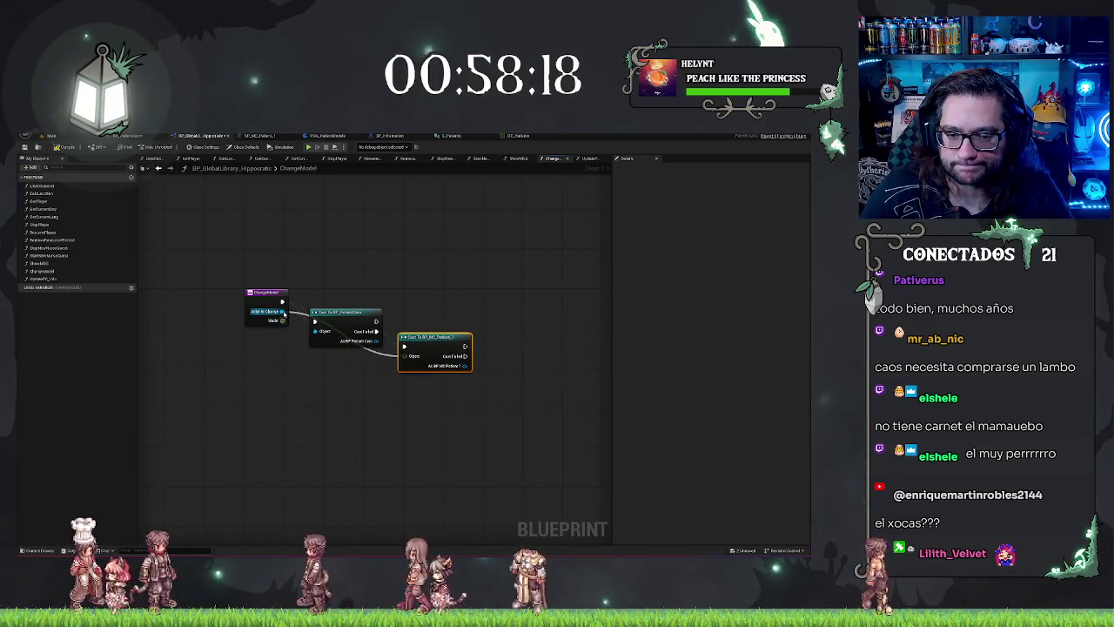
pyautogui.moveTo(431, 342)
pyautogui.mouseDown()
pyautogui.moveTo(481, 299)
pyautogui.moveTo(430, 324)
pyautogui.mouseUp()
pyautogui.click(453, 272)
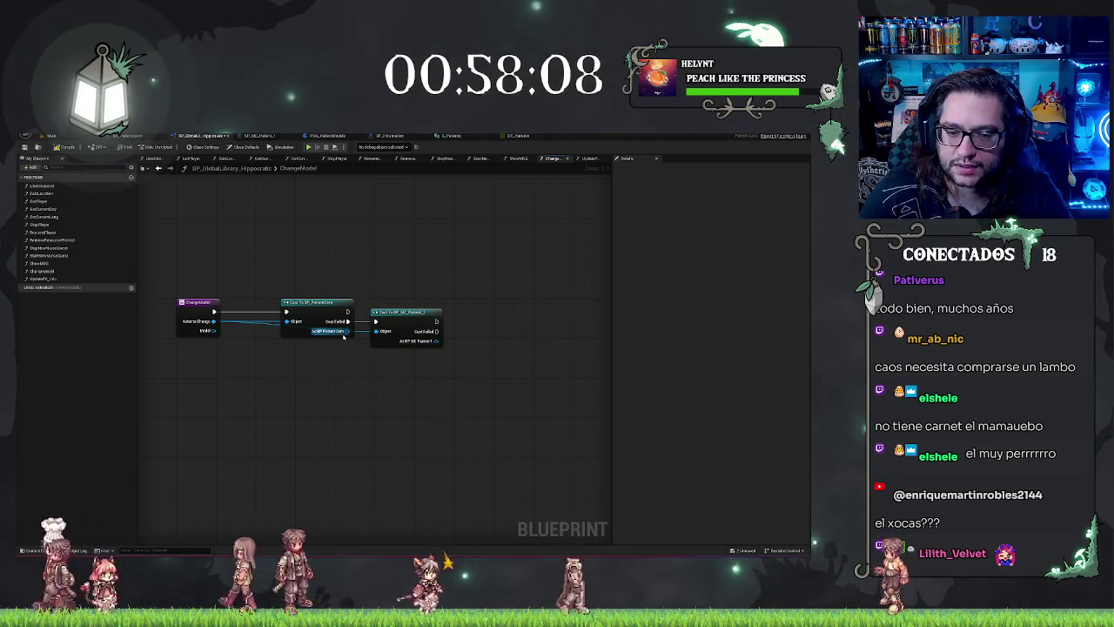
# From As BP Patient Core, search for a 'get body' getter
pyautogui.moveTo(347, 331); pyautogui.dragTo(370, 359)
pyautogui.write('get')
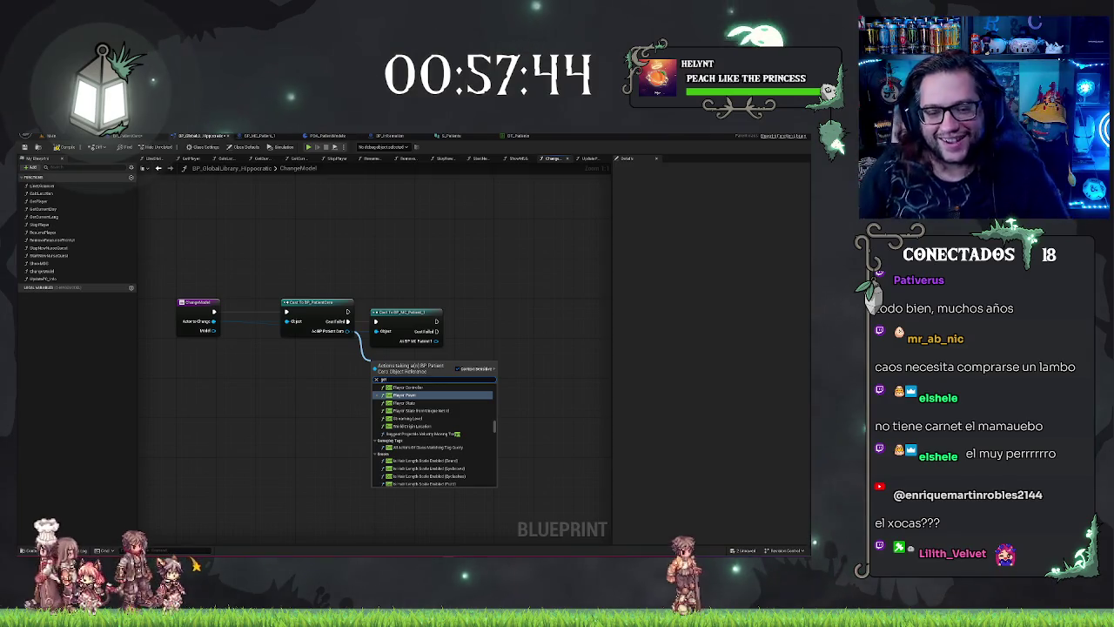
pyautogui.write('body')
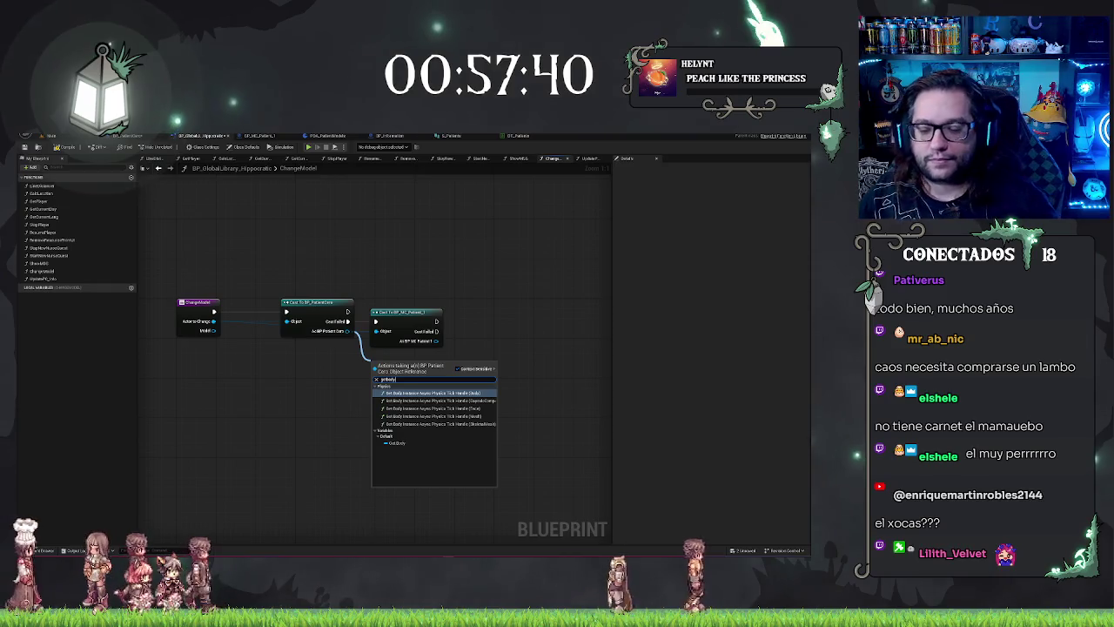
# Try out body getter, 'set body' and 'set tick' nodes off the patient cast result
pyautogui.click(396, 444)
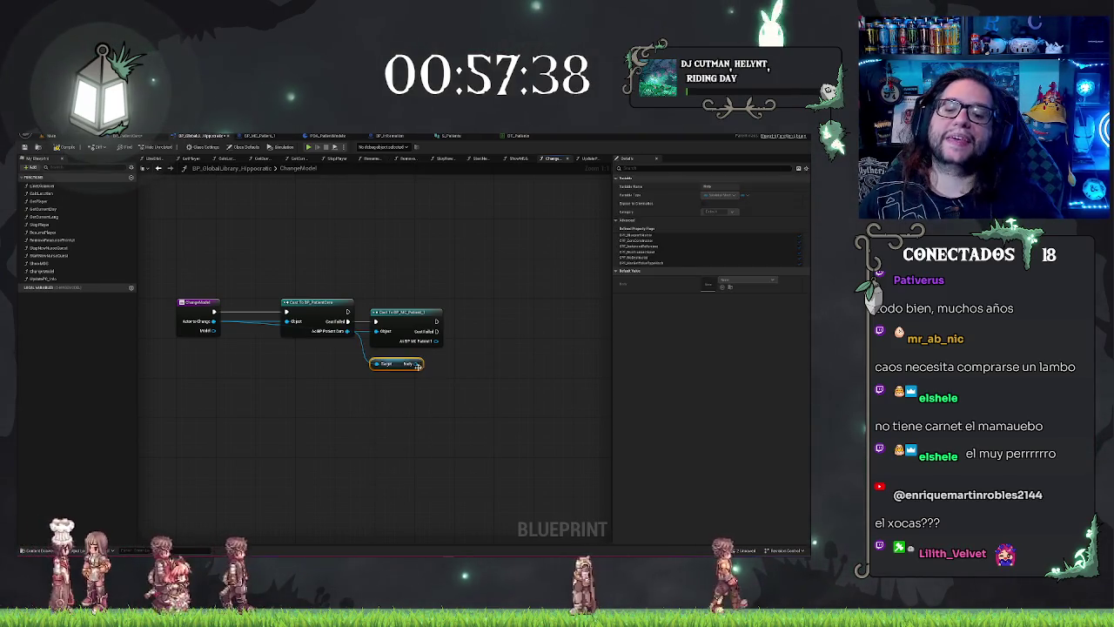
pyautogui.press('Delete')
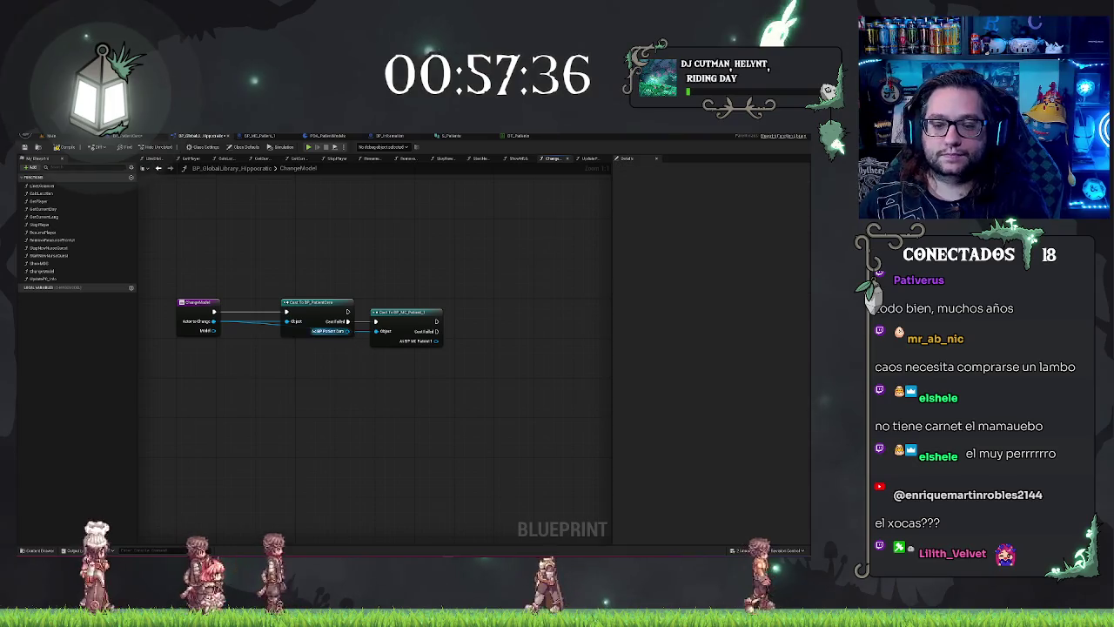
pyautogui.moveTo(347, 331); pyautogui.dragTo(370, 355)
pyautogui.write('set body')
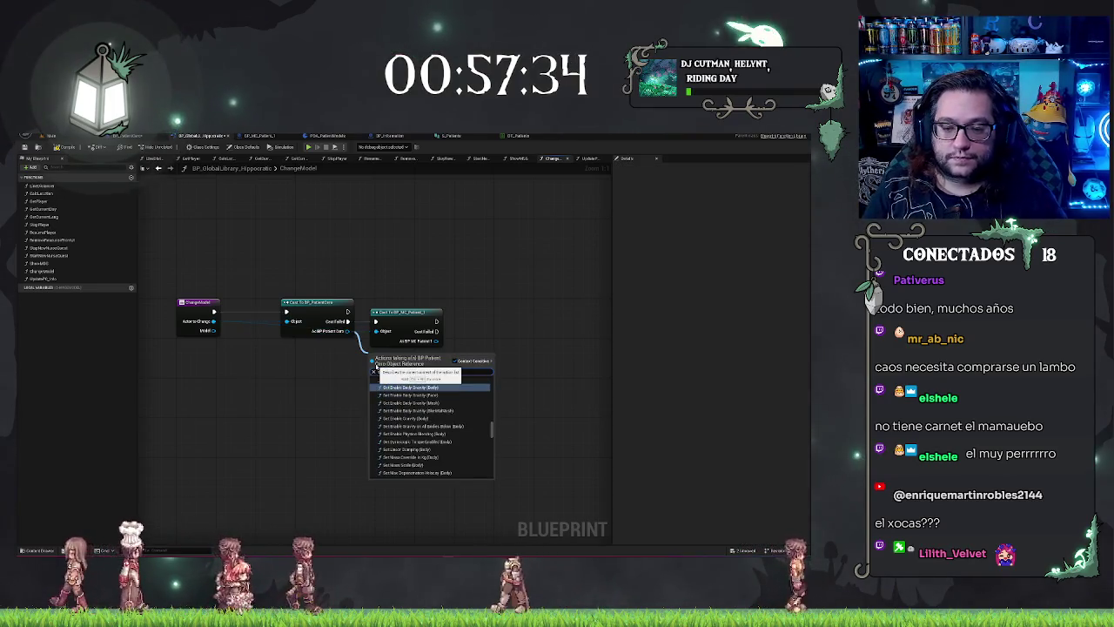
pyautogui.scroll(-5, 444, 444)
pyautogui.scroll(-3, 444, 444)
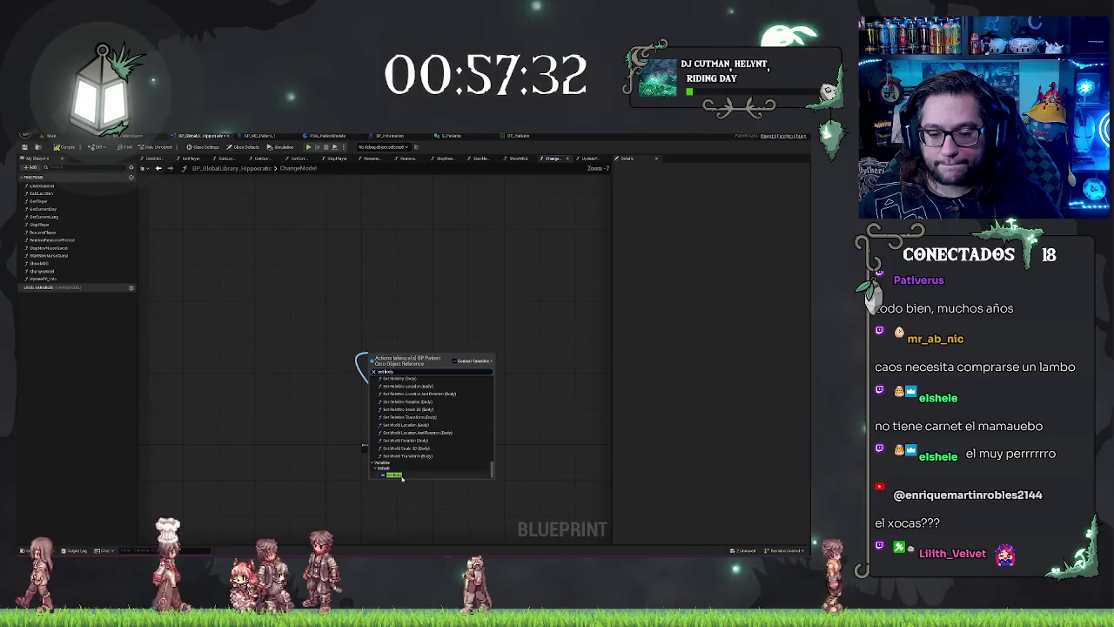
pyautogui.click(426, 474)
pyautogui.moveTo(430, 474); pyautogui.dragTo(509, 442)
pyautogui.moveTo(396, 361)
pyautogui.mouseDown()
pyautogui.moveTo(374, 435)
pyautogui.moveTo(389, 426)
pyautogui.mouseUp()
pyautogui.write('set tick')
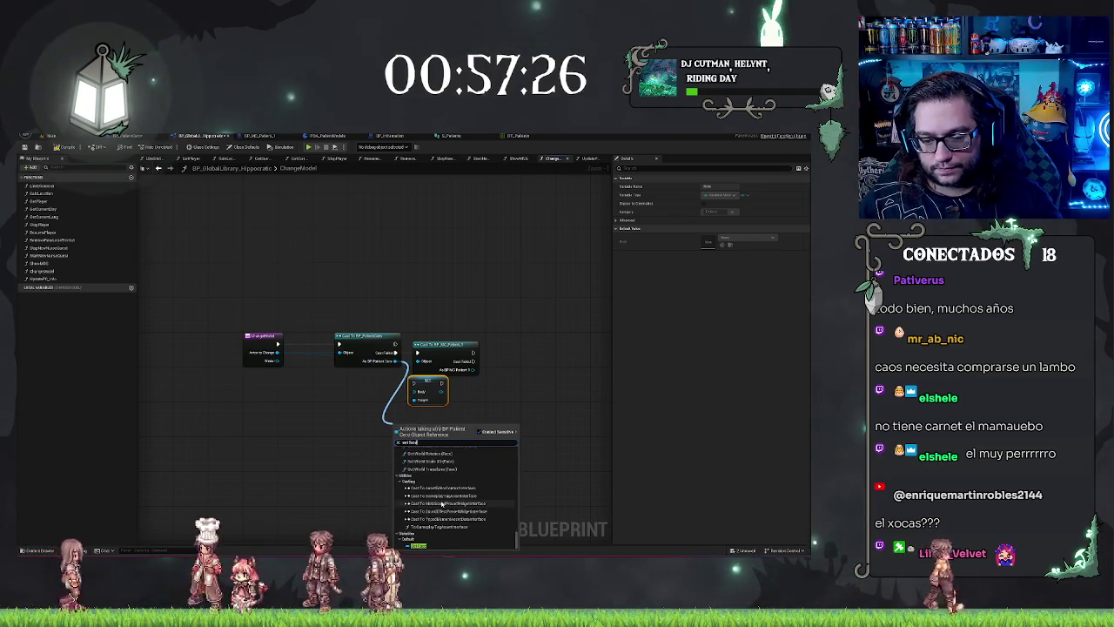
pyautogui.click(439, 474)
# Add a skeletal mesh setter fed by Model's Body getter, then delete the experimental nodes
pyautogui.moveTo(396, 361); pyautogui.dragTo(329, 459)
pyautogui.write('set skeletal')
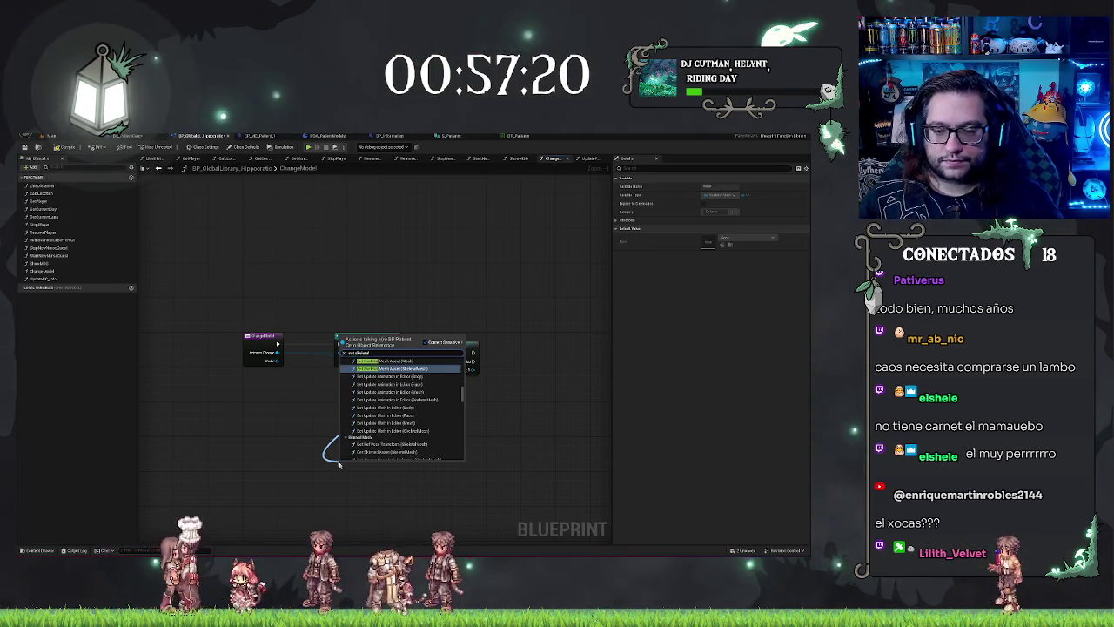
pyautogui.scroll(-10, 380, 430)
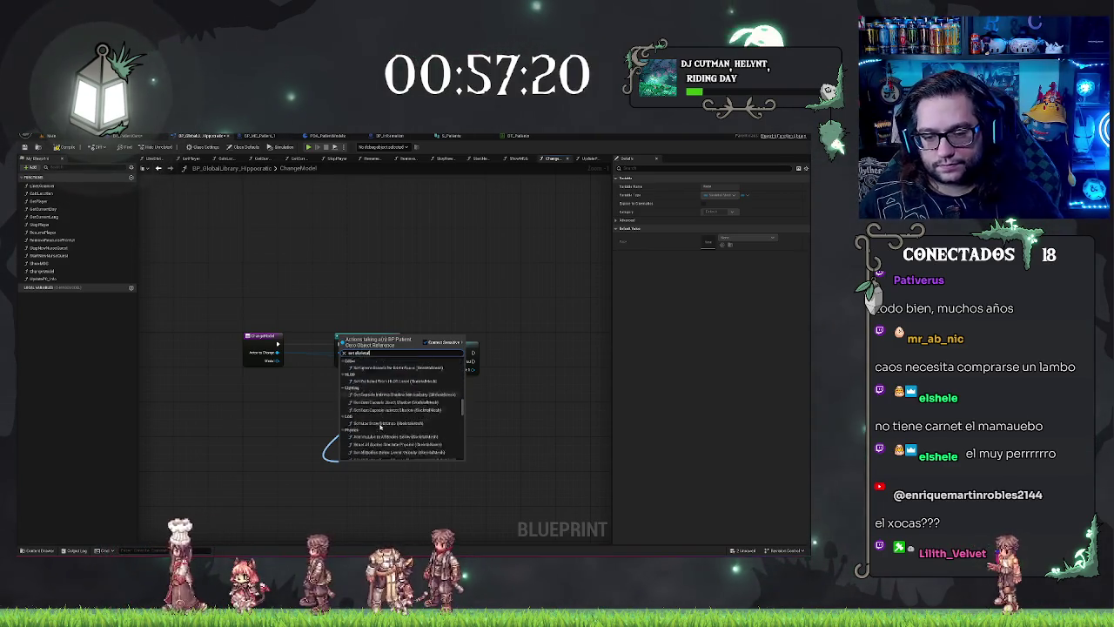
pyautogui.click(384, 454)
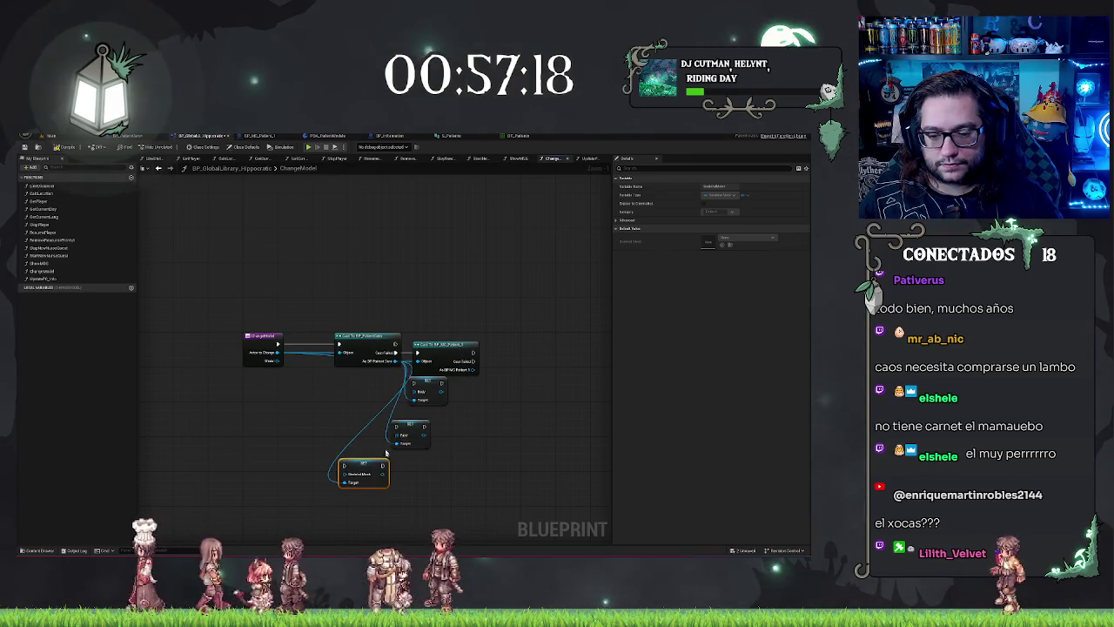
pyautogui.moveTo(277, 360); pyautogui.dragTo(270, 412)
pyautogui.write('body')
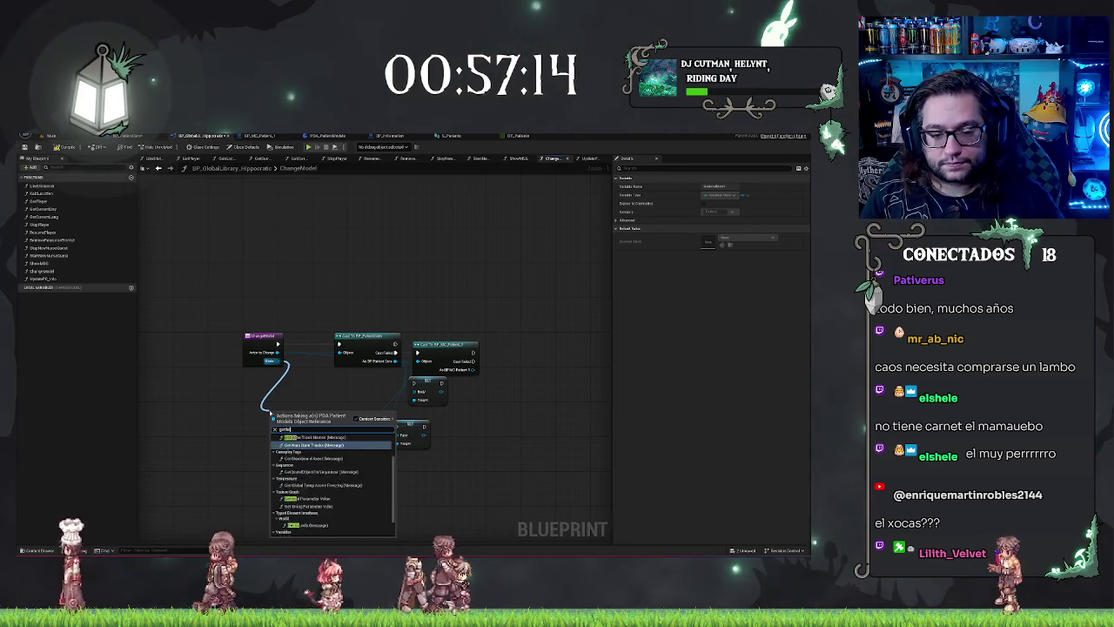
pyautogui.press('Return')
pyautogui.moveTo(311, 412)
pyautogui.mouseDown()
pyautogui.moveTo(419, 390)
pyautogui.moveTo(313, 527)
pyautogui.moveTo(357, 510)
pyautogui.mouseUp()
pyautogui.press('Delete')
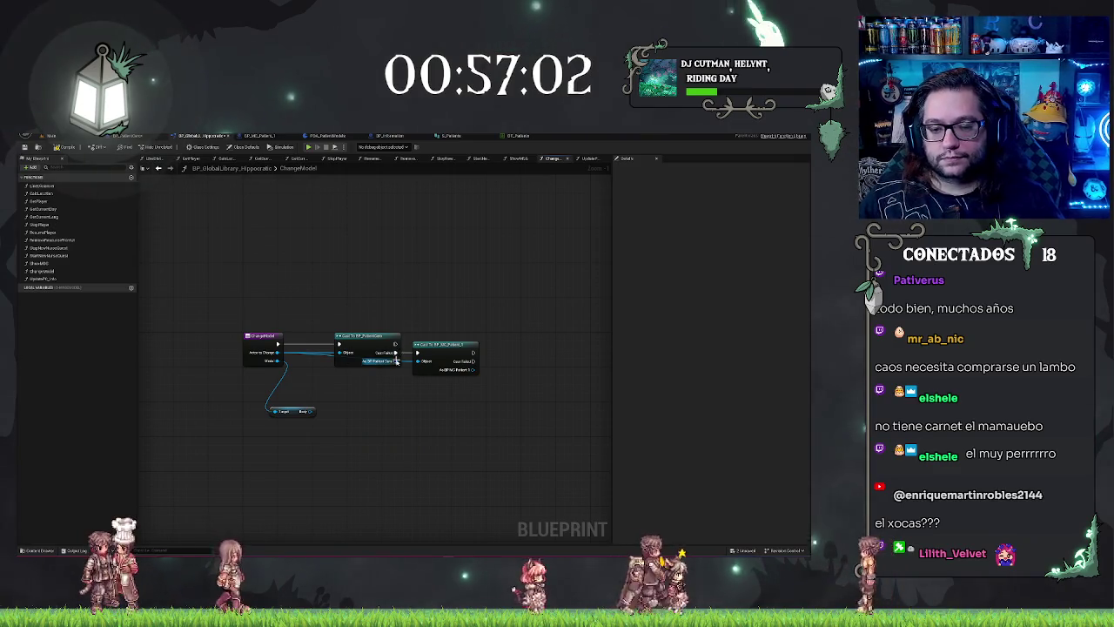
# Add a Set Skeletal Mesh Asset node off the cast result, searching 'setbody', 'mesh' and 'skeletal'
pyautogui.moveTo(396, 360); pyautogui.dragTo(409, 404)
pyautogui.write('setbody')
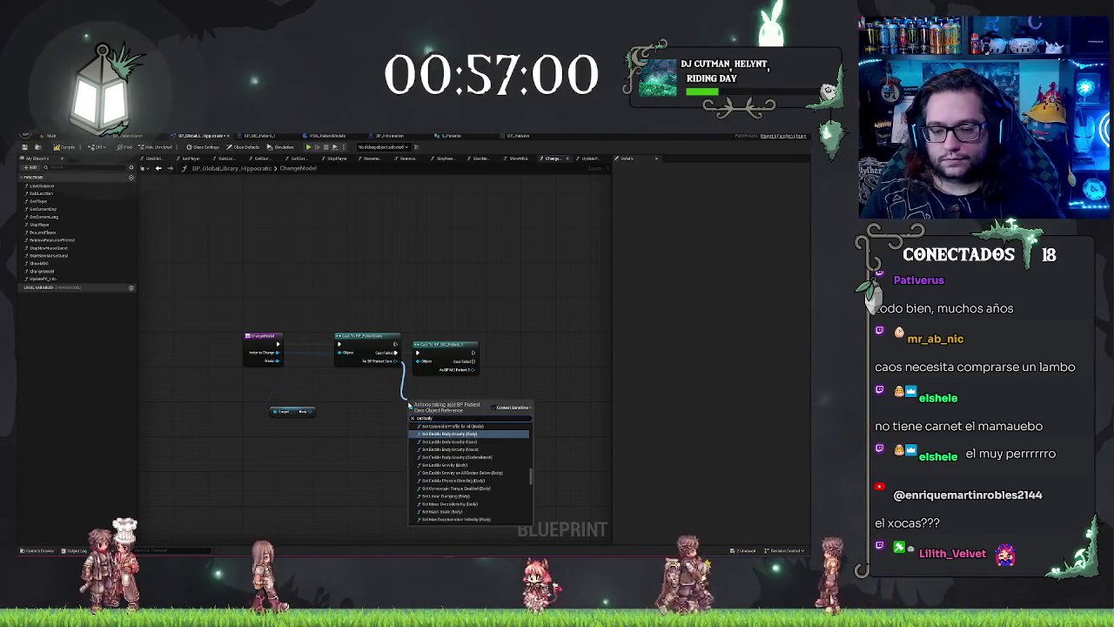
pyautogui.scroll(4, 516, 444)
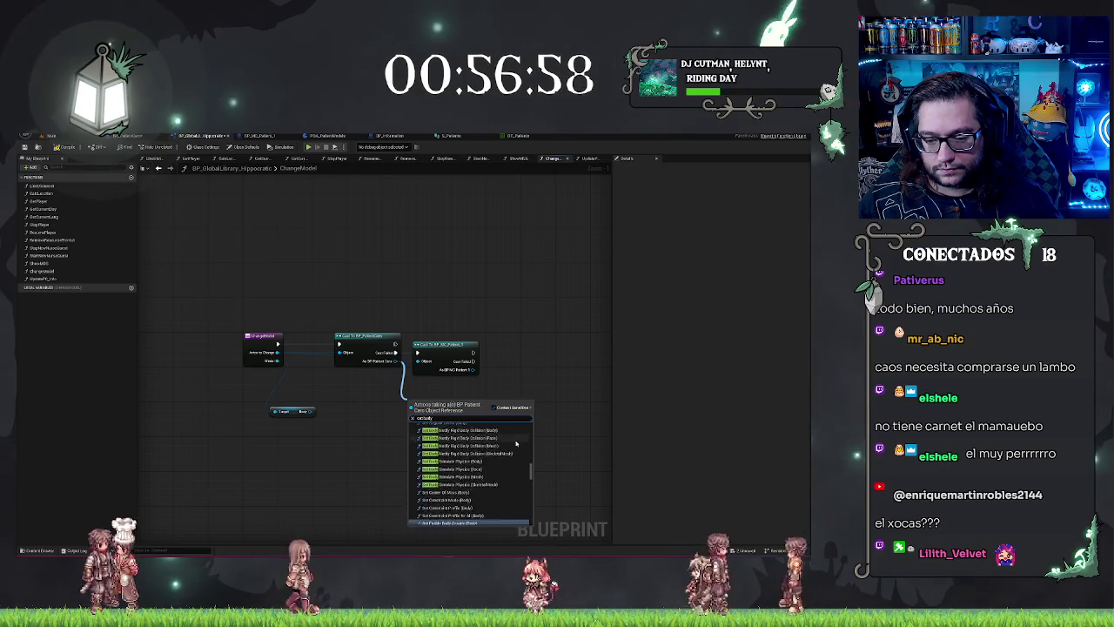
pyautogui.scroll(5, 516, 443)
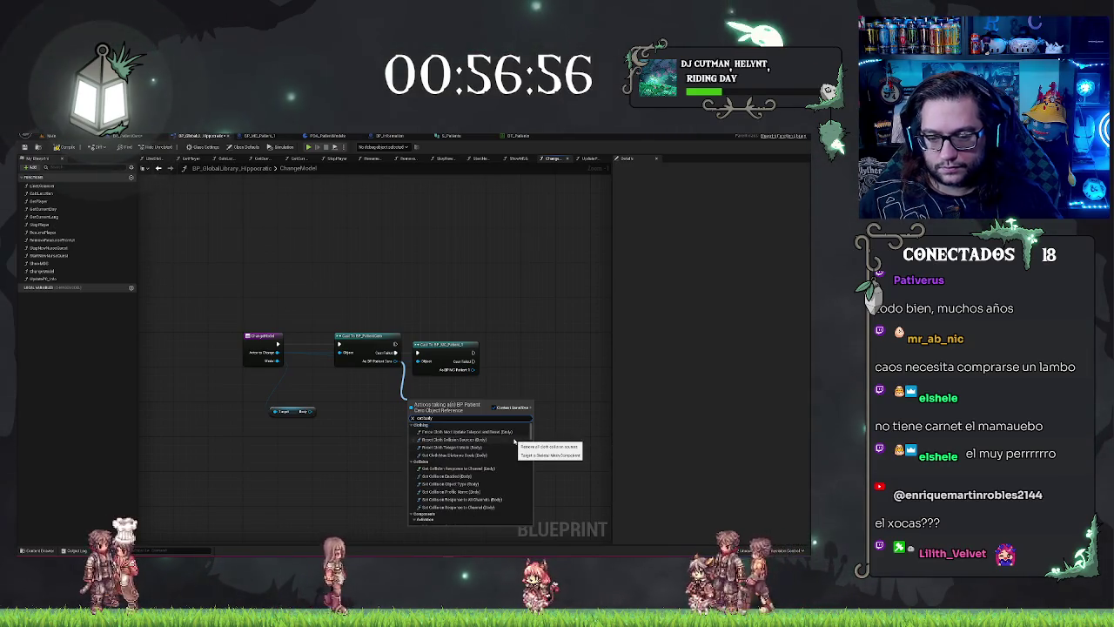
pyautogui.write(' mesh')
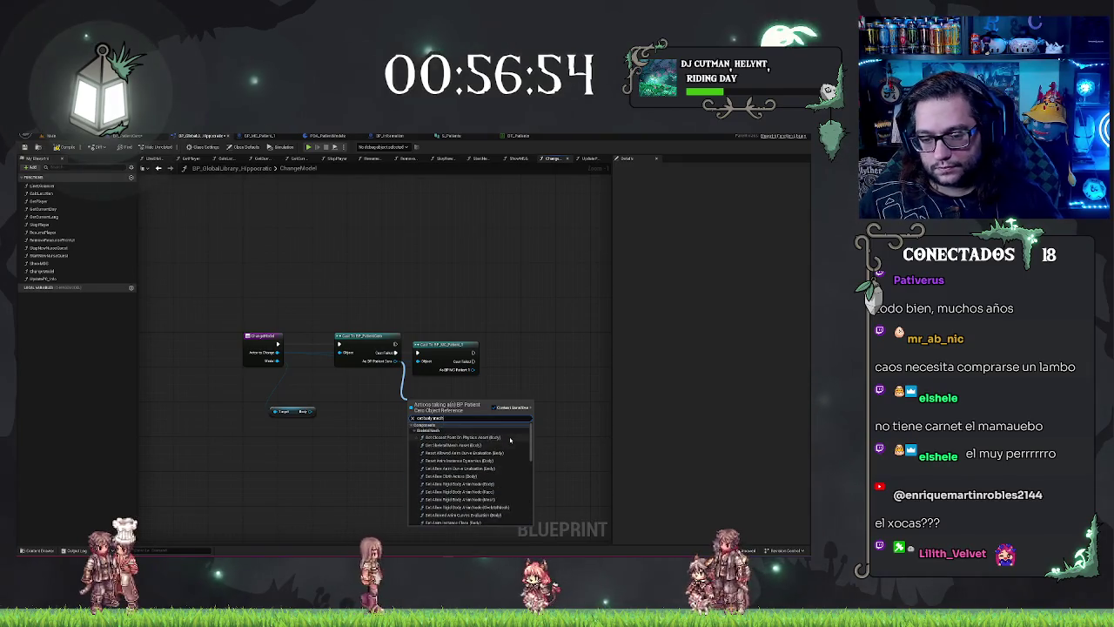
pyautogui.scroll(-2, 492, 439)
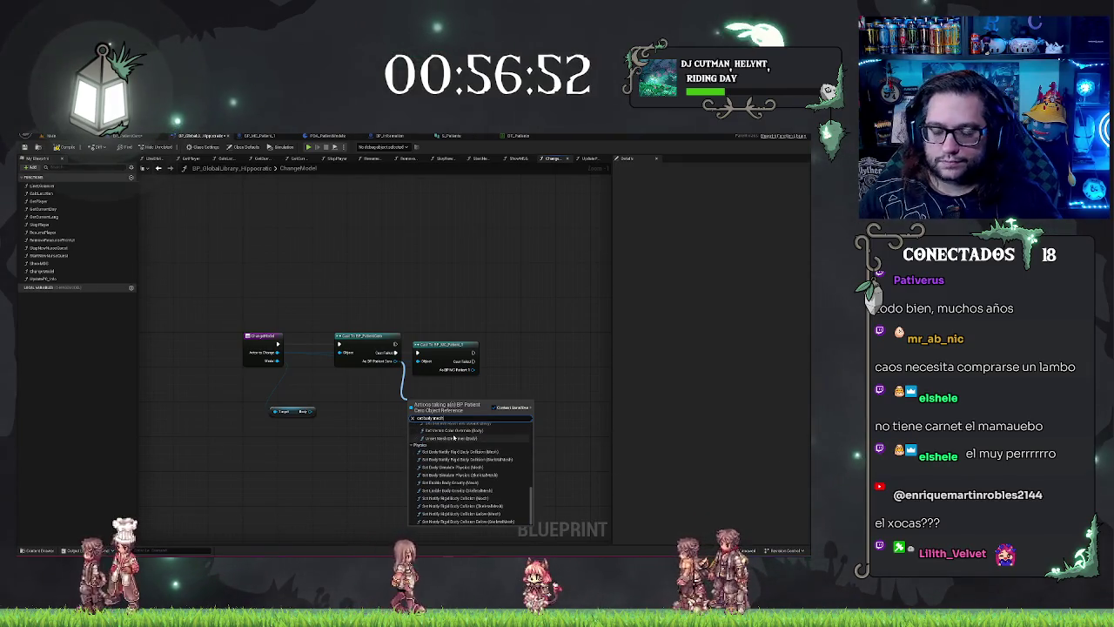
pyautogui.hotkey('ctrl', 'a')
pyautogui.write('cam')
pyautogui.write('keletal')
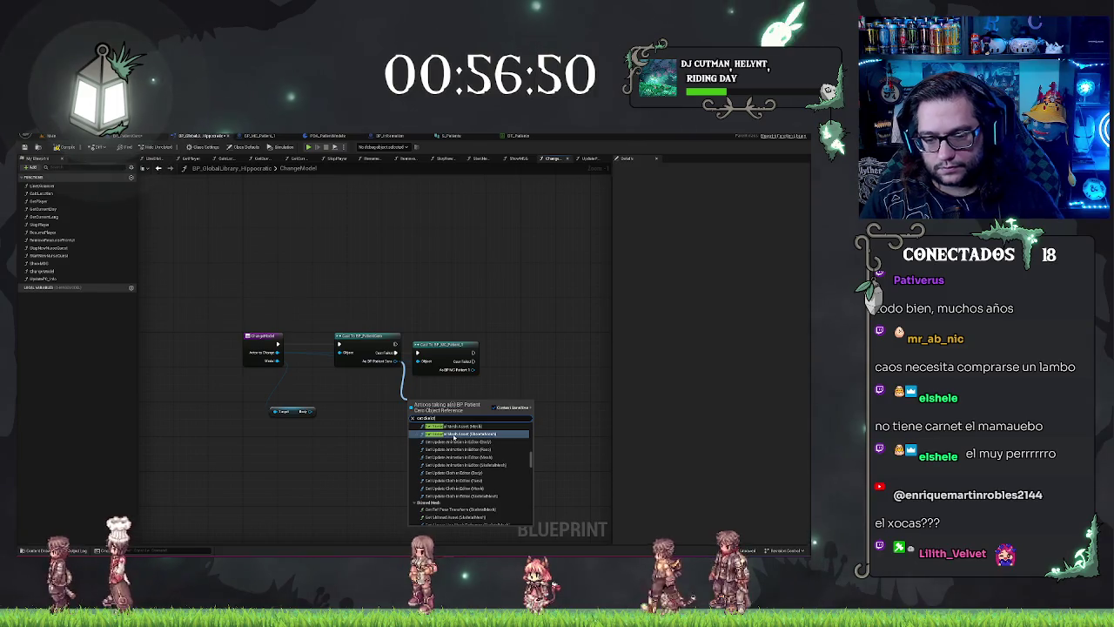
pyautogui.scroll(3, 453, 439)
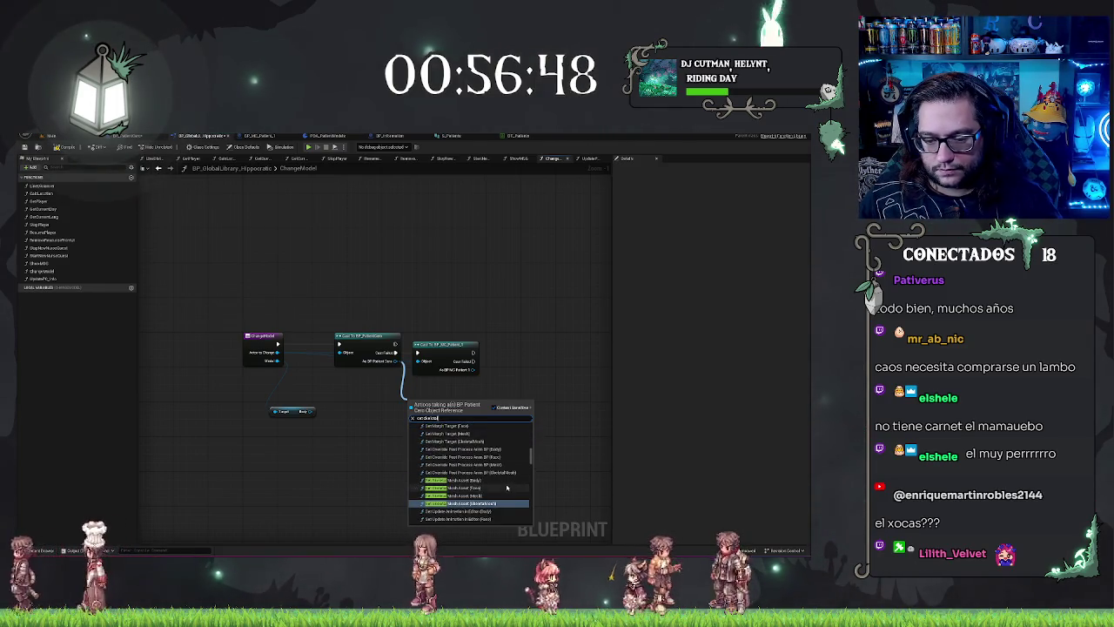
pyautogui.click(506, 486)
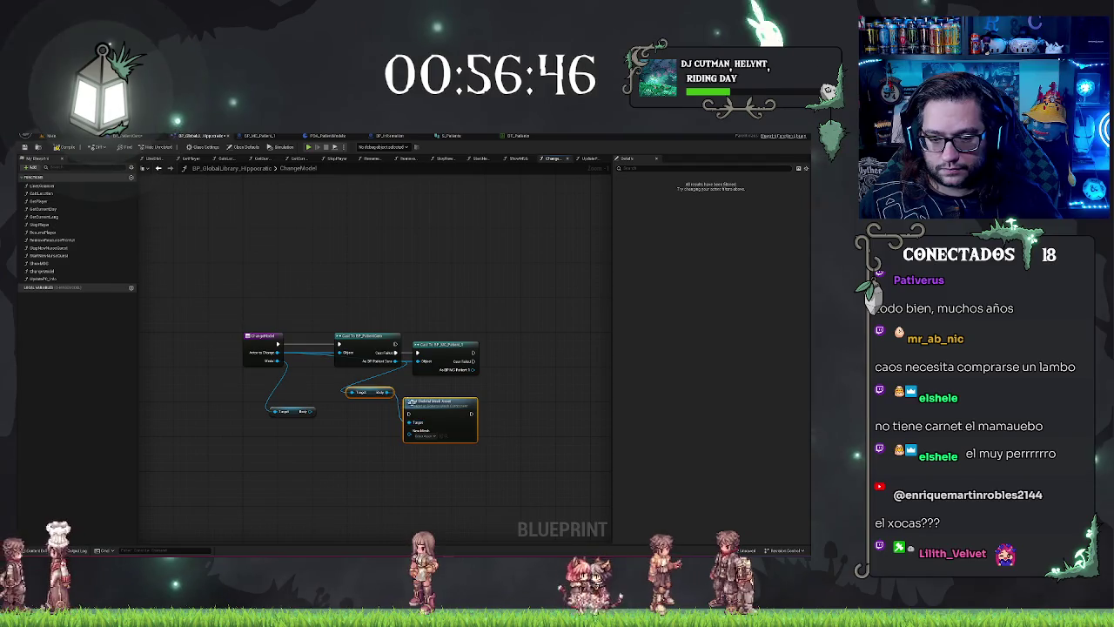
# Restore the Set Skeletal Mesh Asset node and wire the data asset's Body mesh into New Mesh
pyautogui.moveTo(410, 402); pyautogui.dragTo(470, 404)
pyautogui.click(416, 407)
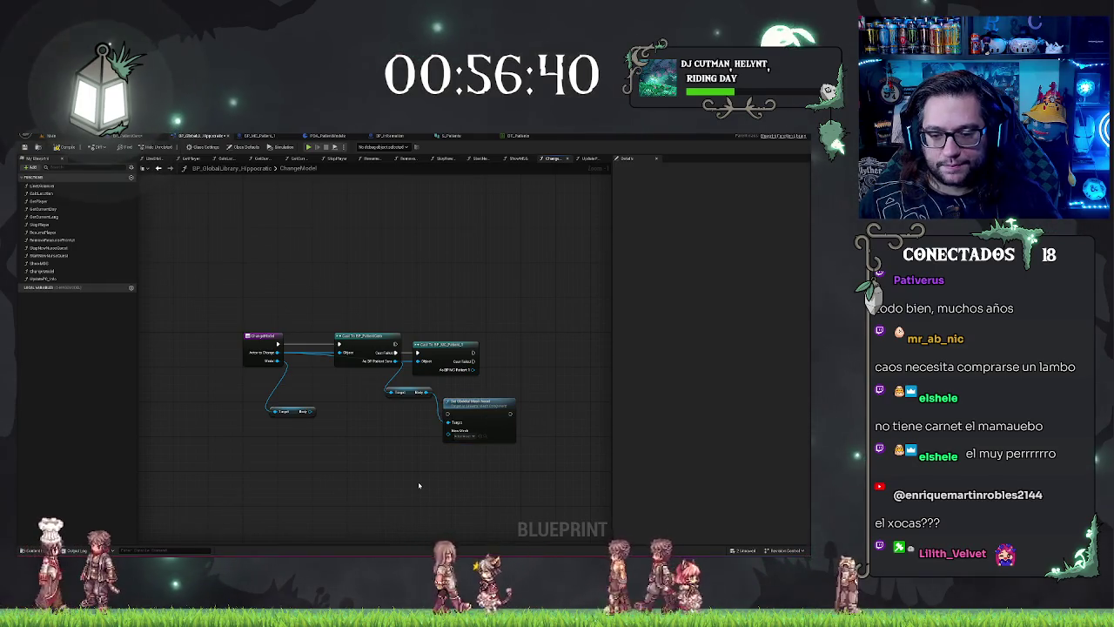
pyautogui.hotkey('ctrl', 'z')
pyautogui.hotkey('ctrl', 'z')
pyautogui.hotkey('ctrl', 'z')
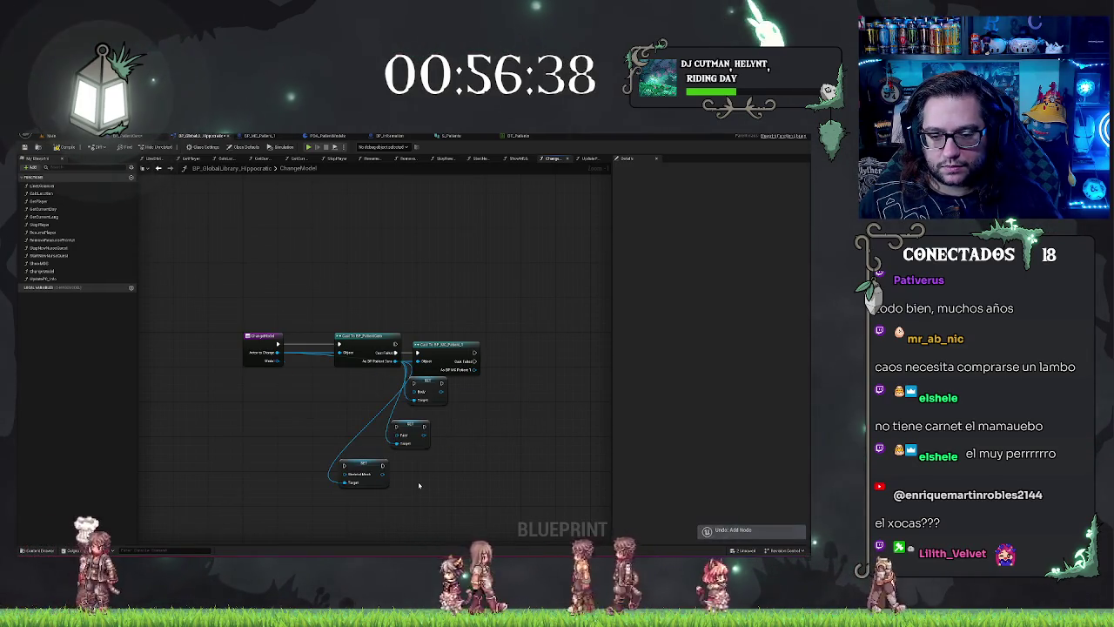
pyautogui.hotkey('ctrl', 'y')
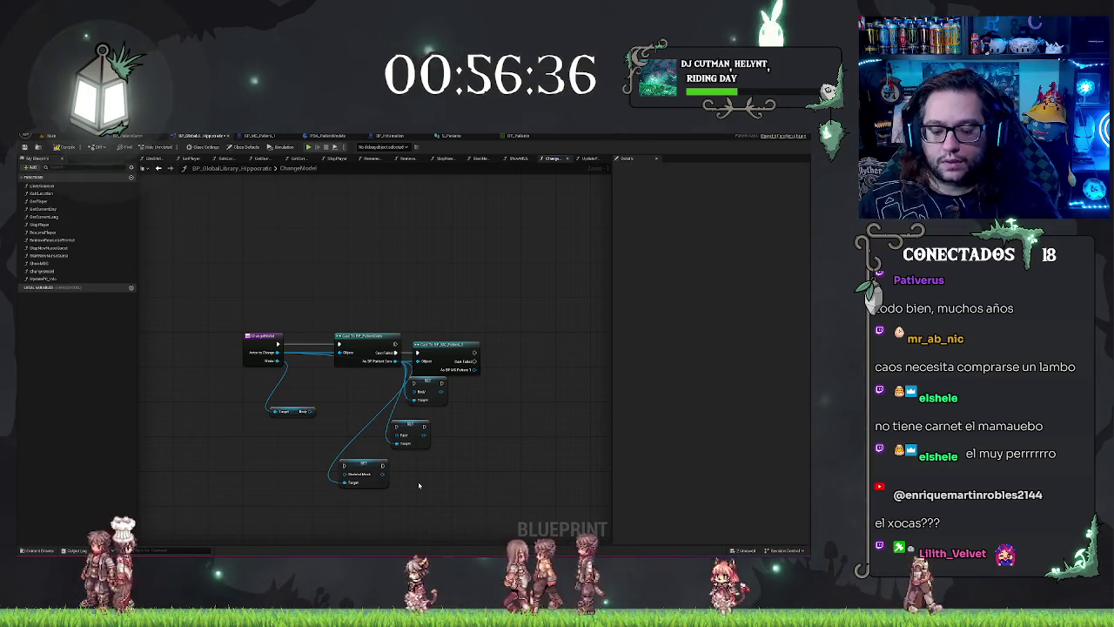
pyautogui.hotkey('ctrl', 'y')
pyautogui.hotkey('ctrl', 'y')
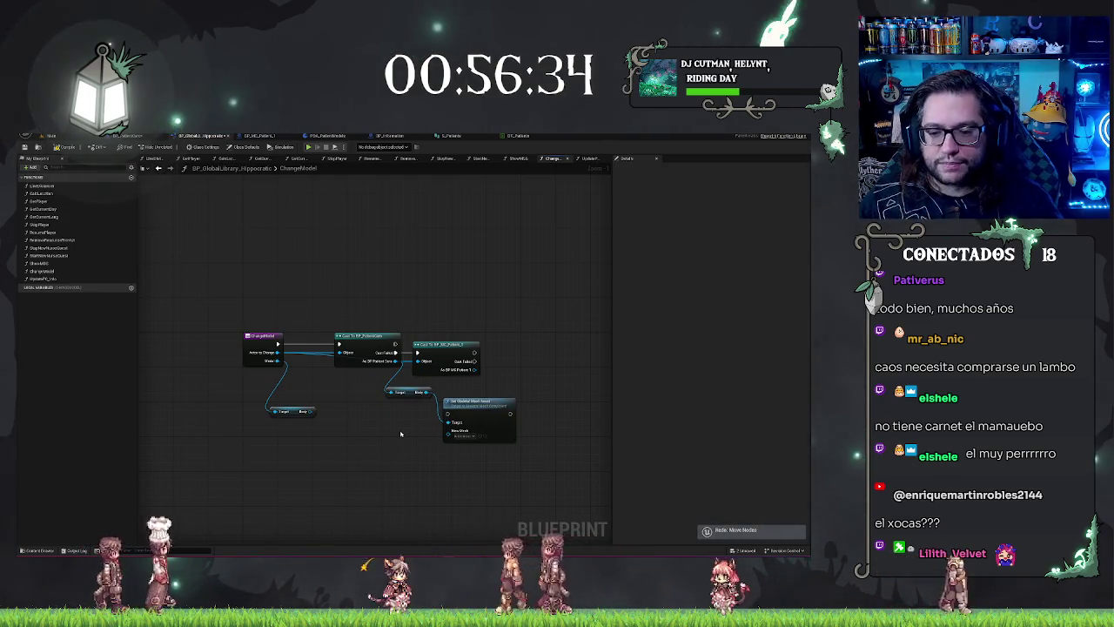
pyautogui.moveTo(400, 433); pyautogui.dragTo(447, 406)
pyautogui.moveTo(357, 372)
pyautogui.mouseDown()
pyautogui.moveTo(383, 387)
pyautogui.moveTo(492, 391)
pyautogui.mouseUp()
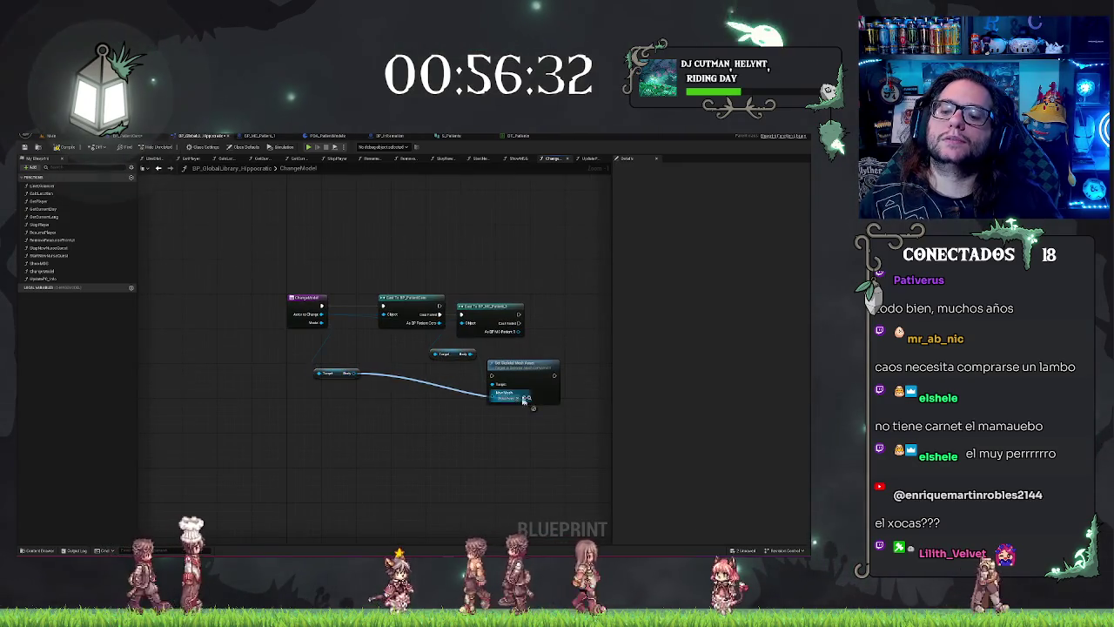
pyautogui.moveTo(283, 346); pyautogui.dragTo(551, 423)
# Straighten the Body getters and wire the second cast's result into the setter's Target
pyautogui.press('q')
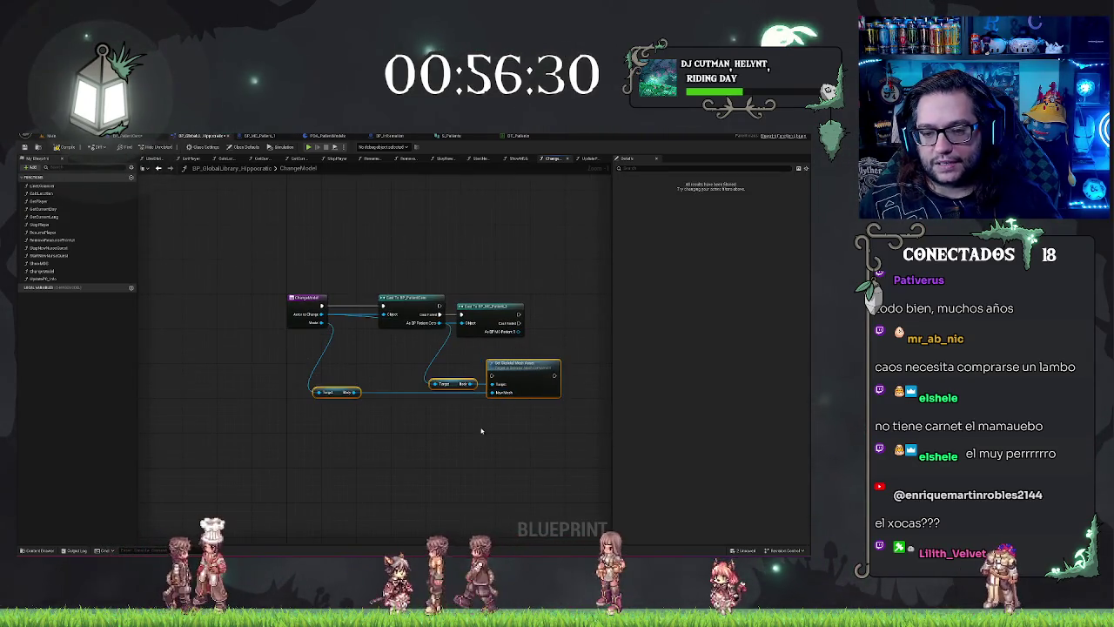
pyautogui.moveTo(467, 424); pyautogui.dragTo(499, 411)
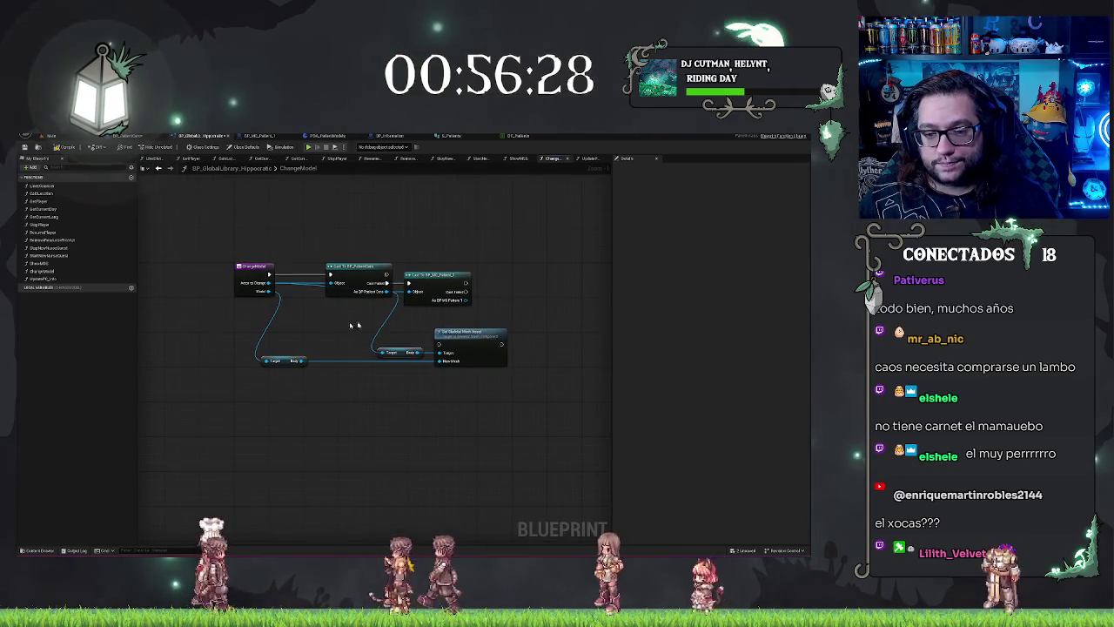
pyautogui.moveTo(470, 299); pyautogui.dragTo(387, 352)
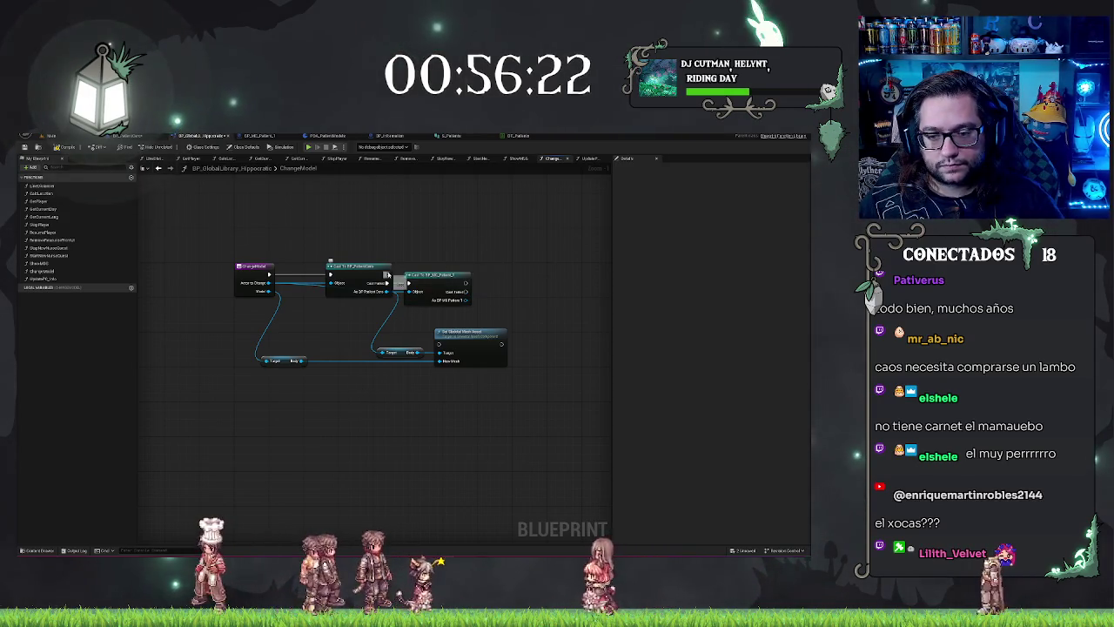
# Move Set Skeletal Mesh Asset beside the cast nodes and select the extra Body getter
pyautogui.moveTo(462, 331)
pyautogui.mouseDown()
pyautogui.moveTo(511, 302)
pyautogui.moveTo(525, 261)
pyautogui.mouseUp()
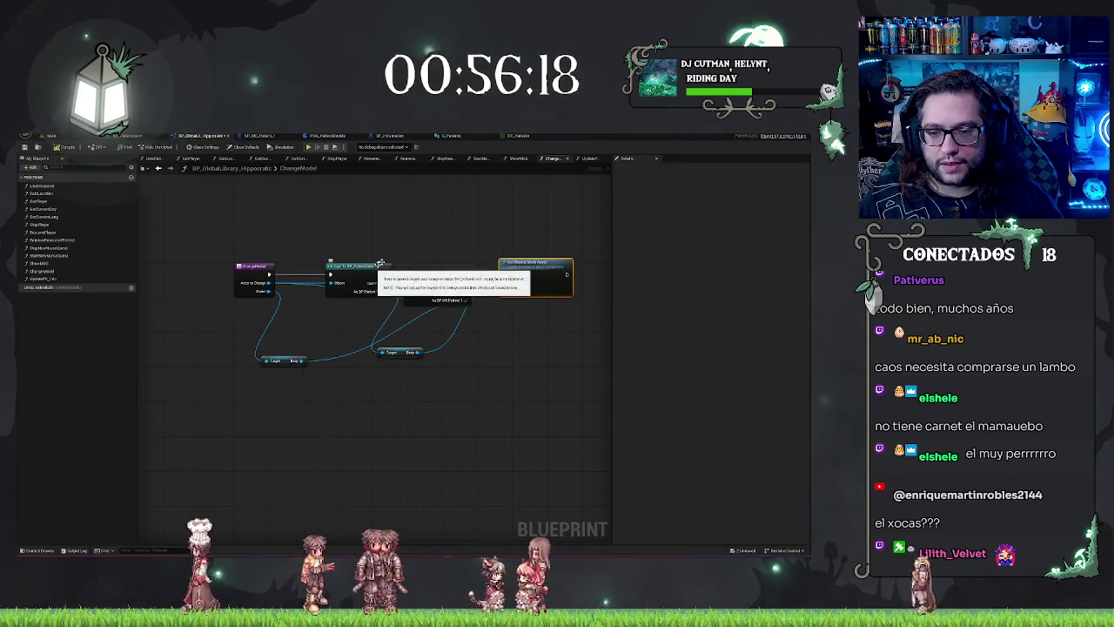
pyautogui.click(453, 223)
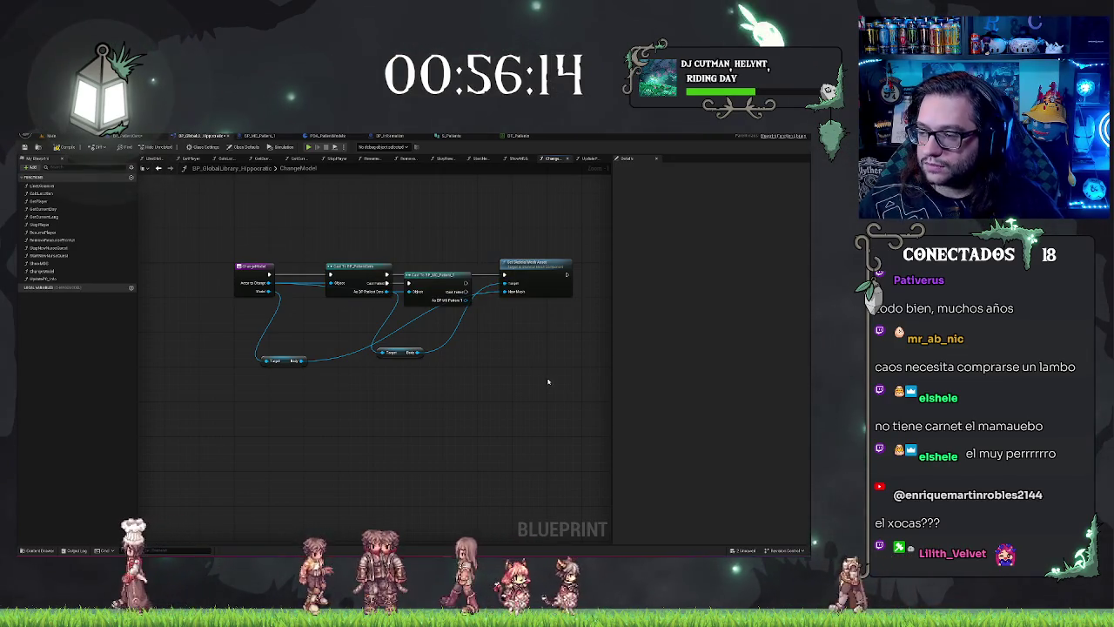
pyautogui.moveTo(260, 335)
pyautogui.mouseDown()
pyautogui.moveTo(426, 366)
pyautogui.moveTo(403, 389)
pyautogui.mouseUp()
pyautogui.click(406, 364)
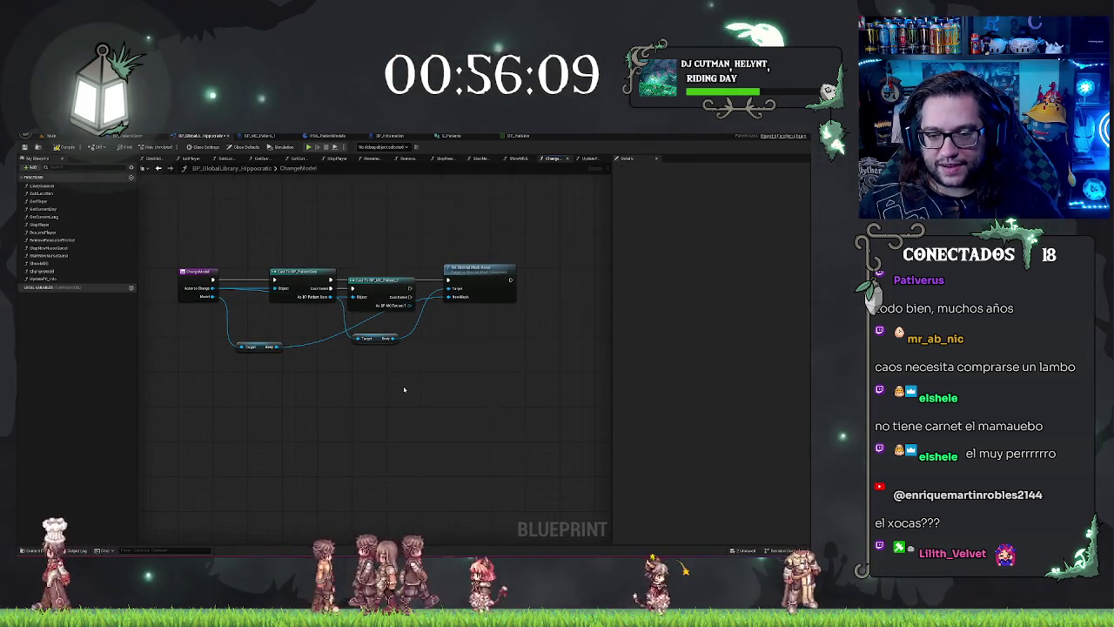
pyautogui.click(376, 338)
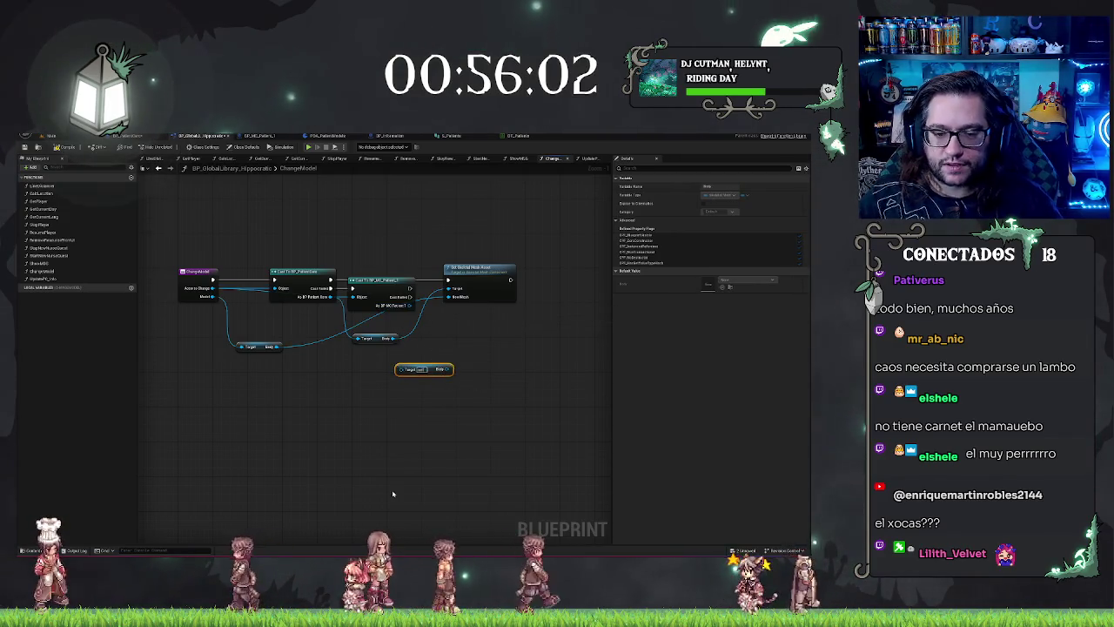
# Delete the leftover Body getter and add Face and SkeletalMesh getters from Model
pyautogui.press('Delete')
pyautogui.moveTo(314, 418); pyautogui.dragTo(426, 328)
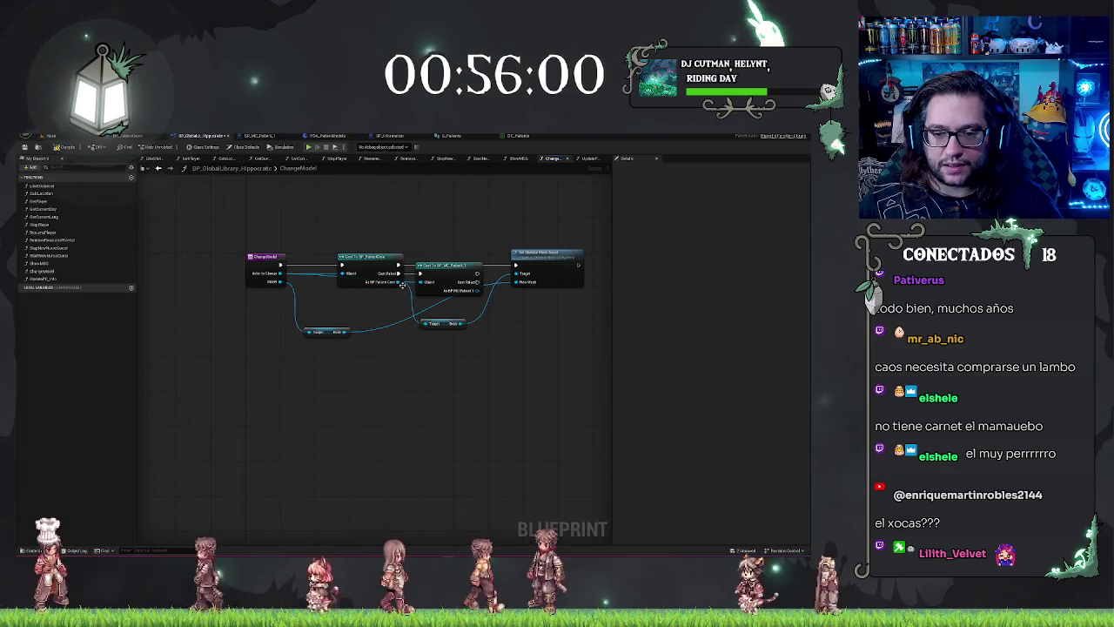
pyautogui.moveTo(275, 282); pyautogui.dragTo(305, 355)
pyautogui.write('getda')
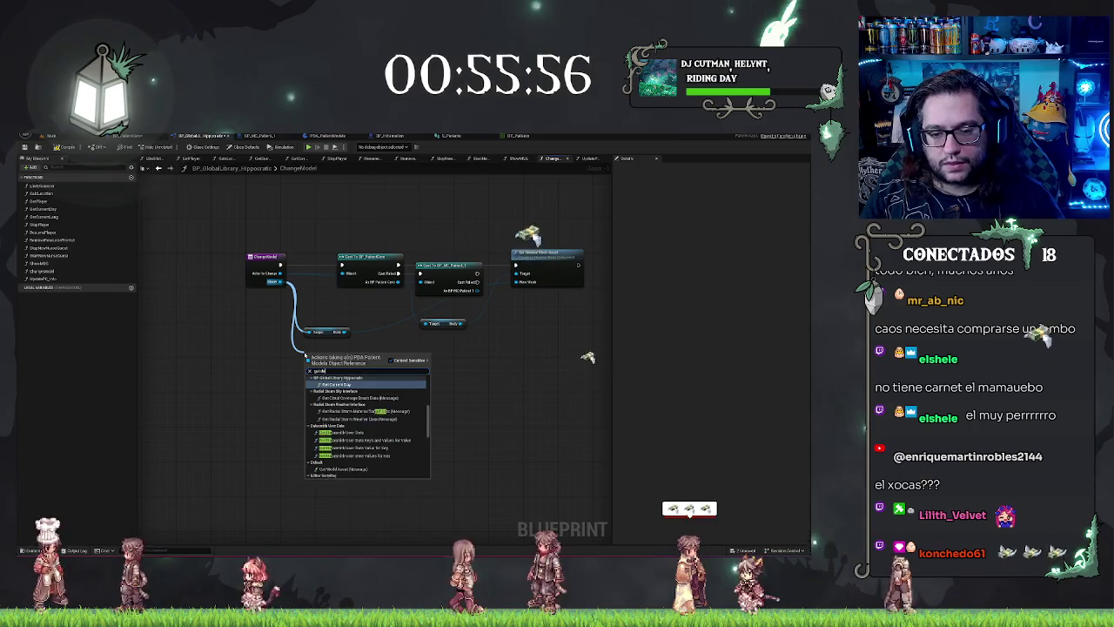
pyautogui.press('BackSpace')
pyautogui.press('BackSpace')
pyautogui.write('face')
pyautogui.press('Return')
pyautogui.moveTo(276, 282)
pyautogui.mouseDown()
pyautogui.moveTo(293, 389)
pyautogui.moveTo(300, 373)
pyautogui.mouseUp()
pyautogui.press('Return')
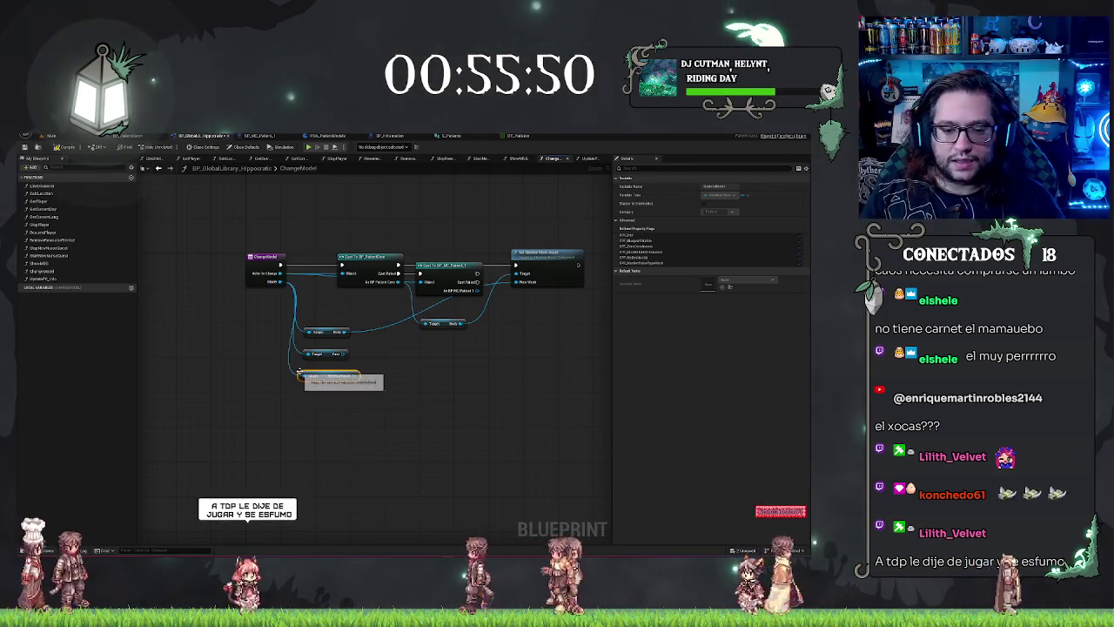
# Add Feet, Hair and another body-part getter from the Model pin
pyautogui.moveTo(269, 428); pyautogui.dragTo(308, 402)
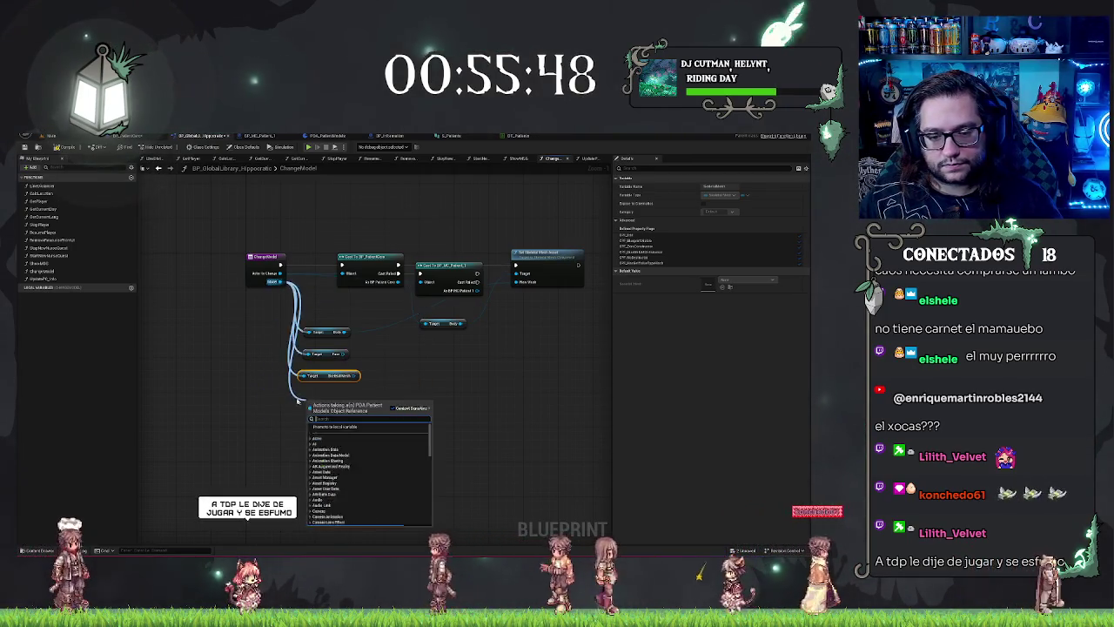
pyautogui.write('get')
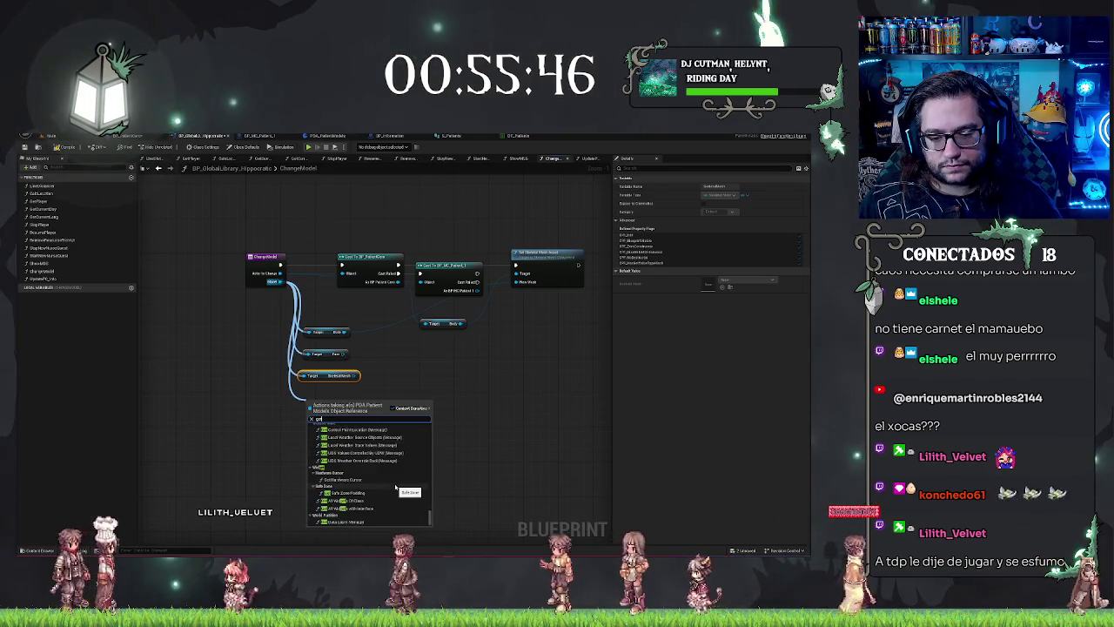
pyautogui.write('m')
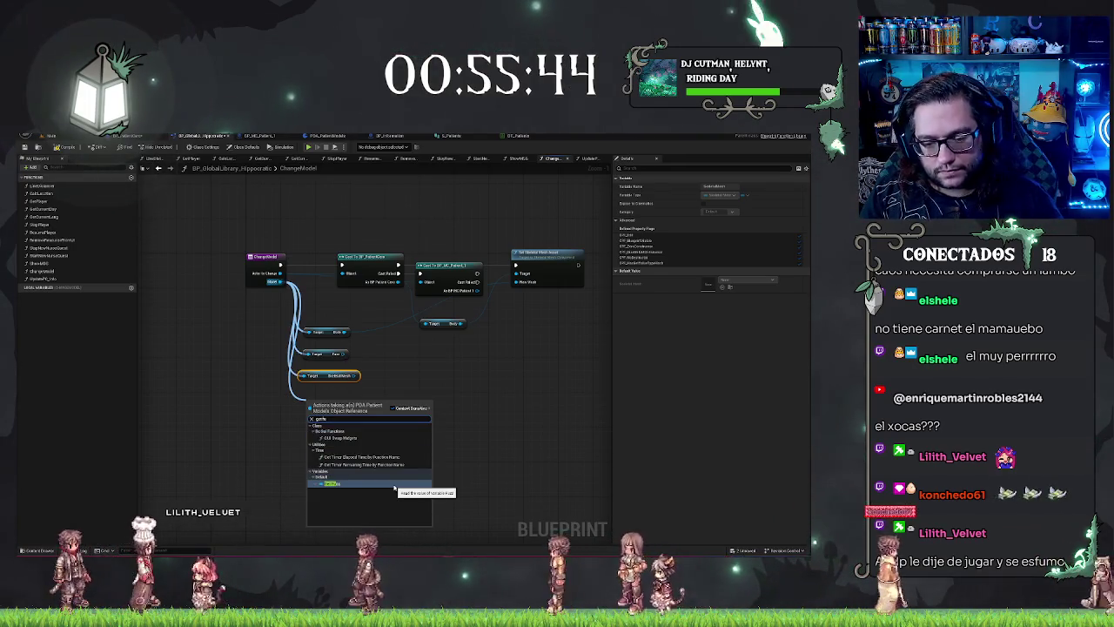
pyautogui.click(394, 486)
pyautogui.moveTo(273, 282)
pyautogui.mouseDown()
pyautogui.moveTo(304, 460)
pyautogui.moveTo(300, 432)
pyautogui.mouseUp()
pyautogui.write('getmes')
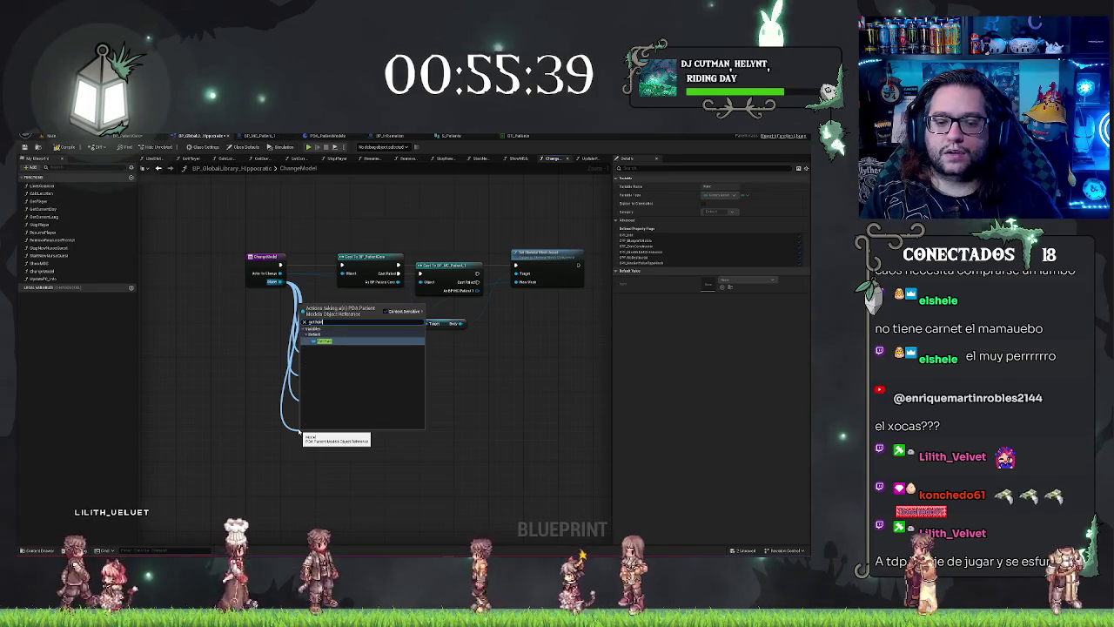
pyautogui.press('Escape')
pyautogui.moveTo(299, 432); pyautogui.dragTo(319, 425)
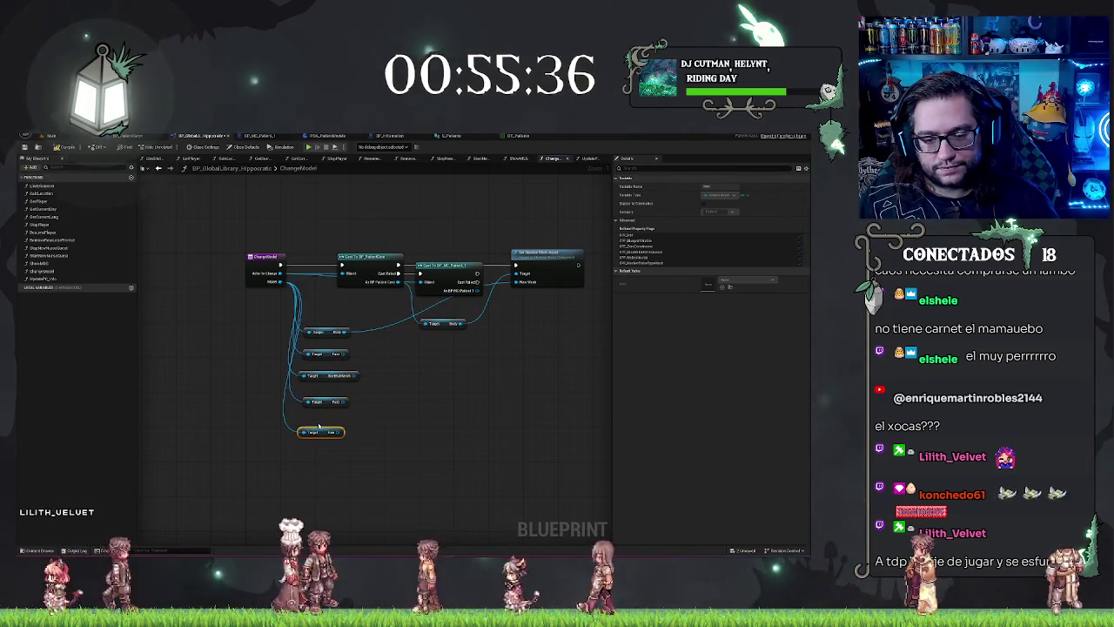
pyautogui.moveTo(279, 281)
pyautogui.mouseDown()
pyautogui.moveTo(262, 407)
pyautogui.moveTo(318, 425)
pyautogui.mouseUp()
pyautogui.write('gl')
pyautogui.press('Return')
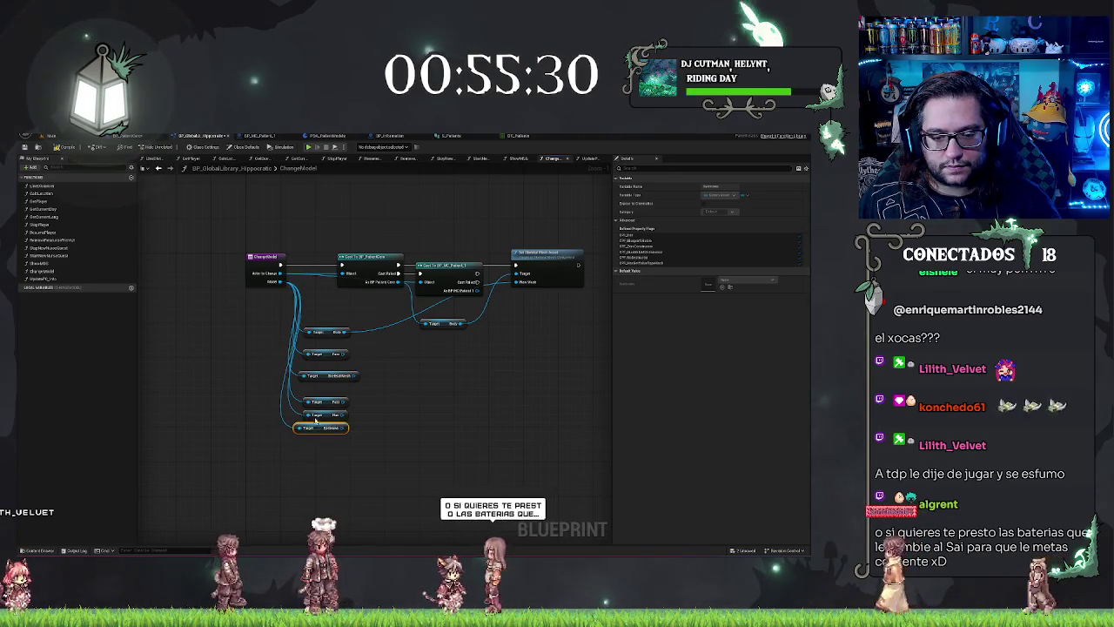
# Add Eyelashes and Beard getters from Model, aligned in the column
pyautogui.moveTo(280, 281)
pyautogui.mouseDown()
pyautogui.moveTo(298, 464)
pyautogui.moveTo(291, 453)
pyautogui.mouseUp()
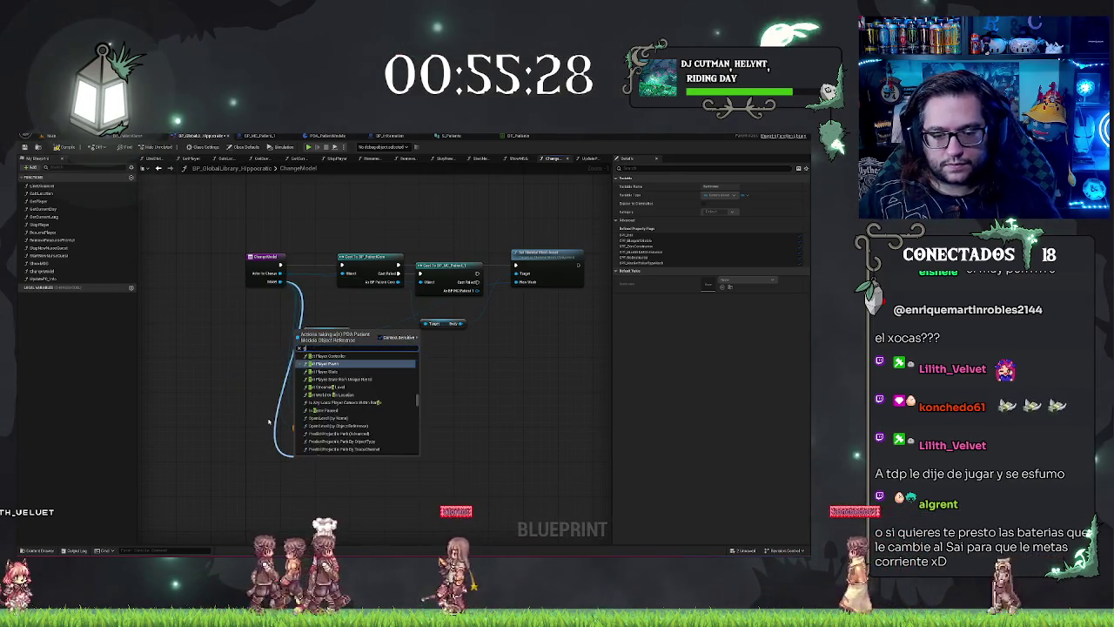
pyautogui.write('geteyel')
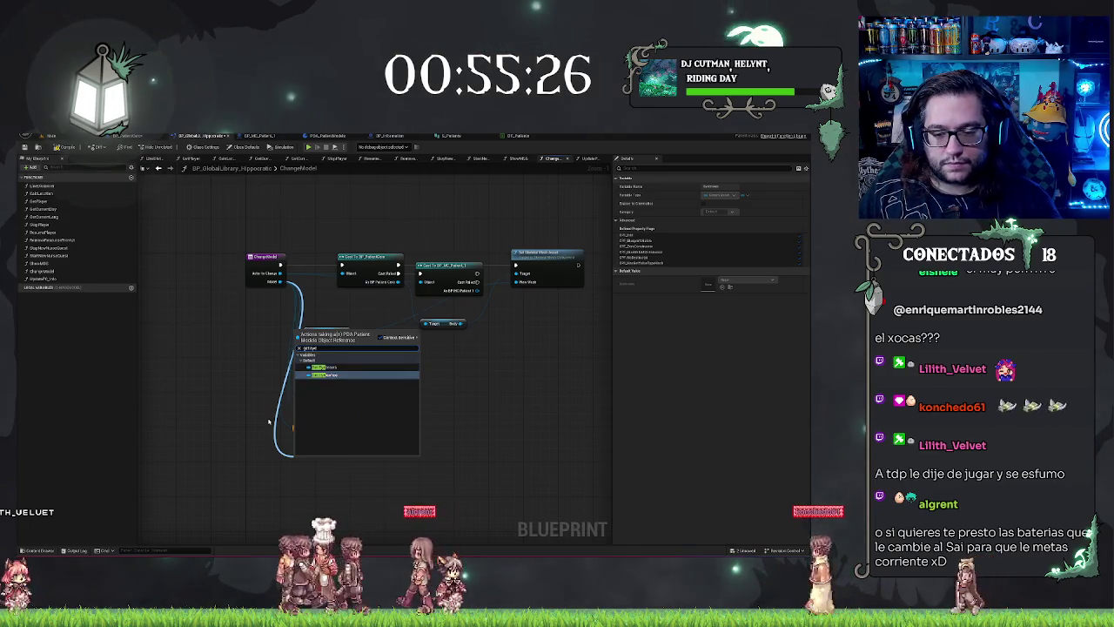
pyautogui.press('Return')
pyautogui.moveTo(322, 459); pyautogui.dragTo(322, 441)
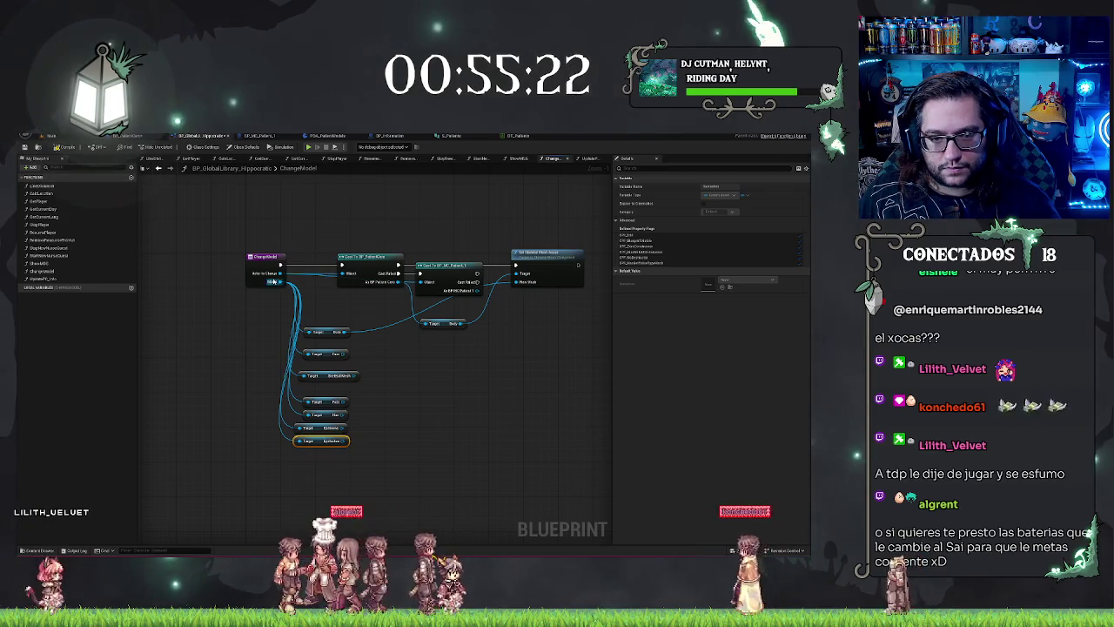
pyautogui.moveTo(273, 281); pyautogui.dragTo(295, 451)
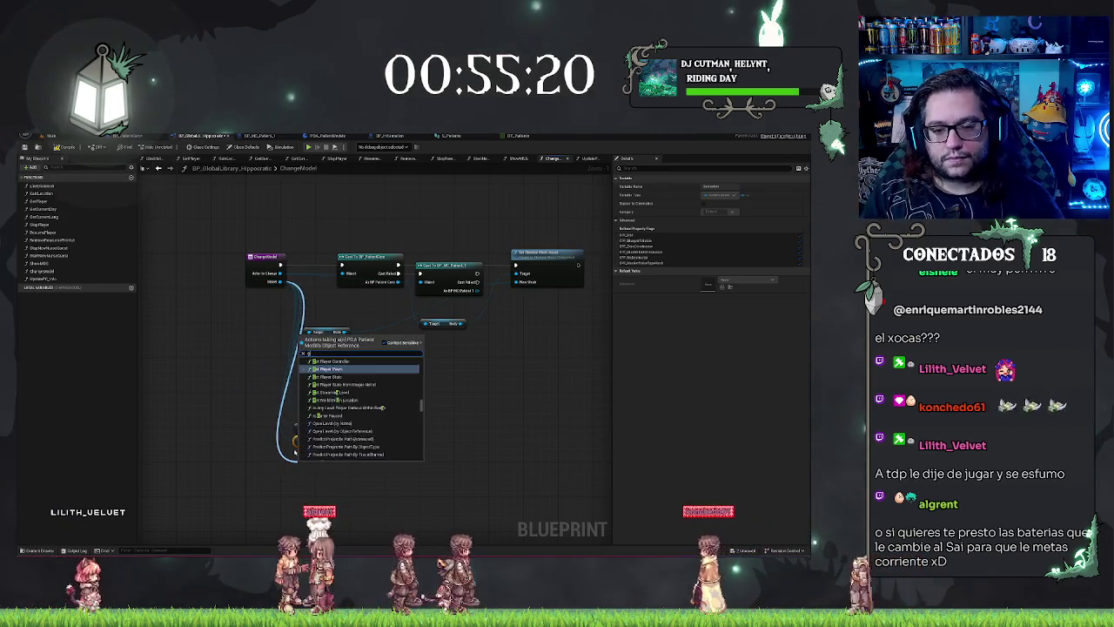
pyautogui.write('get beard')
pyautogui.press('Return')
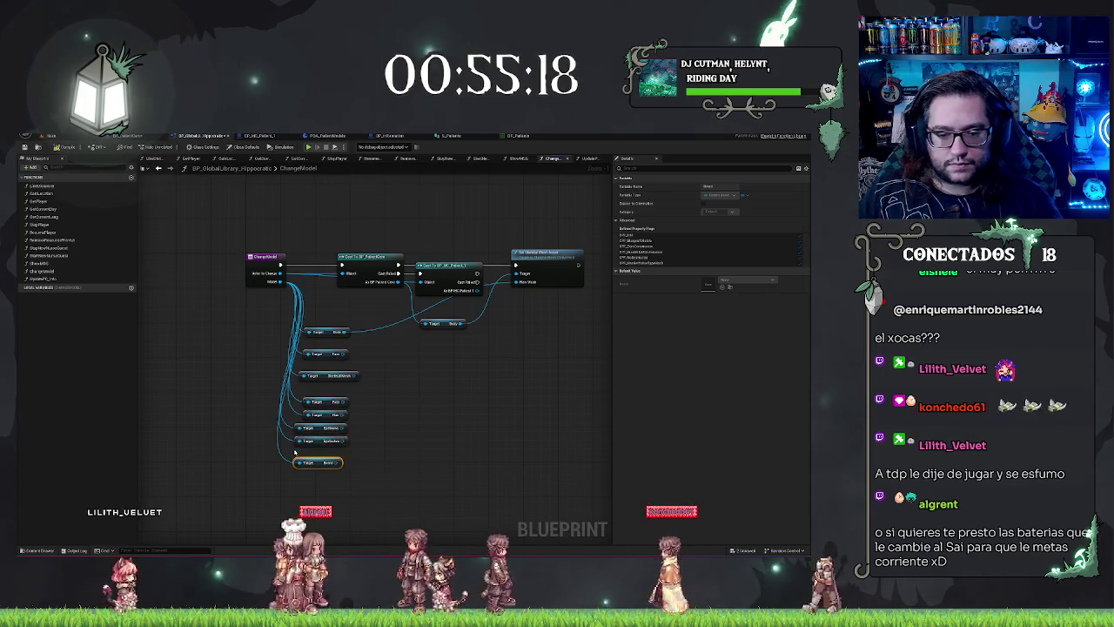
pyautogui.moveTo(310, 464); pyautogui.dragTo(322, 457)
# Remove a mistaken Player Controller node and add an aligned Mustache getter from Model
pyautogui.moveTo(276, 282); pyautogui.dragTo(293, 476)
pyautogui.write('ou')
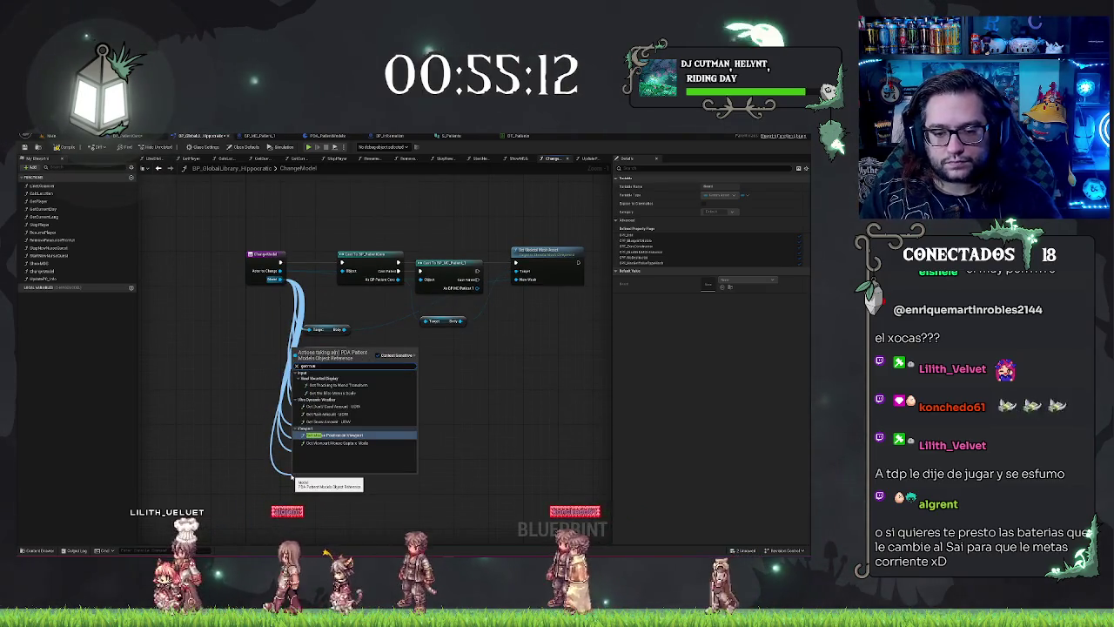
pyautogui.write('troller')
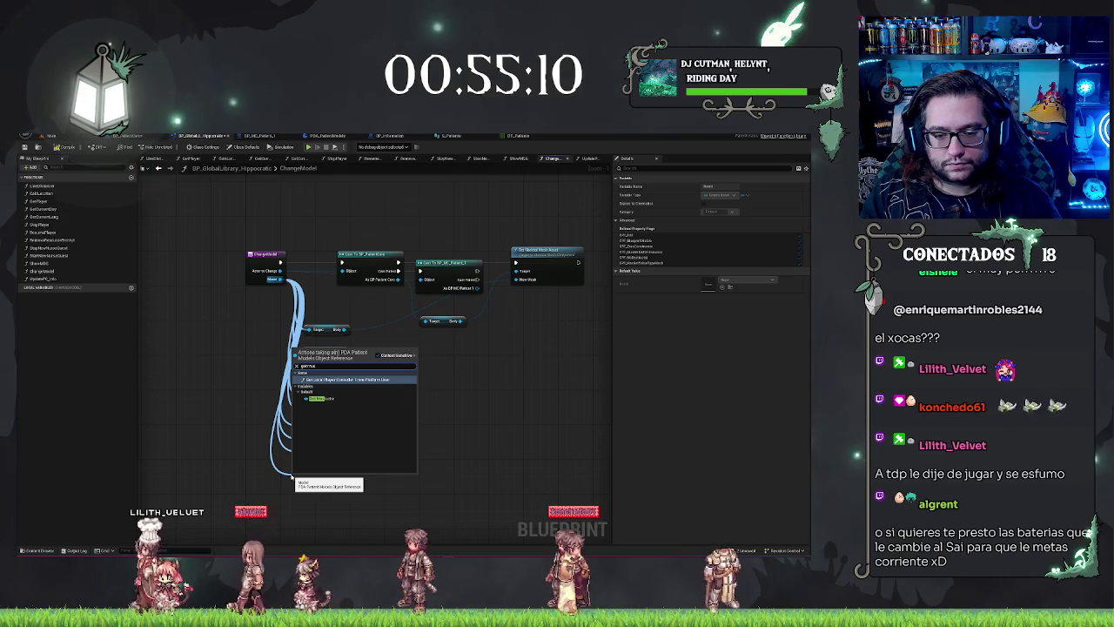
pyautogui.press('Return')
pyautogui.press('Delete')
pyautogui.moveTo(279, 279); pyautogui.dragTo(279, 466)
pyautogui.write('getmesh')
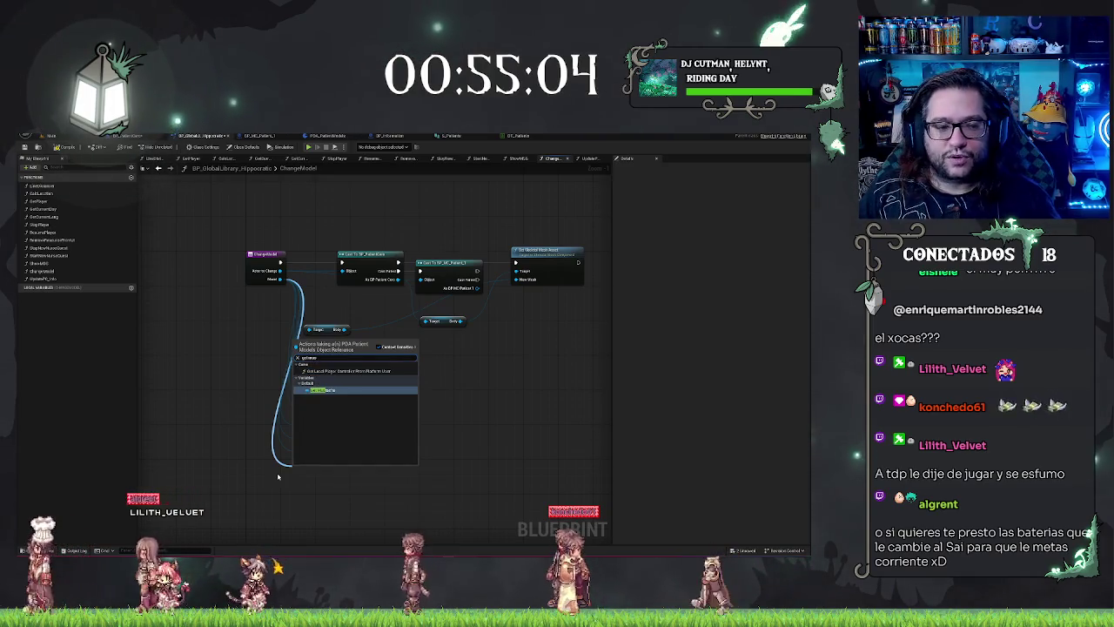
pyautogui.press('Return')
pyautogui.moveTo(305, 471); pyautogui.dragTo(321, 473)
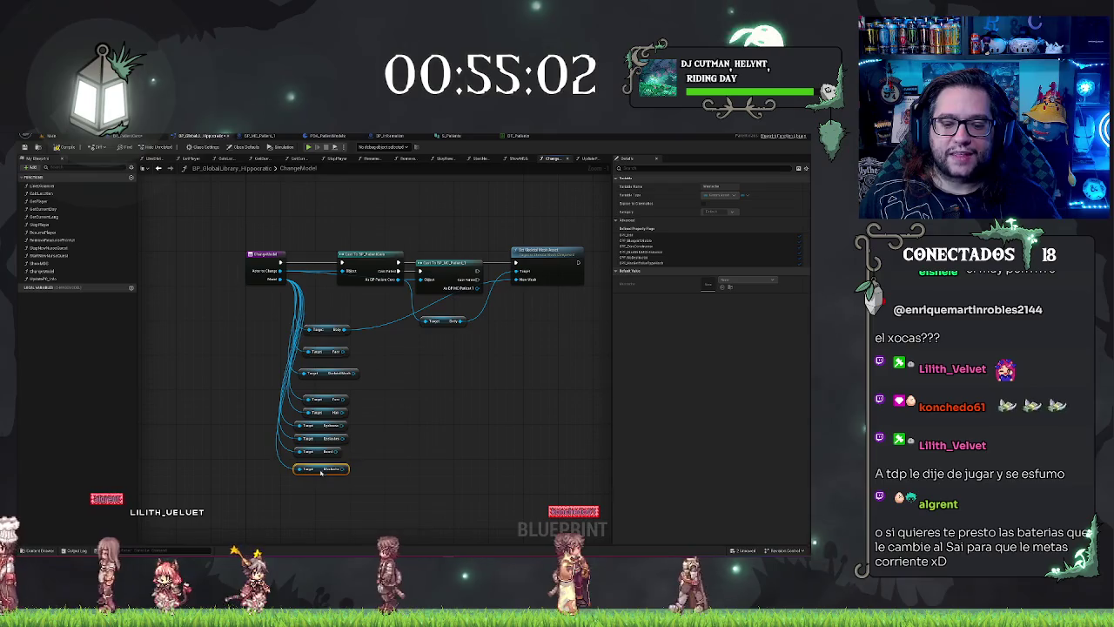
pyautogui.click(454, 418)
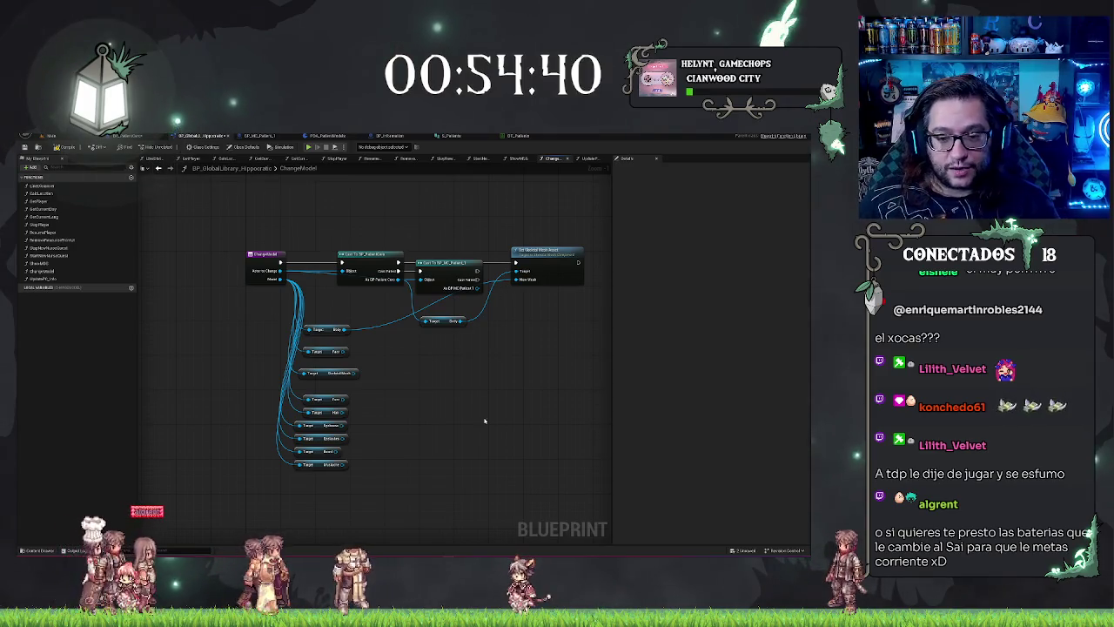
# Move the SkeletalMesh getter and the six lower getters up into a neat stack
pyautogui.click(339, 348)
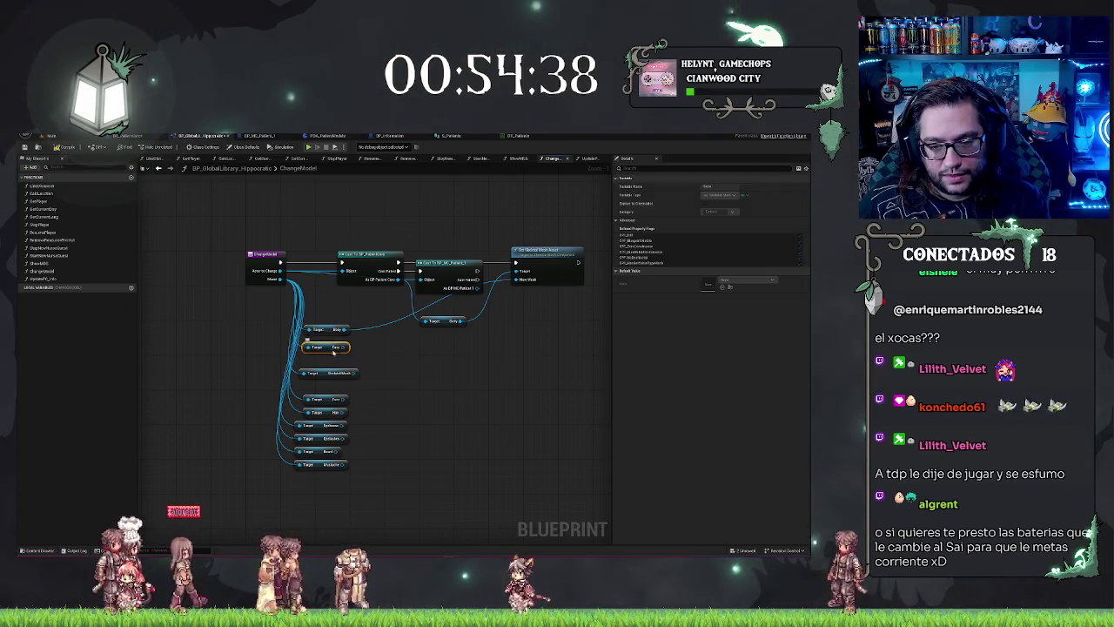
pyautogui.moveTo(323, 372); pyautogui.dragTo(322, 363)
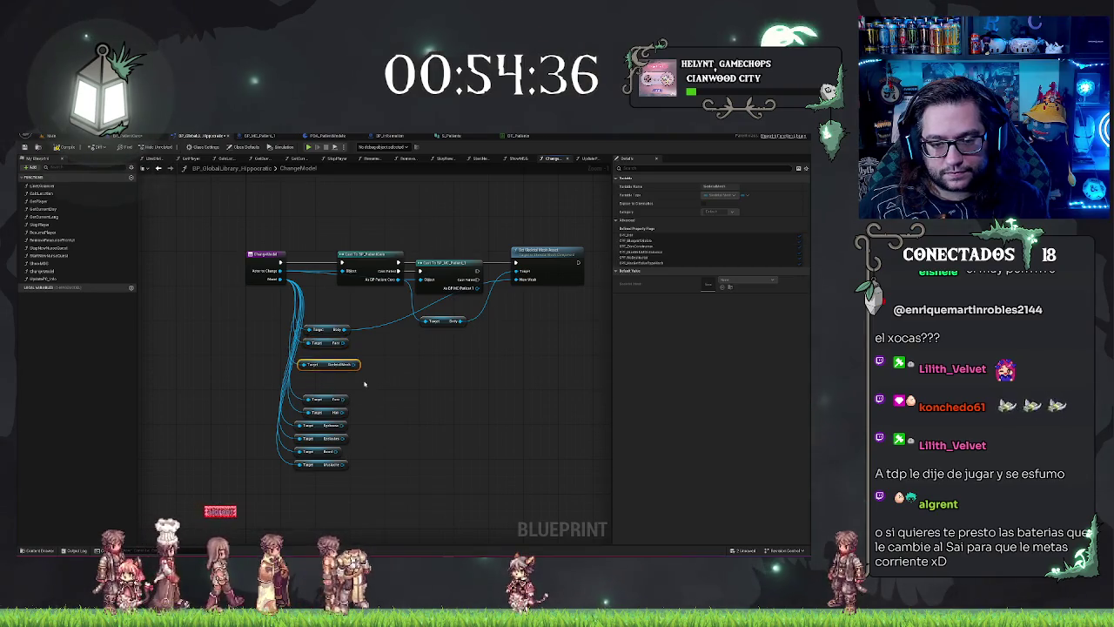
pyautogui.moveTo(398, 526); pyautogui.dragTo(399, 523)
pyautogui.moveTo(324, 452); pyautogui.dragTo(323, 430)
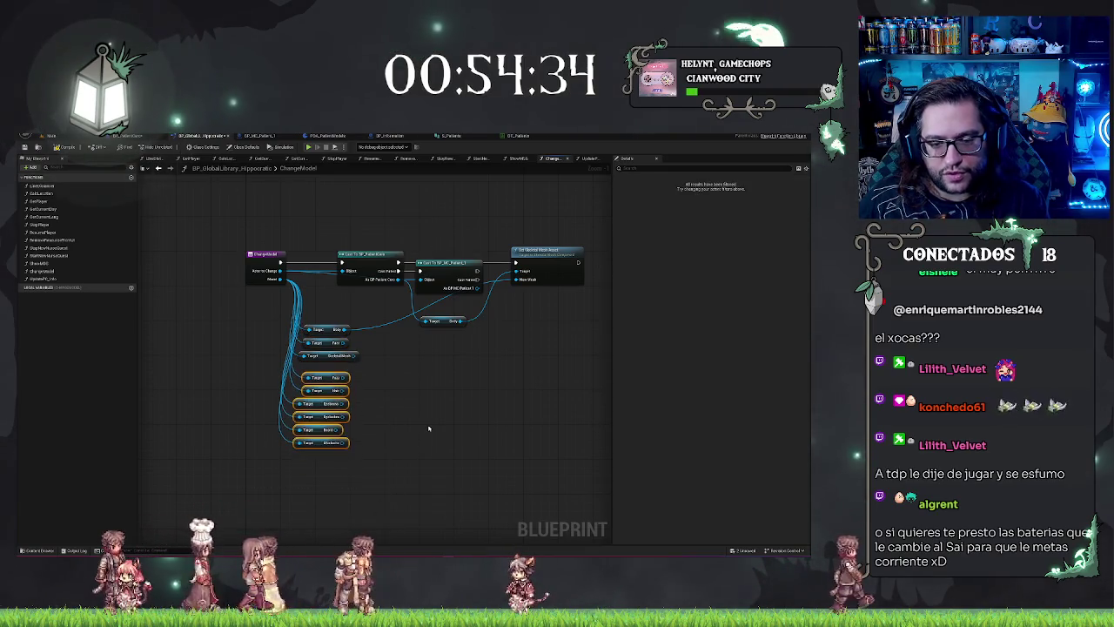
pyautogui.click(430, 423)
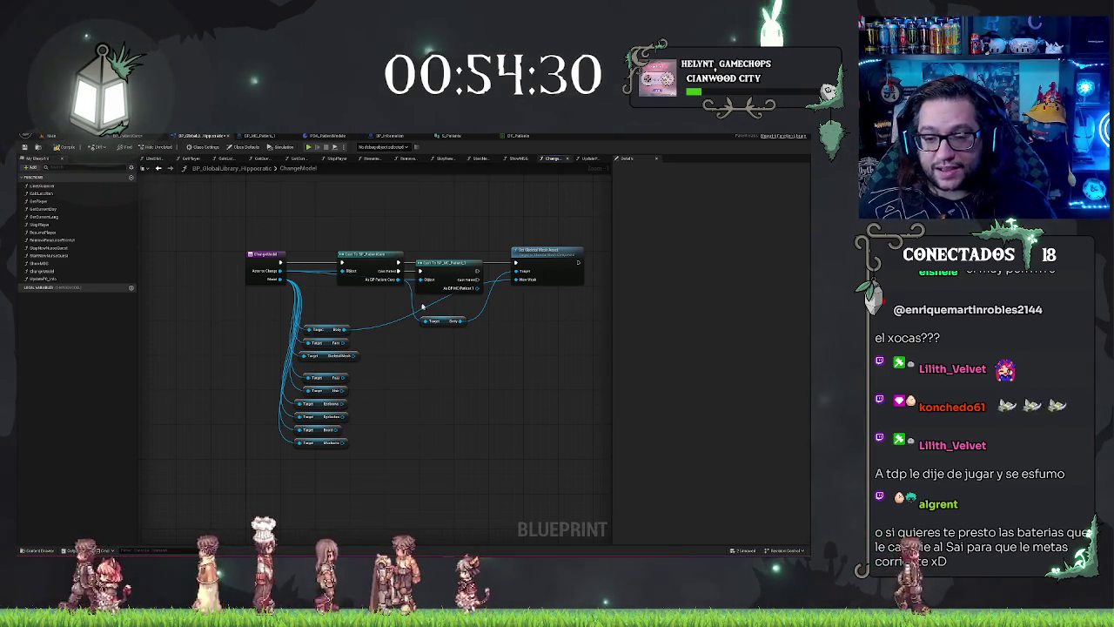
# Copy and paste the Set Skeletal Mesh node, placing copies next in the chain
pyautogui.moveTo(573, 189); pyautogui.dragTo(511, 190)
pyautogui.click(492, 265)
pyautogui.moveTo(501, 319)
pyautogui.mouseDown()
pyautogui.moveTo(462, 323)
pyautogui.moveTo(513, 254)
pyautogui.mouseUp()
pyautogui.hotkey('ctrl', 'c')
pyautogui.hotkey('ctrl', 'v')
pyautogui.hotkey('ctrl', 'v')
pyautogui.moveTo(500, 323)
pyautogui.mouseDown()
pyautogui.moveTo(599, 260)
pyautogui.moveTo(586, 261)
pyautogui.mouseUp()
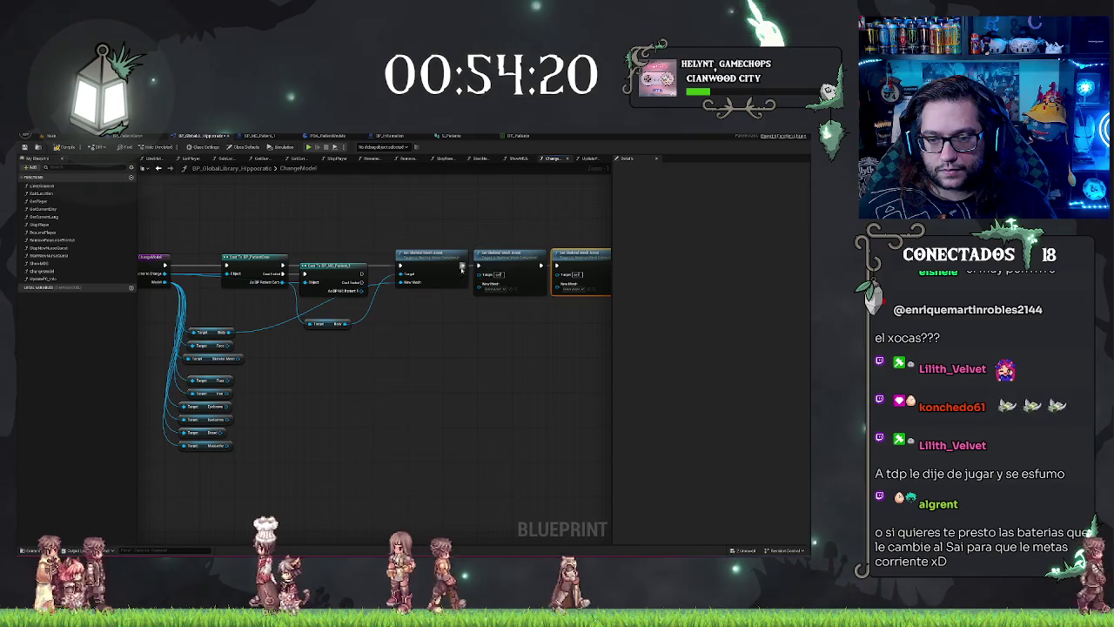
# From the Patient Core cast output, search for 'face'
pyautogui.moveTo(325, 351); pyautogui.dragTo(372, 362)
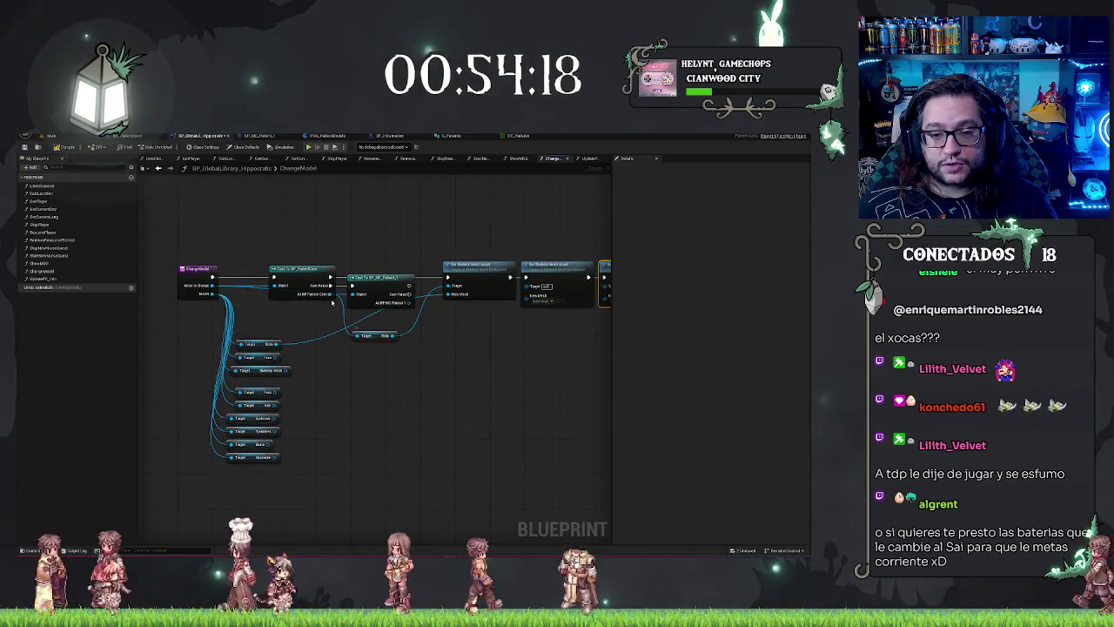
pyautogui.moveTo(330, 294); pyautogui.dragTo(360, 357)
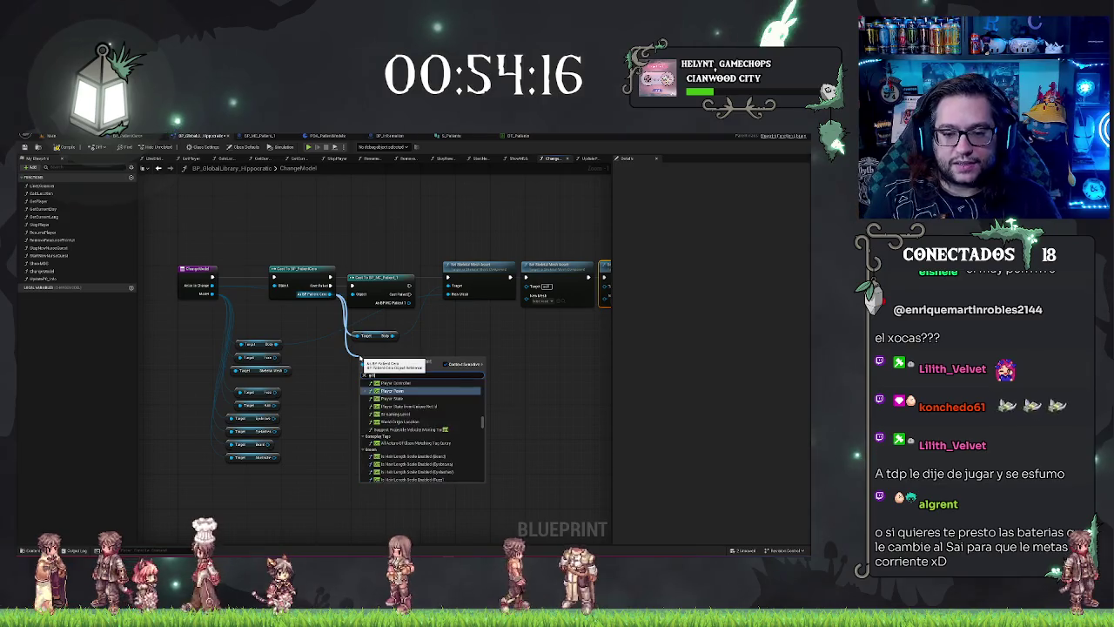
pyautogui.write(' face')
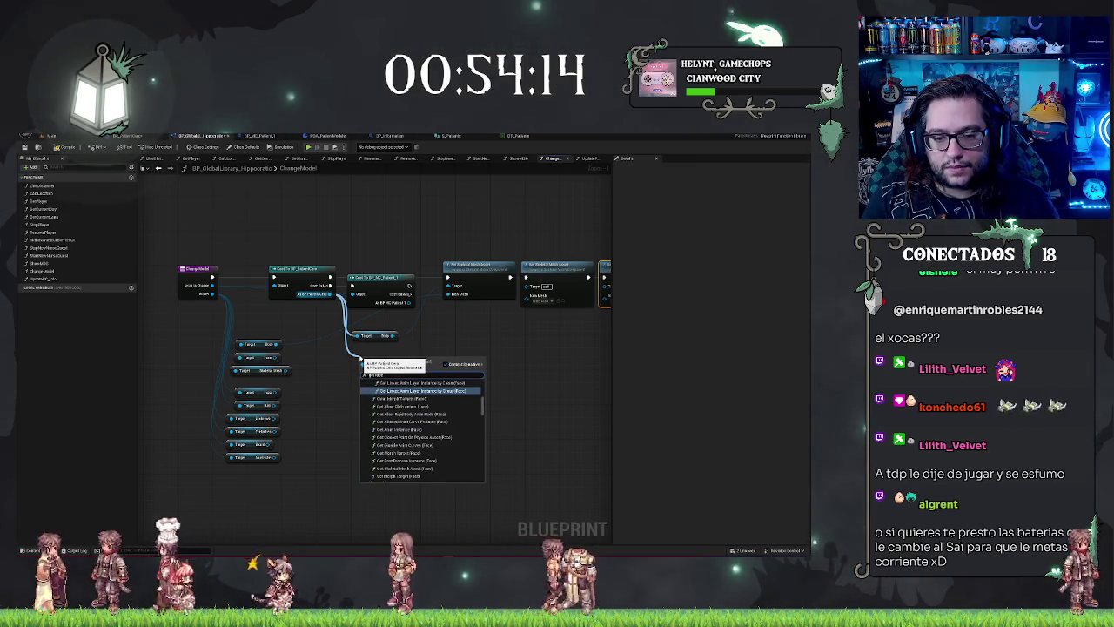